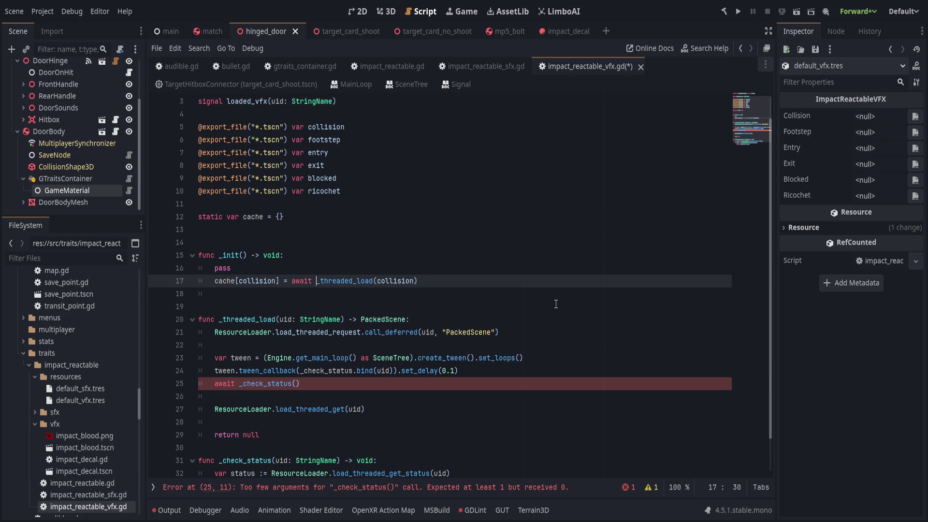
- Delete the 'await _check_status()' line from the _threaded_load function
{"action": "key", "text": "ctrl+Left"}
{"action": "left_click", "coordinate": [571, 334]}
{"action": "left_click", "coordinate": [600, 319]}
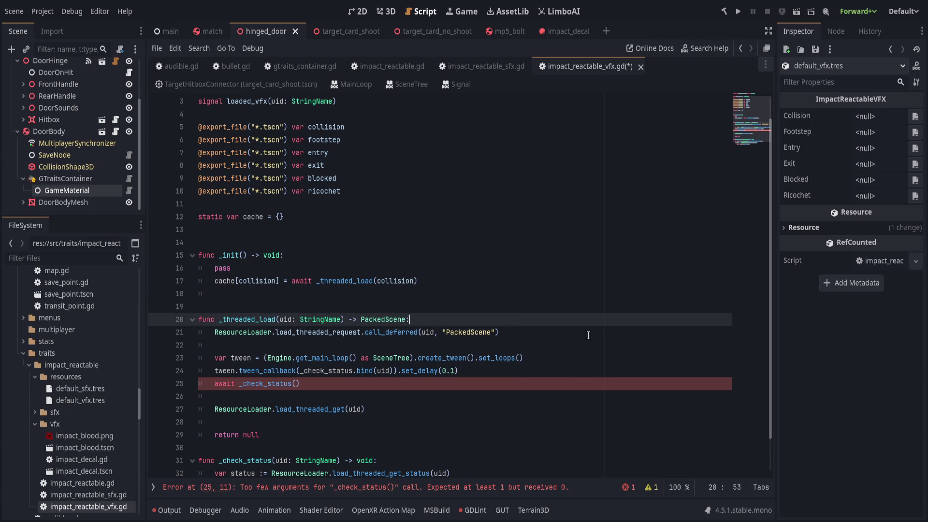
{"action": "left_click", "coordinate": [598, 386]}
{"action": "left_click", "coordinate": [607, 374]}
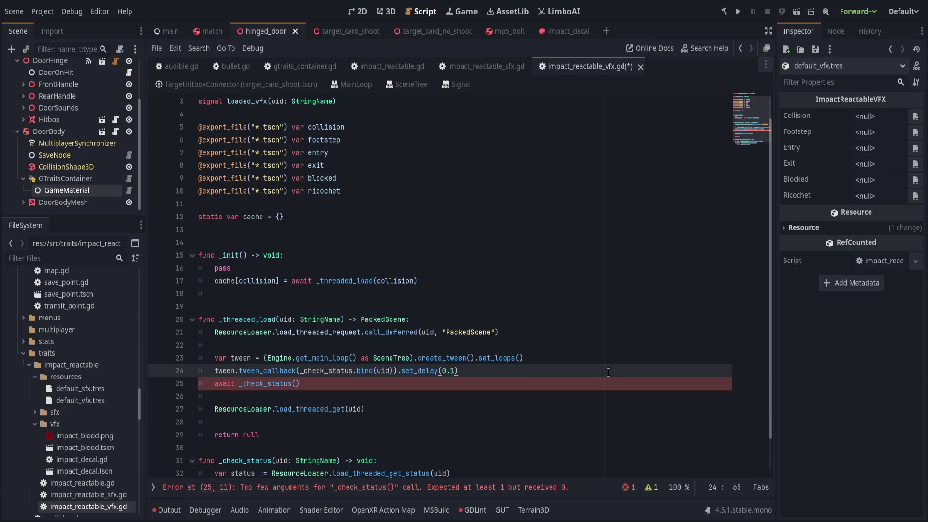
{"action": "scroll", "coordinate": [594, 391], "scroll_direction": "down", "scroll_amount": 1}
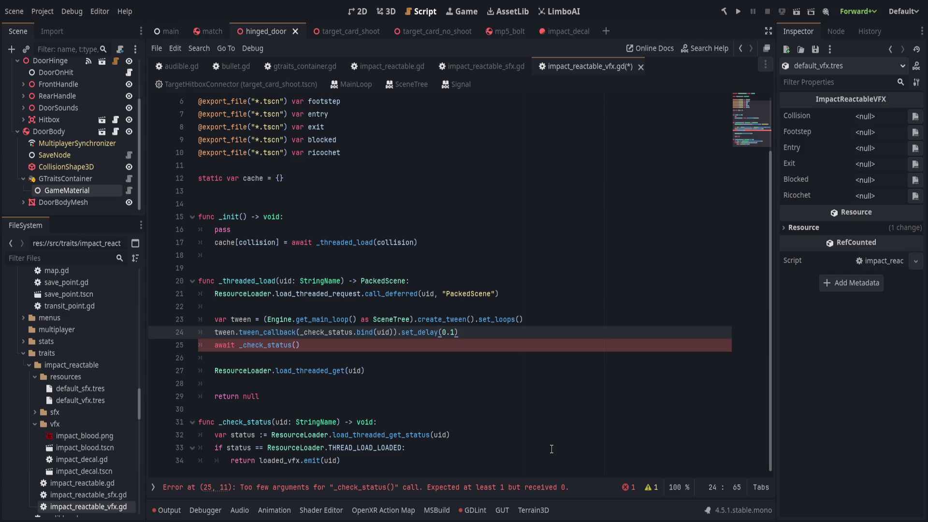
{"action": "left_click", "coordinate": [552, 358]}
{"action": "left_click", "coordinate": [551, 345]}
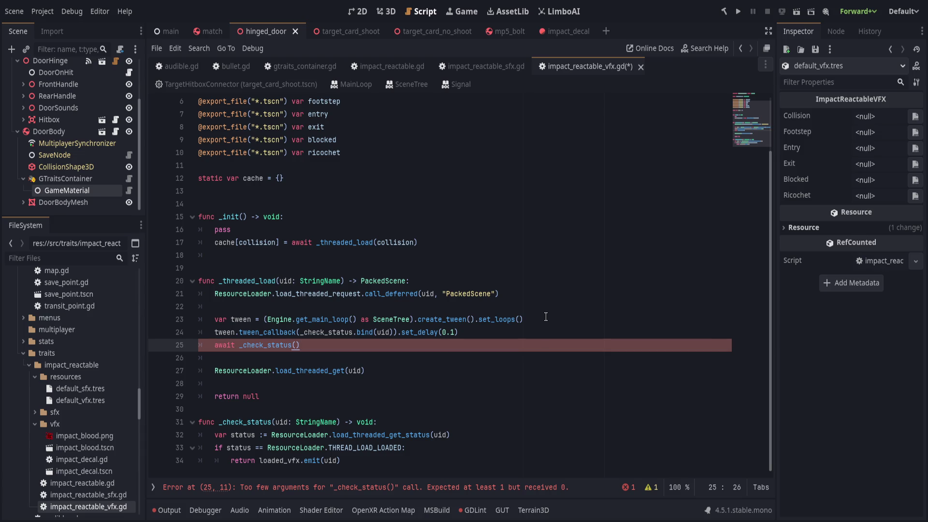
{"action": "key", "text": "ctrl+shift+k"}
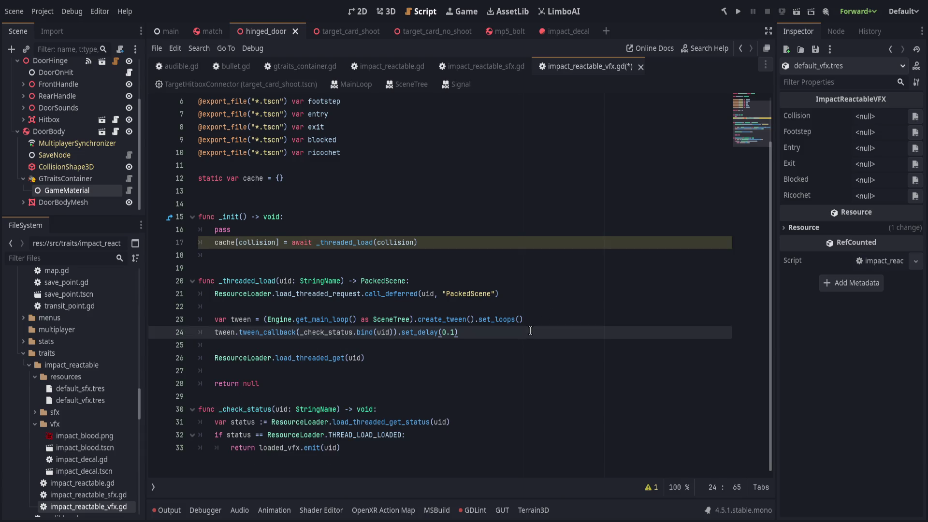
- Replace 'ResourceLoader.load_threaded_get(uid)' with 'await loaded_vfx' in _threaded_load
{"action": "left_click", "coordinate": [528, 347]}
{"action": "left_click", "coordinate": [522, 359]}
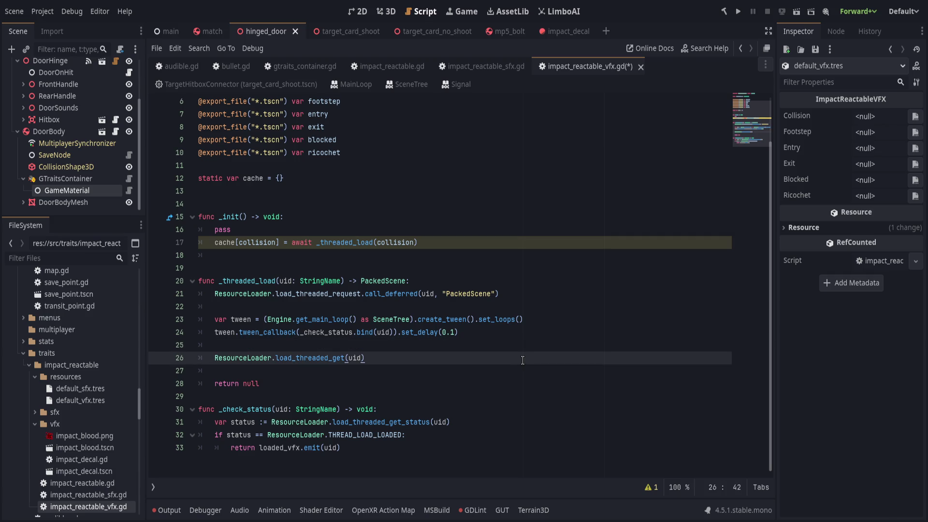
{"action": "key", "text": "shift+Home"}
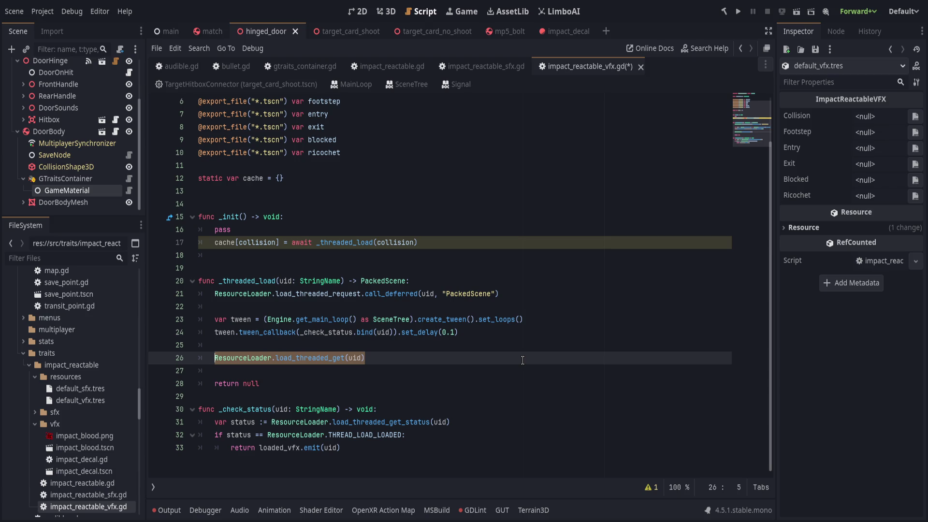
{"action": "type", "text": "await"}
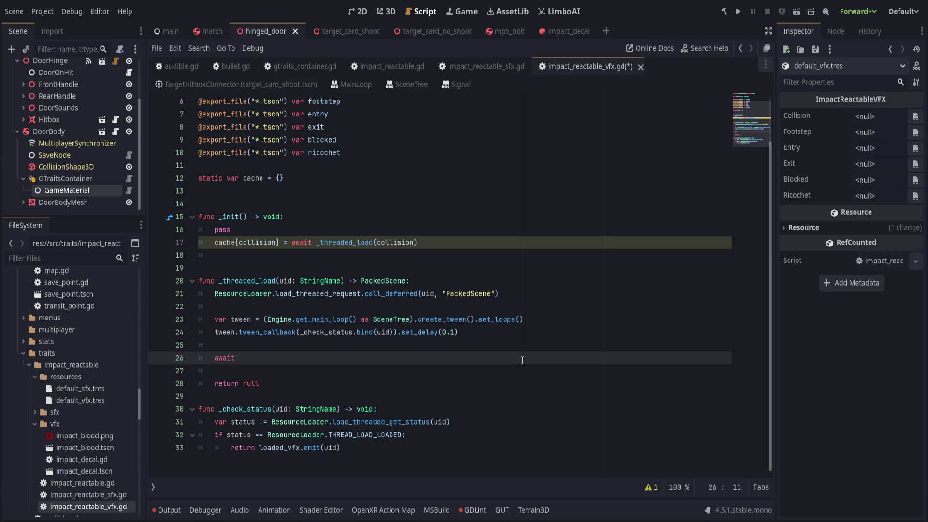
{"action": "scroll", "coordinate": [523, 361], "scroll_direction": "up", "scroll_amount": 2}
{"action": "type", "text": "loaded"}
{"action": "key", "text": "Return"}
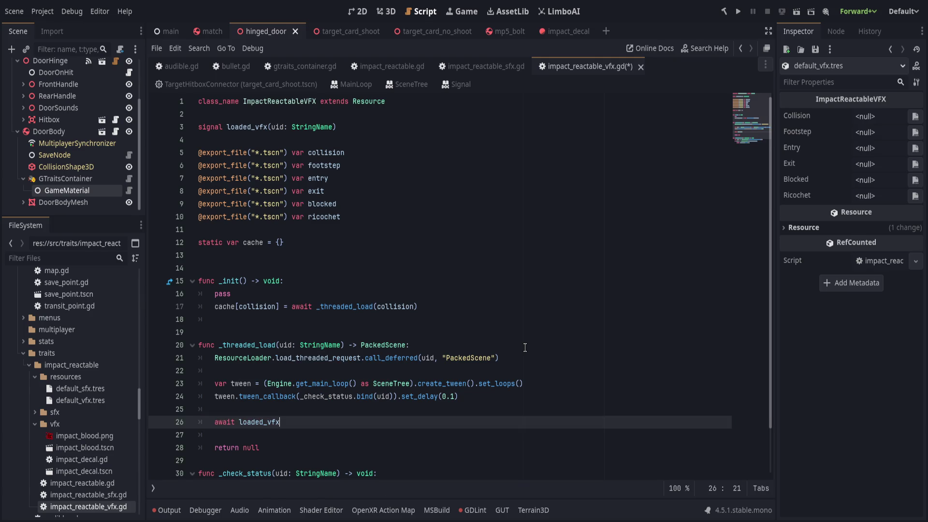
{"action": "type", "text": "."}
{"action": "key", "text": "BackSpace"}
{"action": "type", "text": "."}
{"action": "key", "text": "BackSpace"}
- Move the caret to the empty line below _init
{"action": "scroll", "coordinate": [562, 345], "scroll_direction": "down", "scroll_amount": 1}
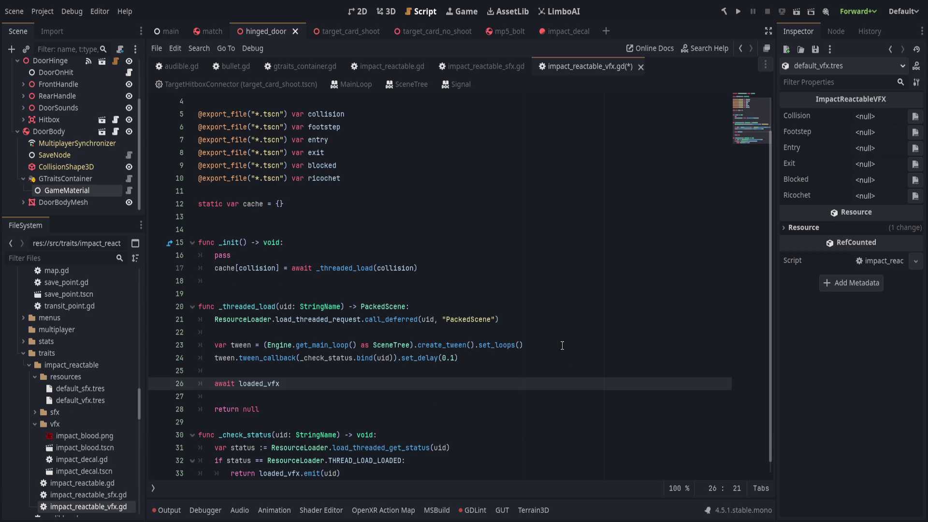
{"action": "scroll", "coordinate": [563, 346], "scroll_direction": "down", "scroll_amount": 1}
{"action": "left_click", "coordinate": [332, 386]}
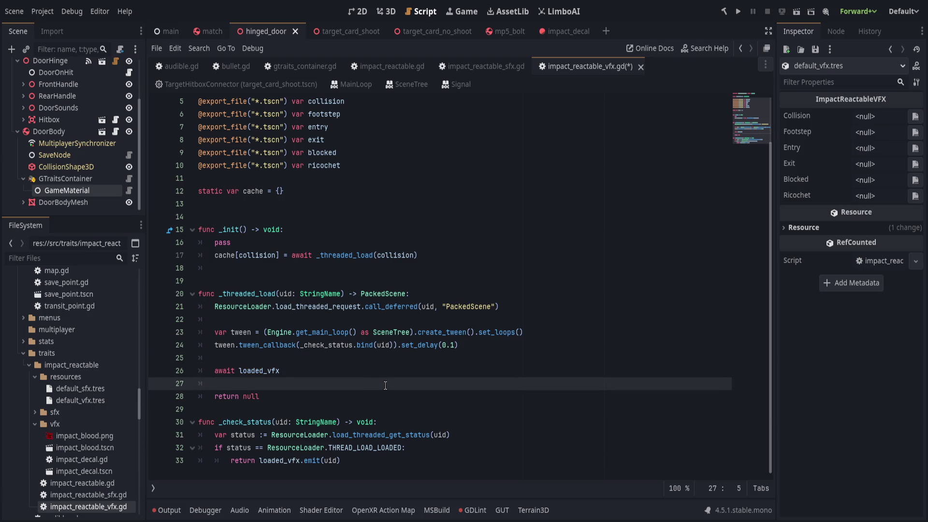
{"action": "scroll", "coordinate": [385, 386], "scroll_direction": "up", "scroll_amount": 1}
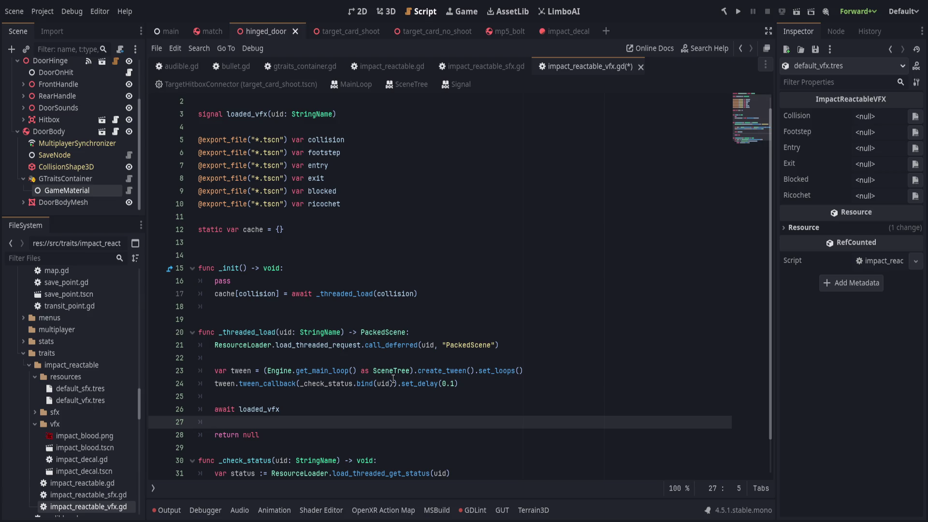
{"action": "scroll", "coordinate": [570, 373], "scroll_direction": "up", "scroll_amount": 1}
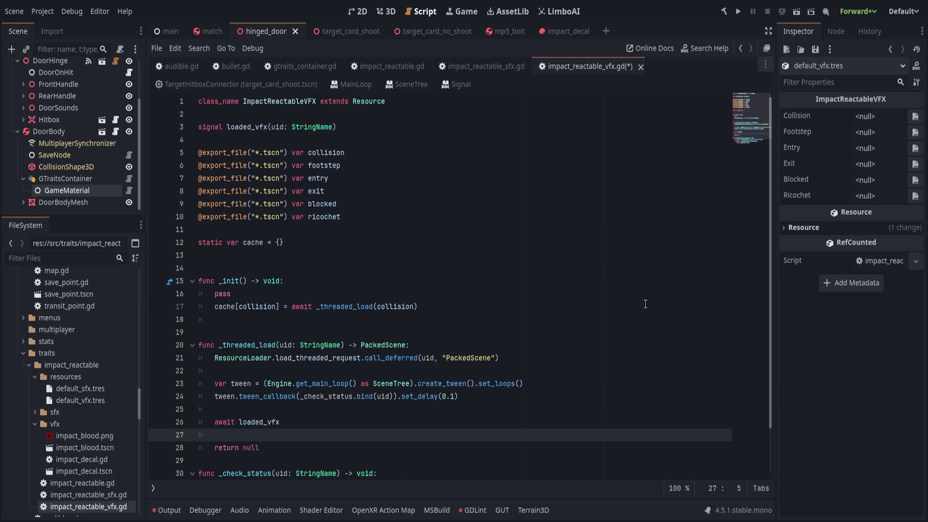
{"action": "left_click", "coordinate": [606, 319]}
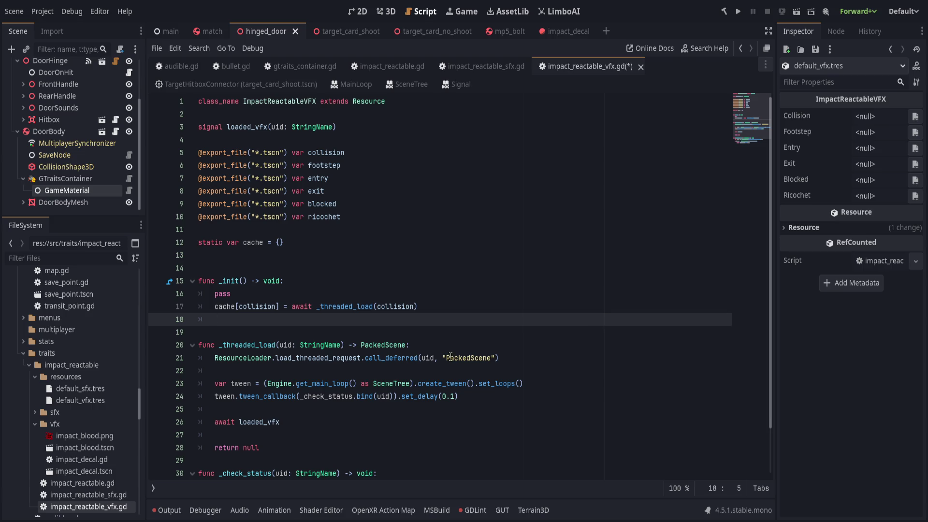
{"action": "left_click", "coordinate": [522, 337]}
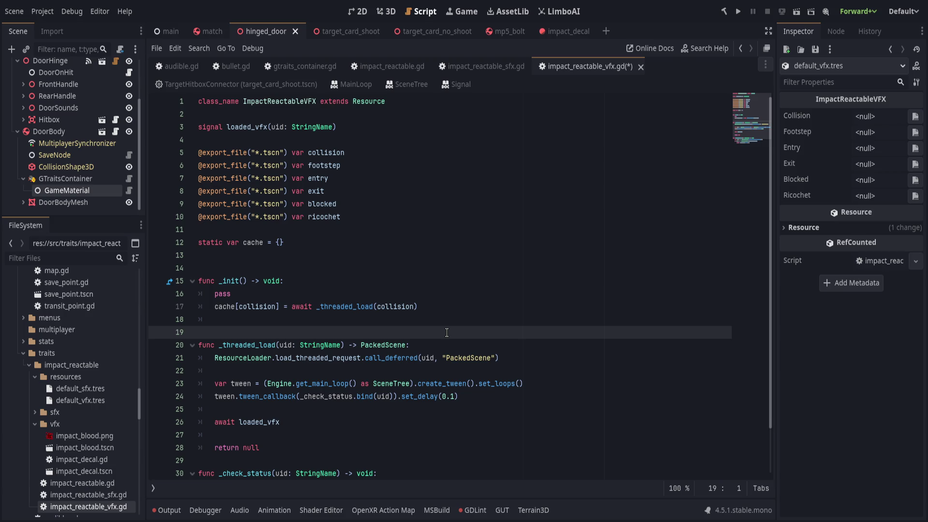
- Add a new 'func _load_all() -> void:' function below _init
{"action": "left_click", "coordinate": [358, 155]}
{"action": "key", "text": "Down"}
{"action": "key", "text": "Down"}
{"action": "key", "text": "Down"}
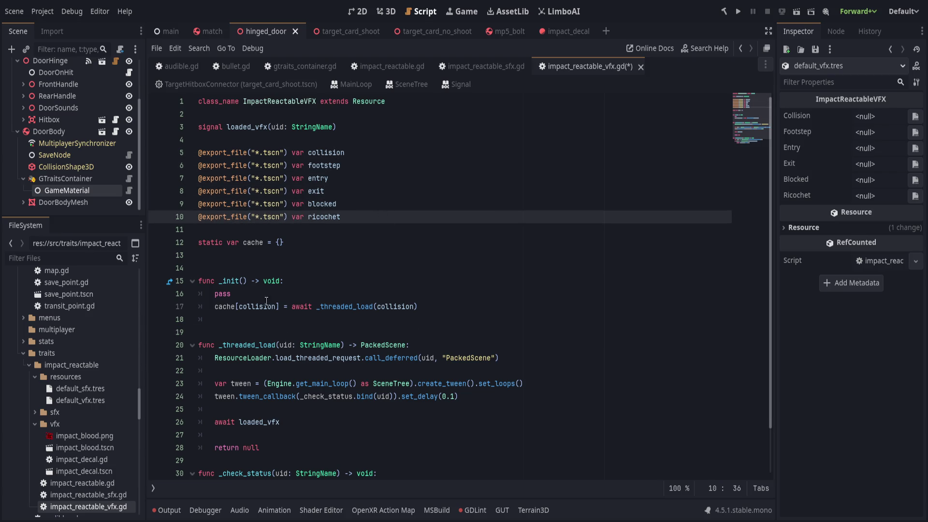
{"action": "left_click", "coordinate": [445, 347]}
{"action": "left_click", "coordinate": [459, 320]}
{"action": "key", "text": "Return"}
{"action": "key", "text": "Return"}
{"action": "key", "text": "Return"}
{"action": "key", "text": "Up"}
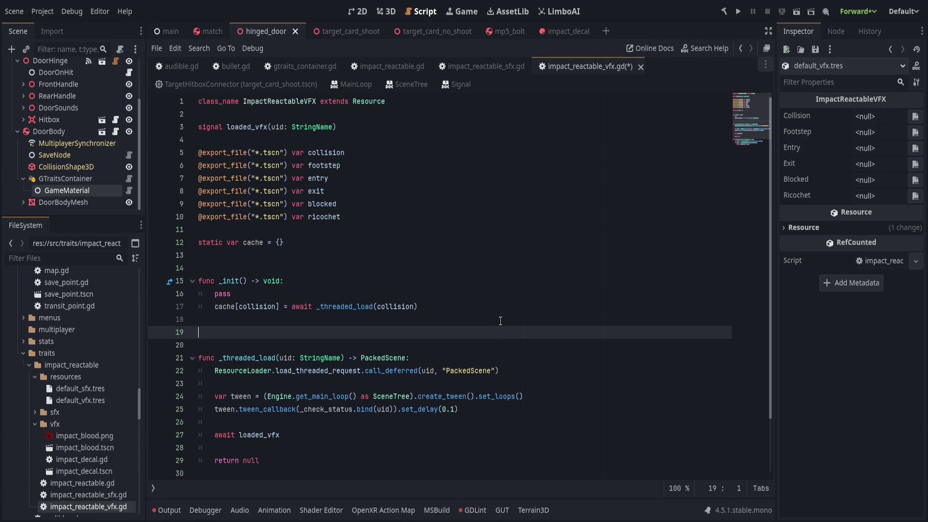
{"action": "type", "text": "func "}
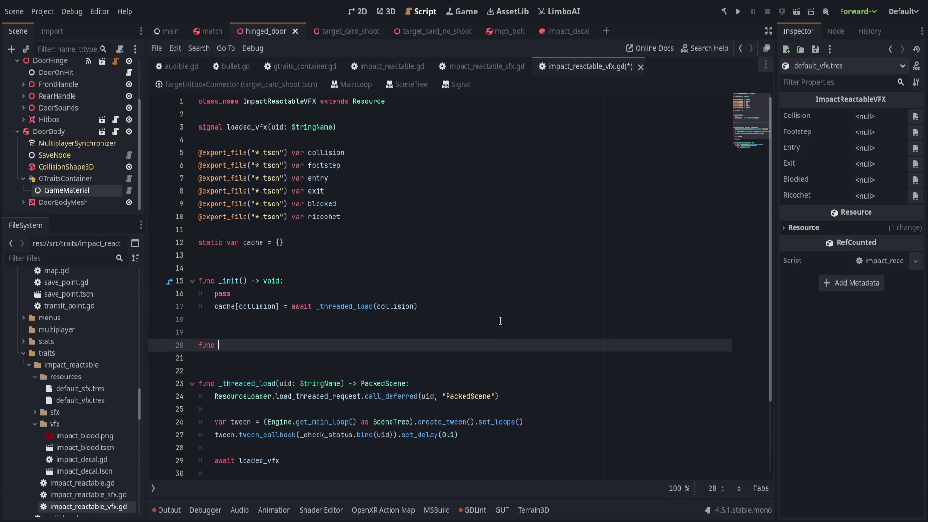
{"action": "type", "text": "_load"}
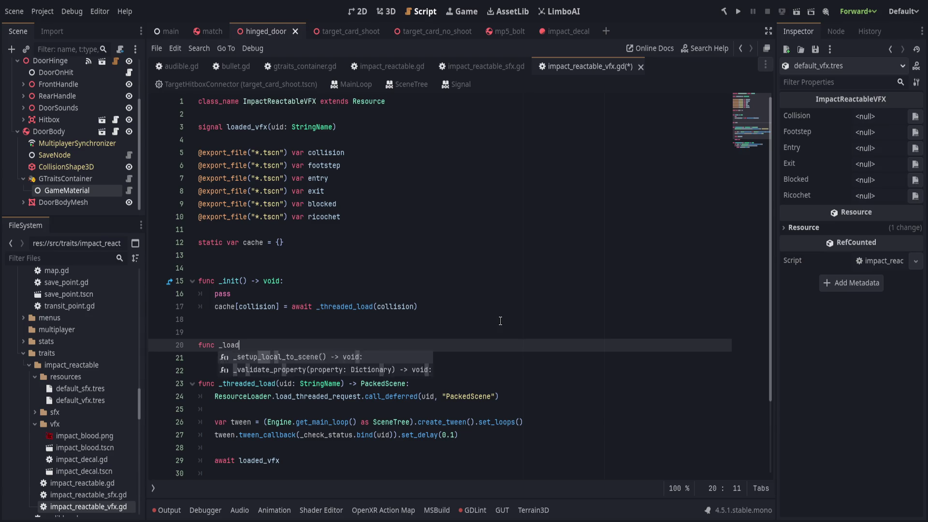
{"action": "type", "text": "_all() "}
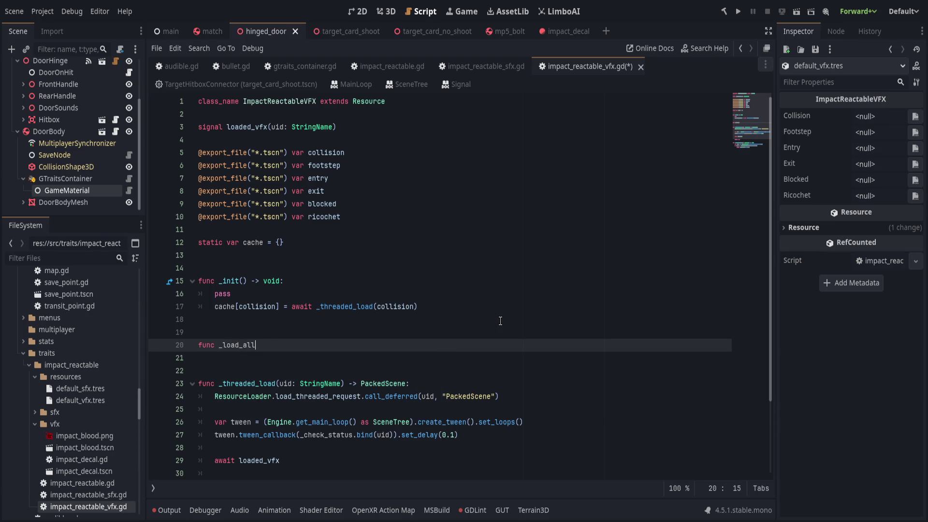
{"action": "type", "text": "-> void:"}
{"action": "key", "text": "Return"}
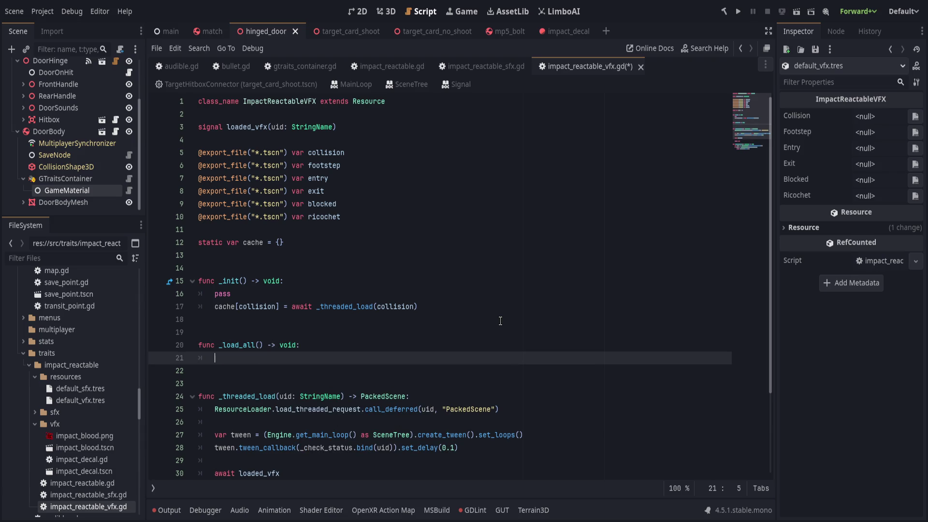
- Make _load_all's body call '_threaded_load(collision)'
{"action": "type", "text": "cache"}
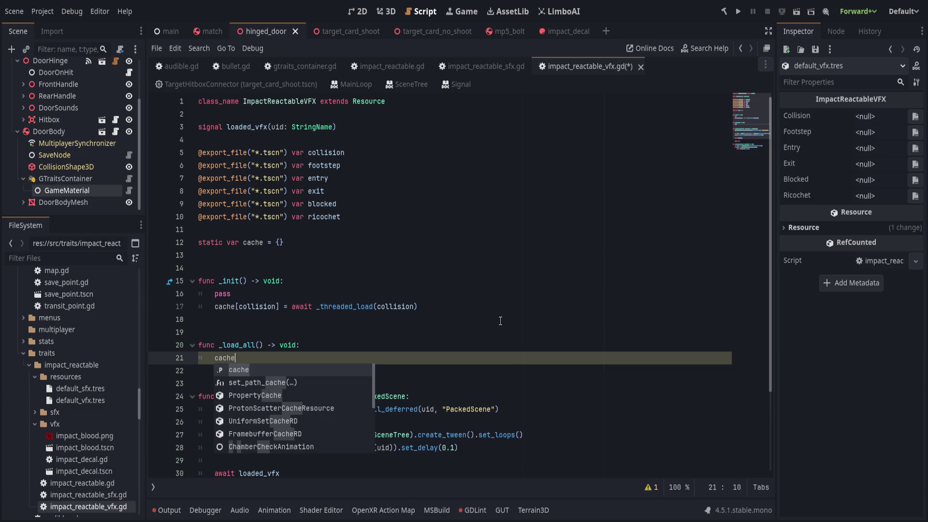
{"action": "key", "text": "ctrl+BackSpace"}
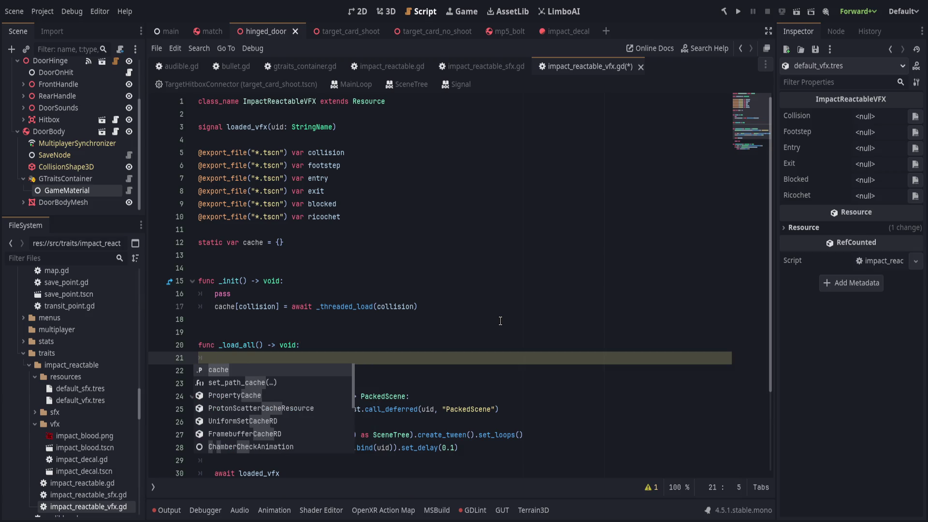
{"action": "type", "text": "_thr"}
{"action": "key", "text": "Return"}
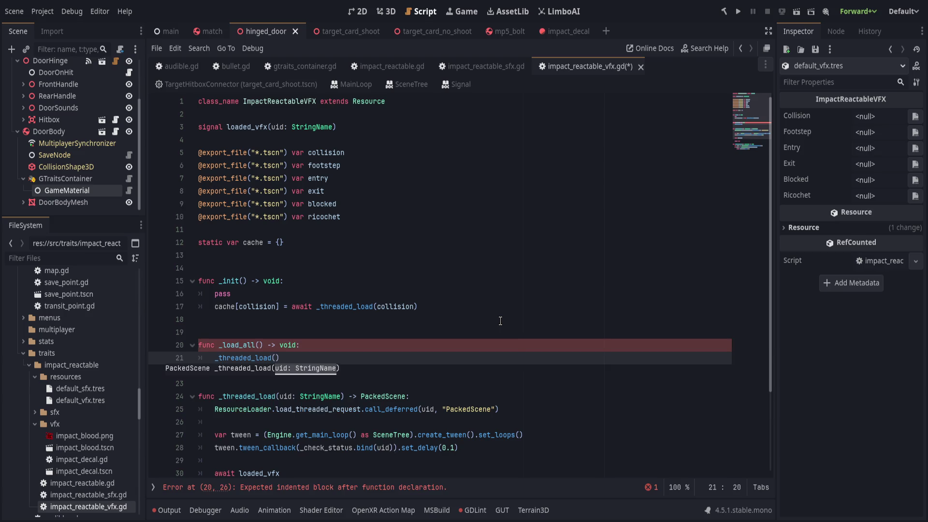
{"action": "type", "text": "uid"}
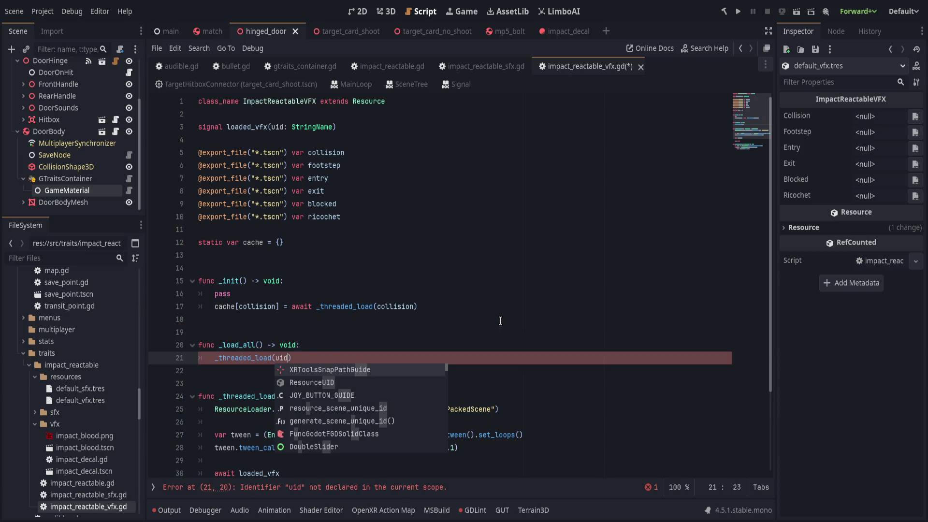
{"action": "key", "text": "ctrl+BackSpace"}
{"action": "type", "text": "collision"}
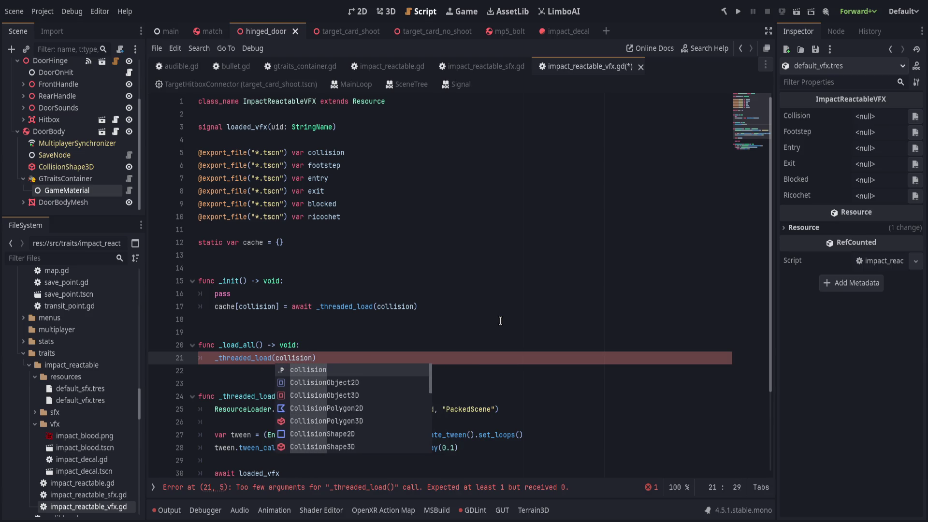
{"action": "key", "text": "Right"}
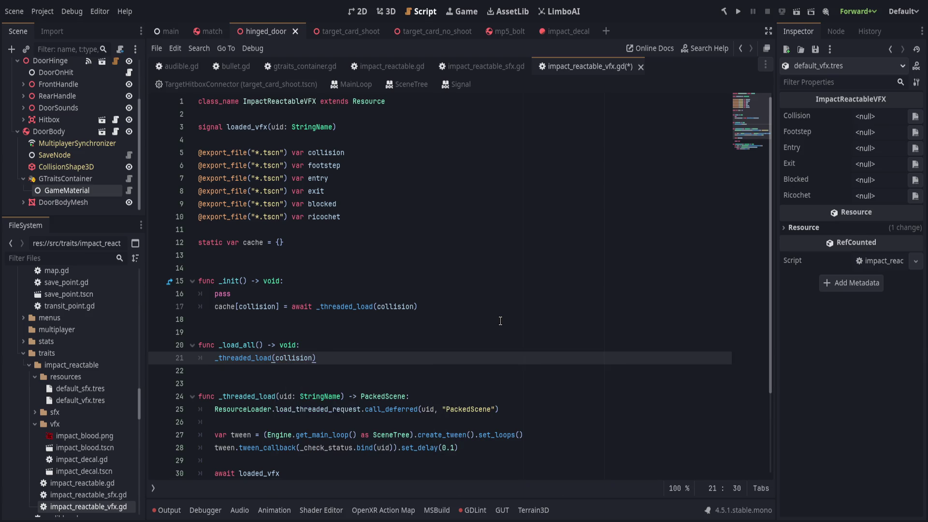
- Start a 'var loaded' declaration as the first line of _load_all
{"action": "scroll", "coordinate": [473, 311], "scroll_direction": "down", "scroll_amount": 2}
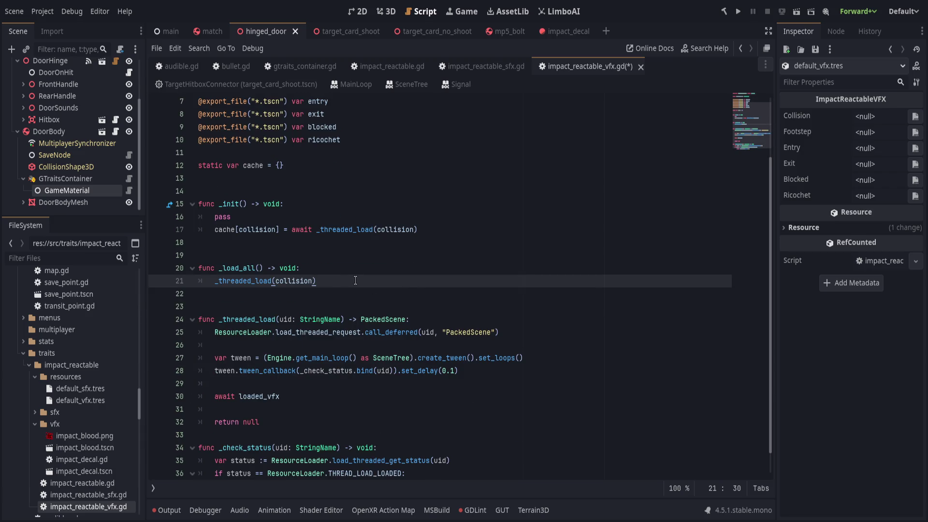
{"action": "left_click", "coordinate": [378, 268]}
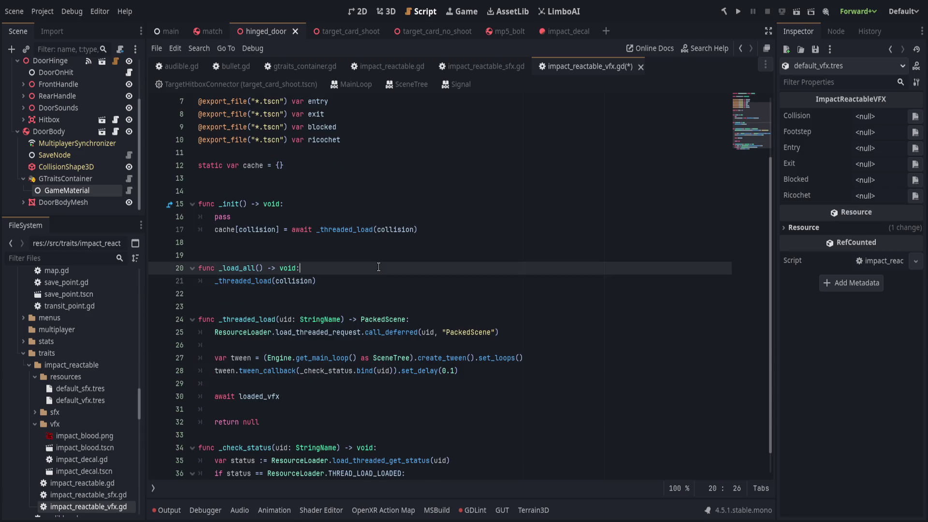
{"action": "key", "text": "Return"}
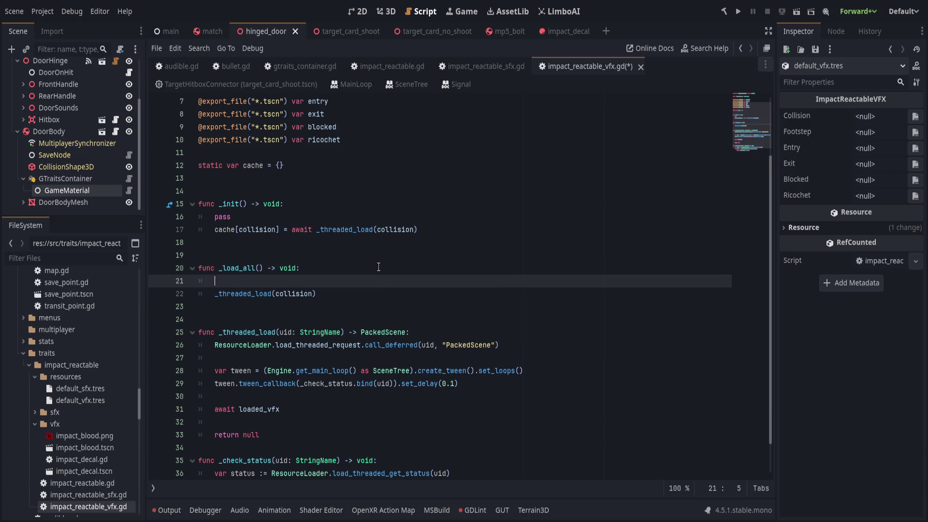
{"action": "type", "text": "avr"}
{"action": "key", "text": "BackSpace"}
{"action": "key", "text": "BackSpace"}
{"action": "key", "text": "BackSpace"}
{"action": "type", "text": "var loaded"}
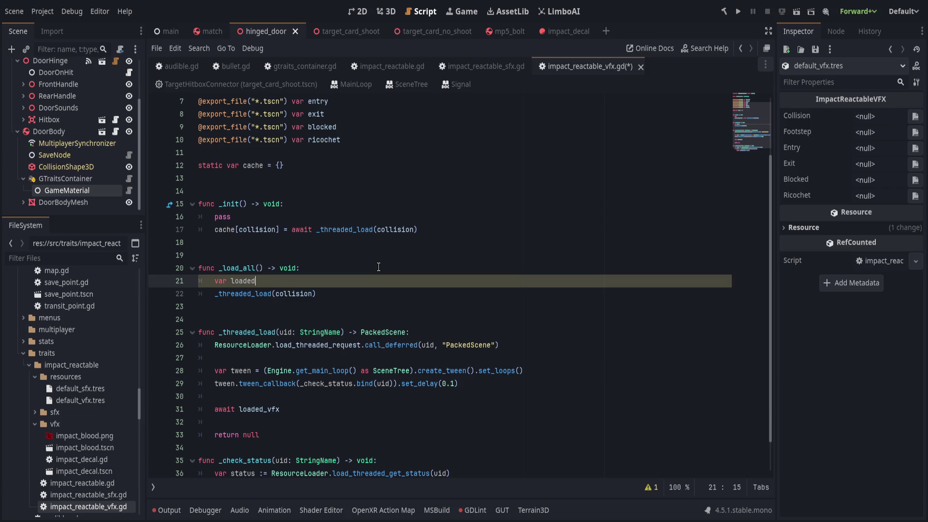
- Delete _load_all and duplicate the collision cache line in _init
{"action": "key", "text": "ctrl+shift+k"}
{"action": "key", "text": "ctrl+shift+k"}
{"action": "key", "text": "ctrl+shift+k"}
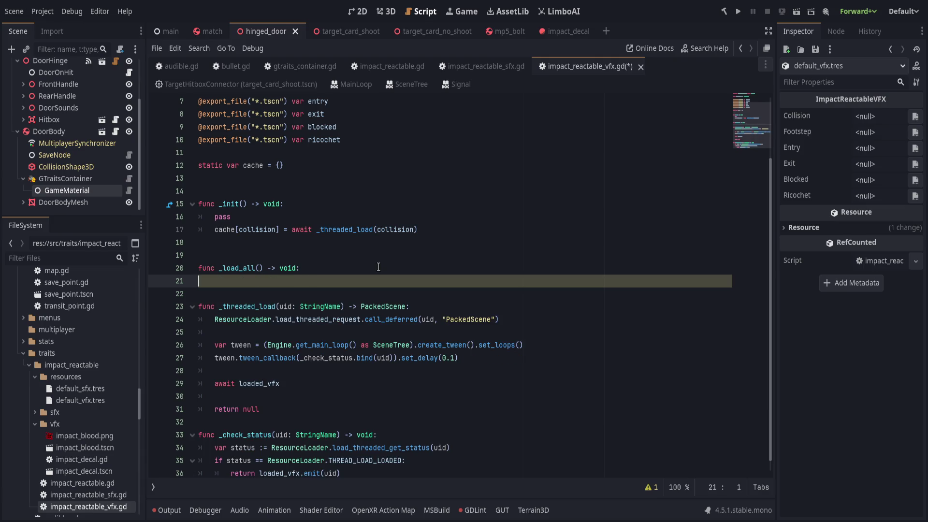
{"action": "key", "text": "Up"}
{"action": "key", "text": "Up"}
{"action": "key", "text": "ctrl+alt+Down"}
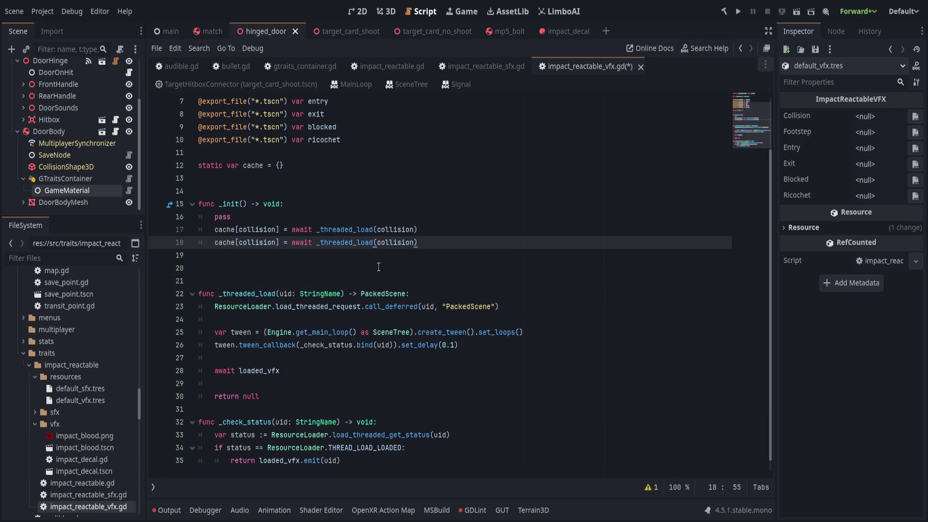
{"action": "scroll", "coordinate": [379, 267], "scroll_direction": "up", "scroll_amount": 2}
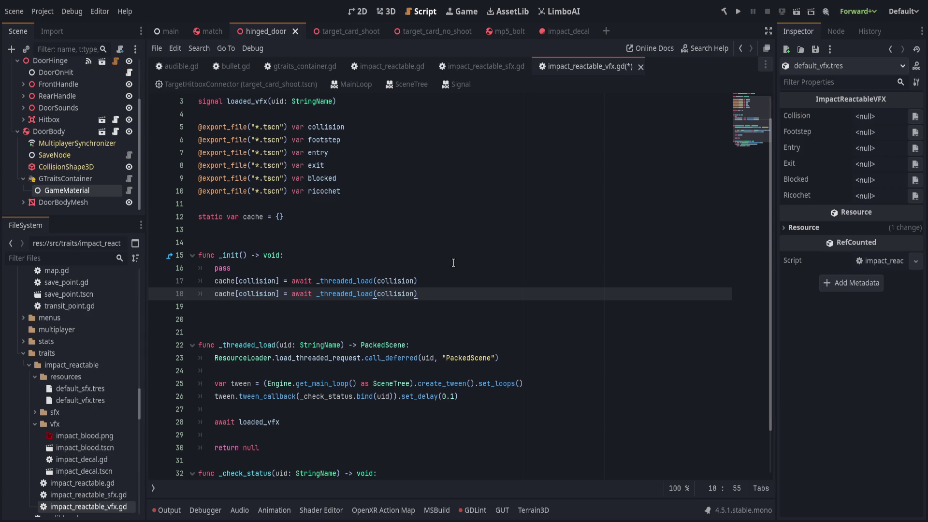
{"action": "key", "text": "ctrl+alt+Down"}
{"action": "key", "text": "ctrl+alt+Down"}
{"action": "key", "text": "ctrl+alt+Down"}
{"action": "key", "text": "ctrl+alt+Down"}
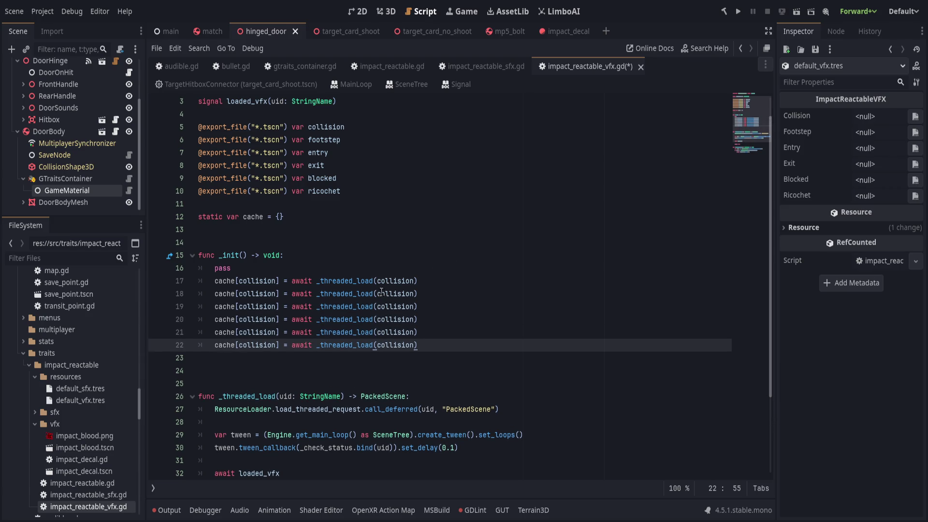
- Change the copied cache lines on lines 18 and 19 to use footstep and entry
{"action": "double_click", "coordinate": [328, 140]}
{"action": "key", "text": "ctrl+c"}
{"action": "double_click", "coordinate": [263, 293]}
{"action": "key", "text": "ctrl+v"}
{"action": "double_click", "coordinate": [396, 293]}
{"action": "key", "text": "ctrl+v"}
{"action": "double_click", "coordinate": [320, 152]}
{"action": "key", "text": "ctrl+c"}
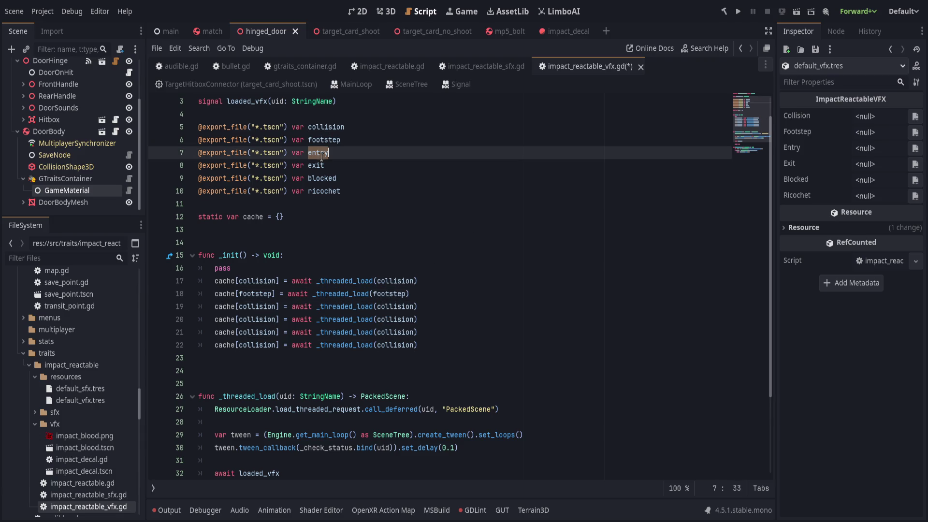
{"action": "double_click", "coordinate": [261, 307]}
{"action": "key", "text": "ctrl+v"}
{"action": "double_click", "coordinate": [395, 306]}
{"action": "key", "text": "ctrl+v"}
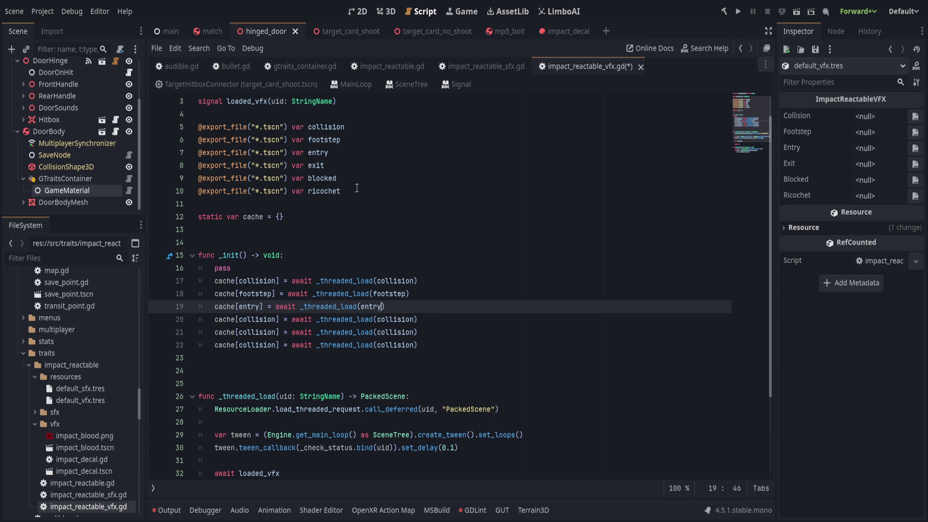
- Change the cache lines on lines 20 and 21 to use exit and blocked
{"action": "double_click", "coordinate": [315, 166]}
{"action": "key", "text": "ctrl+c"}
{"action": "double_click", "coordinate": [257, 320]}
{"action": "key", "text": "ctrl+v"}
{"action": "double_click", "coordinate": [375, 319]}
{"action": "key", "text": "ctrl+v"}
{"action": "double_click", "coordinate": [321, 179]}
{"action": "key", "text": "ctrl+c"}
{"action": "double_click", "coordinate": [261, 332]}
{"action": "key", "text": "ctrl+v"}
{"action": "double_click", "coordinate": [388, 332]}
{"action": "key", "text": "ctrl+v"}
- Change the cache line on line 22 to use ricochet
{"action": "left_click", "coordinate": [319, 192]}
{"action": "double_click", "coordinate": [319, 192]}
{"action": "key", "text": "ctrl+c"}
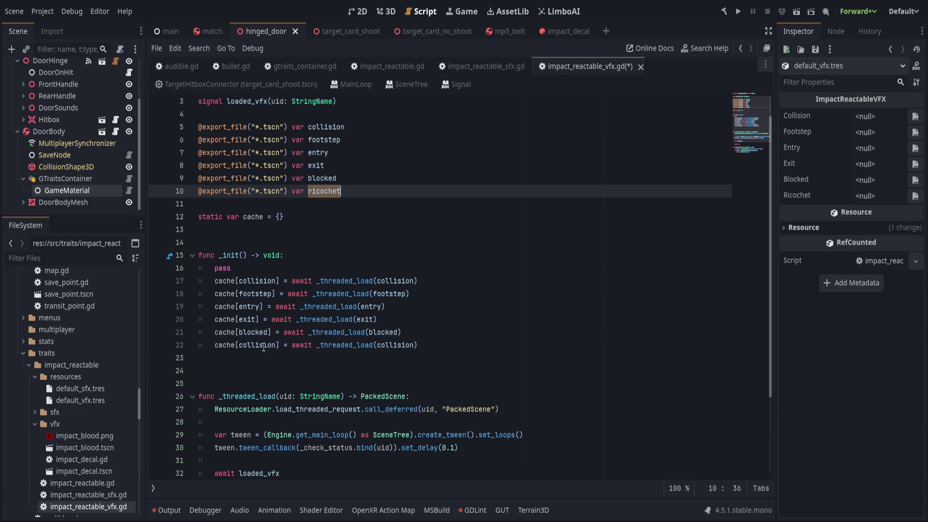
{"action": "double_click", "coordinate": [265, 345]}
{"action": "key", "text": "ctrl+v"}
{"action": "left_click", "coordinate": [392, 345]}
{"action": "double_click", "coordinate": [392, 344]}
{"action": "key", "text": "ctrl+v"}
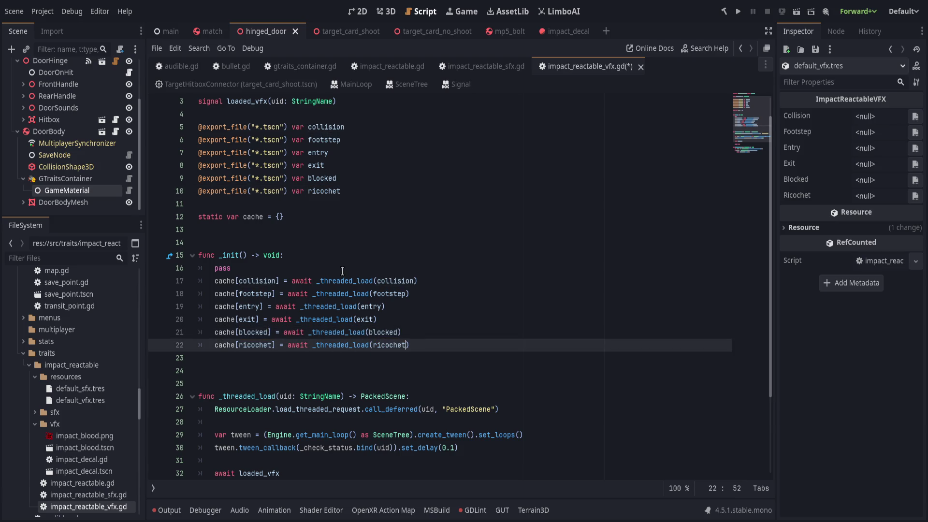
- Remove the leftover pass line from _init
{"action": "left_click", "coordinate": [343, 269]}
{"action": "key", "text": "BackSpace"}
{"action": "key", "text": "BackSpace"}
{"action": "key", "text": "BackSpace"}
{"action": "left_click", "coordinate": [476, 313]}
{"action": "left_click", "coordinate": [463, 337]}
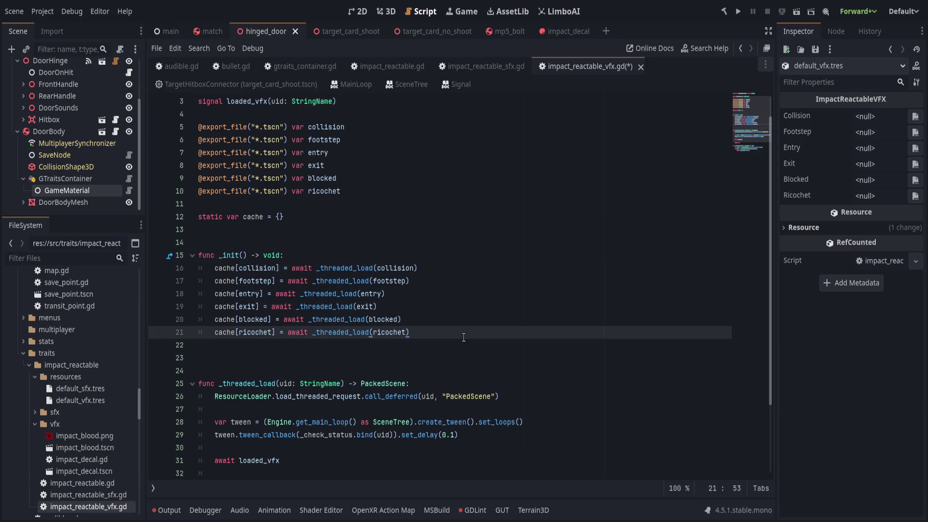
{"action": "scroll", "coordinate": [440, 304], "scroll_direction": "down", "scroll_amount": 2}
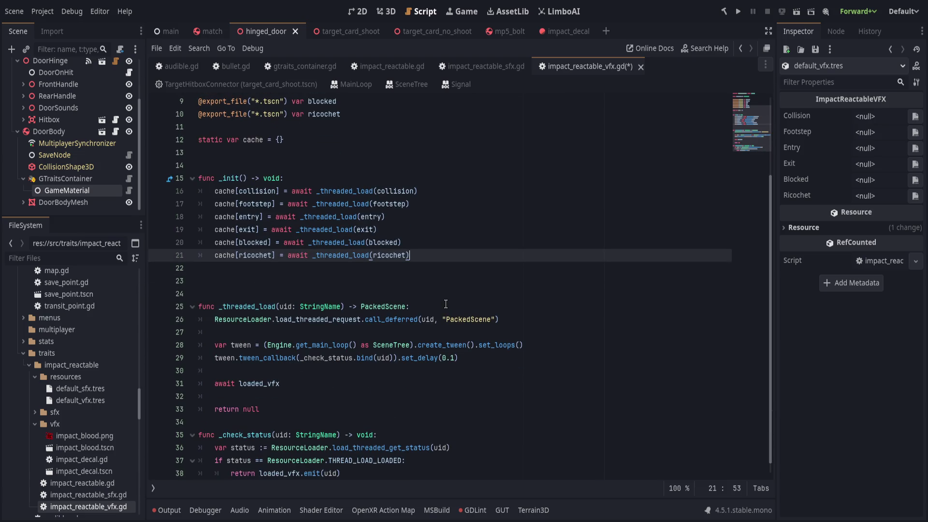
{"action": "left_click", "coordinate": [450, 409]}
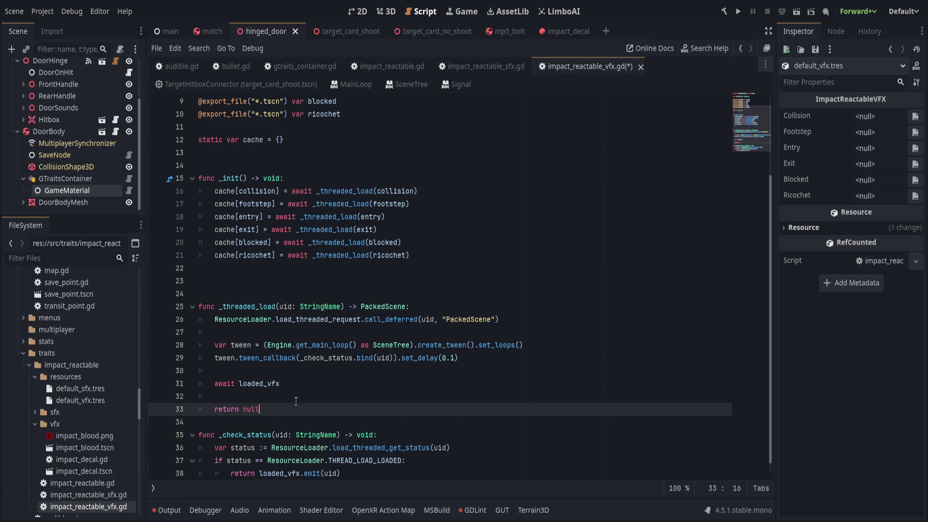
{"action": "left_click_drag", "start_coordinate": [290, 404], "coordinate": [339, 374]}
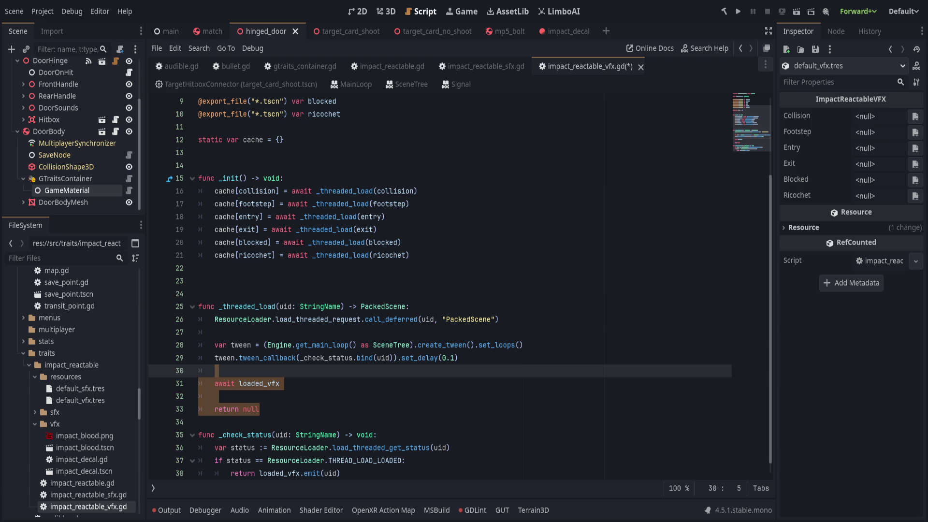
{"action": "left_click", "coordinate": [208, 422]}
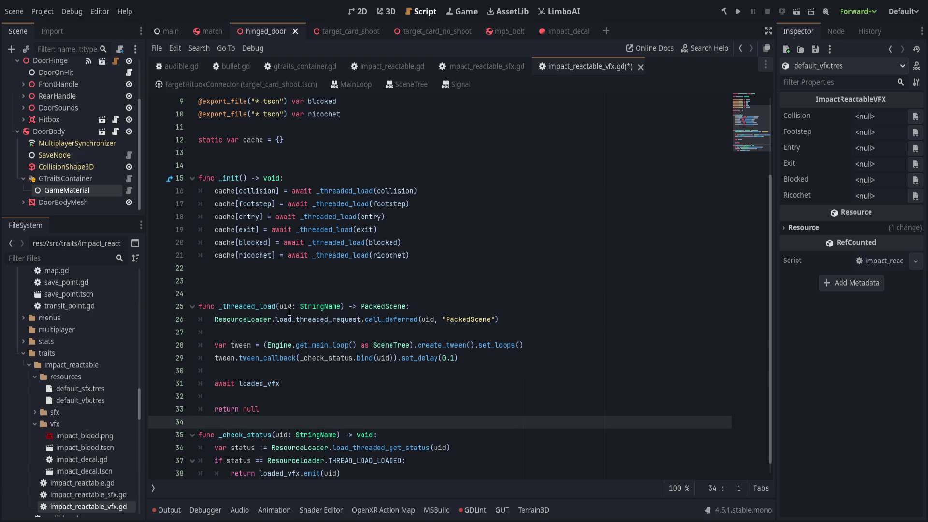
- Collapse impact_reactable, expand the util folder and open threaded_loader.gd
{"action": "scroll", "coordinate": [296, 372], "scroll_direction": "up", "scroll_amount": 3}
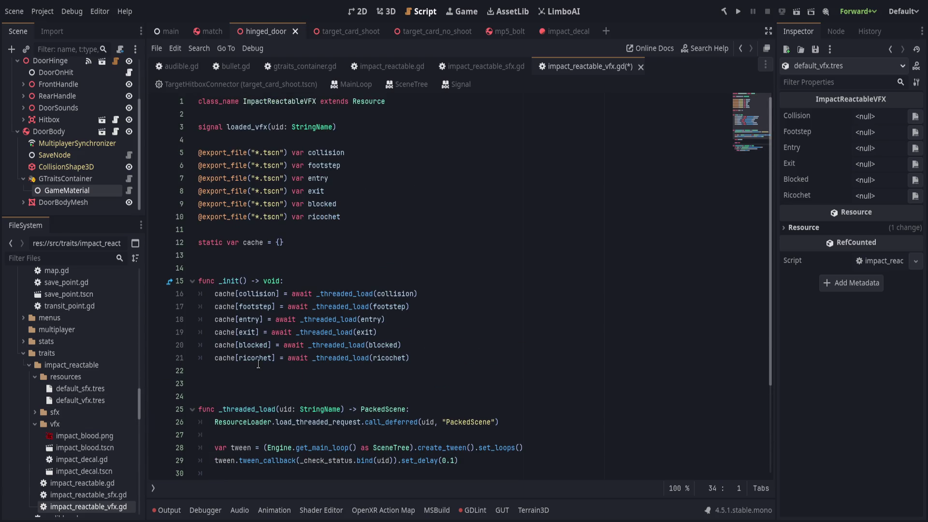
{"action": "scroll", "coordinate": [78, 358], "scroll_direction": "down", "scroll_amount": 3}
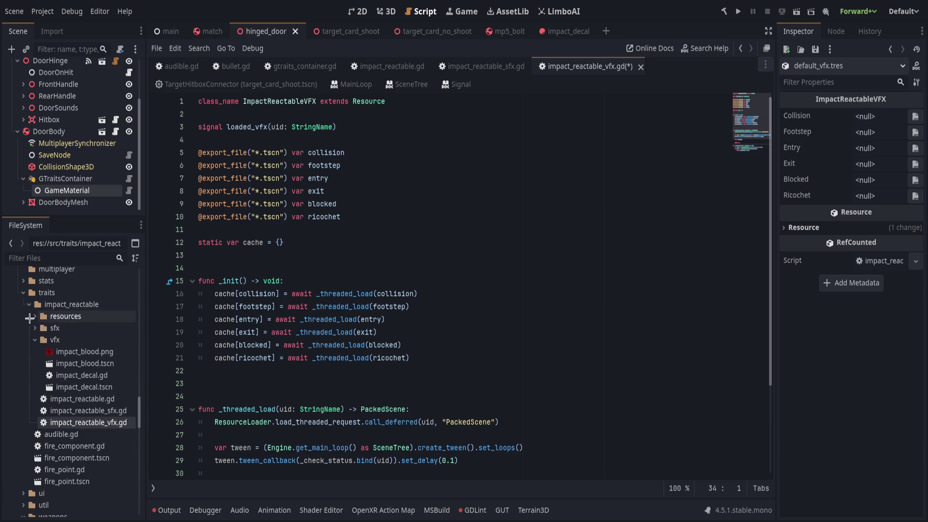
{"action": "key", "text": "Left"}
{"action": "key", "text": "Left"}
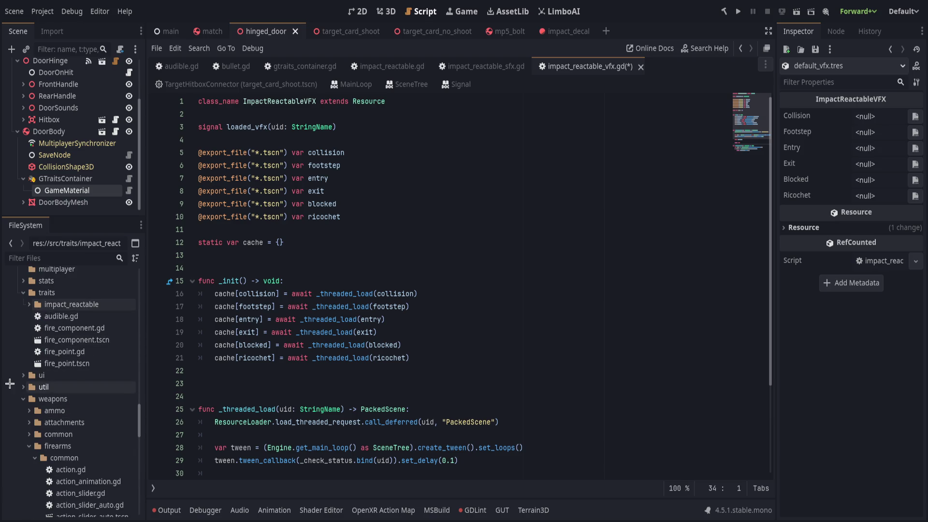
{"action": "left_click", "coordinate": [23, 387]}
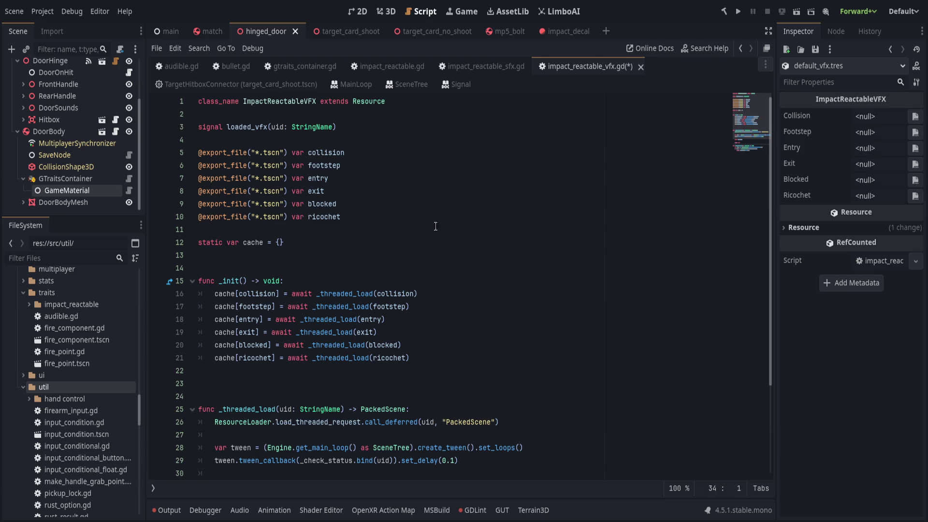
{"action": "scroll", "coordinate": [82, 421], "scroll_direction": "down", "scroll_amount": 3}
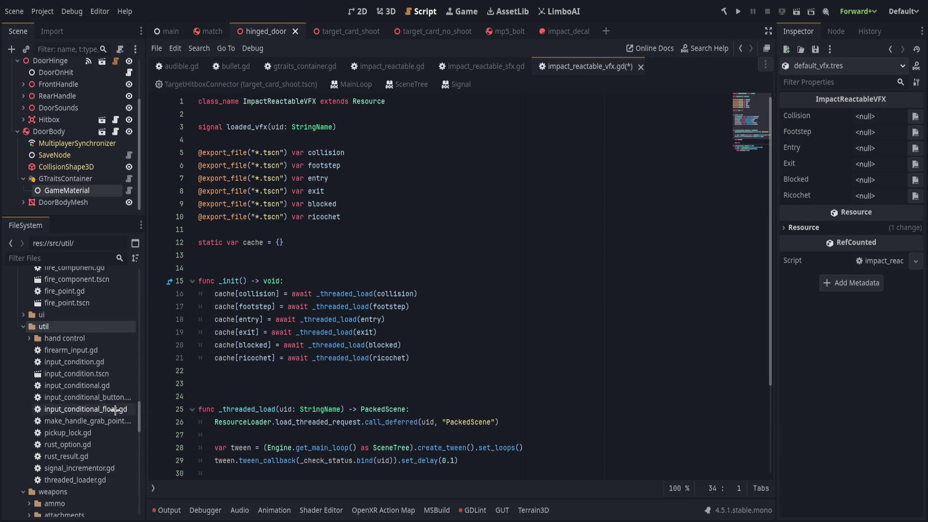
{"action": "left_click", "coordinate": [85, 479]}
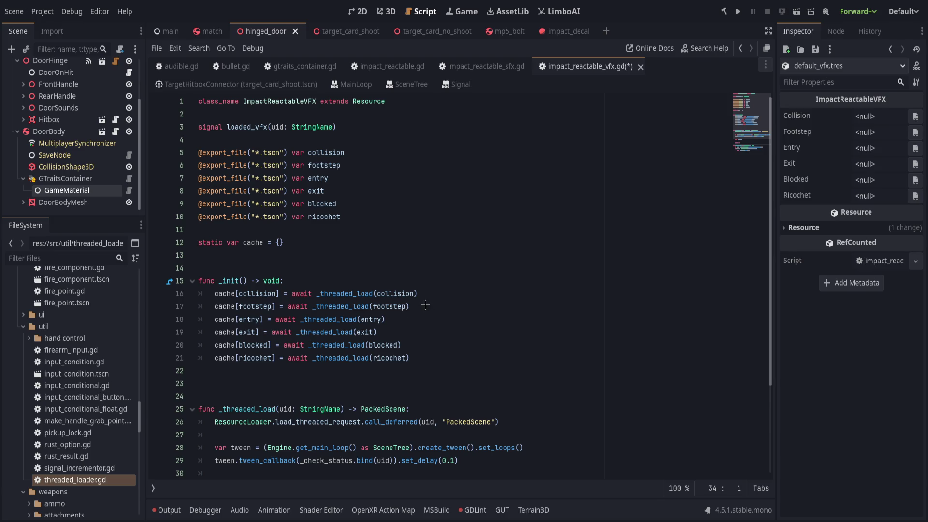
{"action": "left_click_drag", "start_coordinate": [426, 305], "coordinate": [420, 302]}
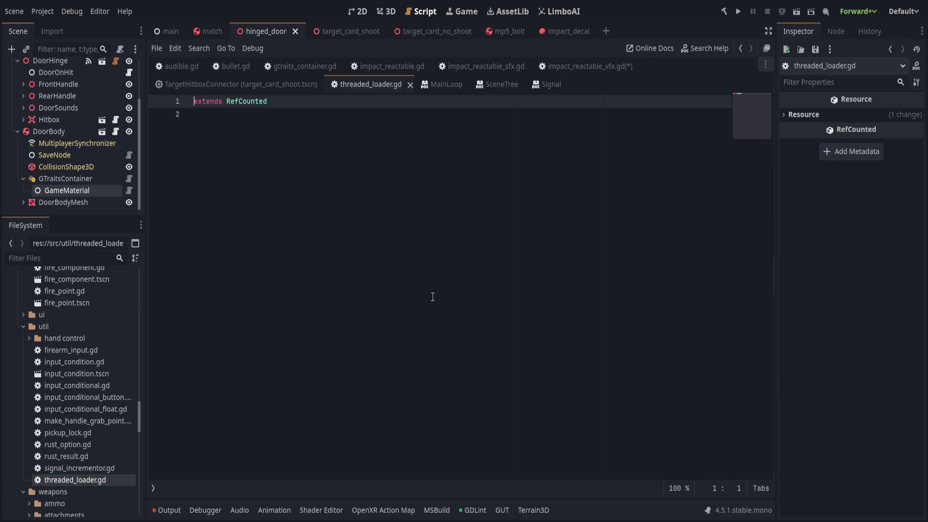
- Replace 'extends RefCounted' on line 1 with 'class_name ResourceLoaderThreaded'
{"action": "type", "text": "class_name T"}
{"action": "type", "text": "hreaded"}
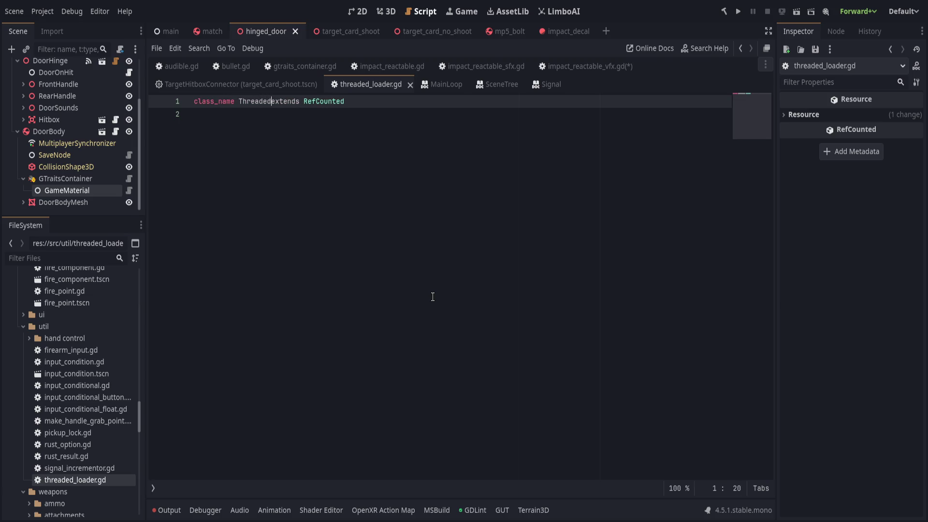
{"action": "type", "text": "ResourceLoad"}
{"action": "type", "text": "er"}
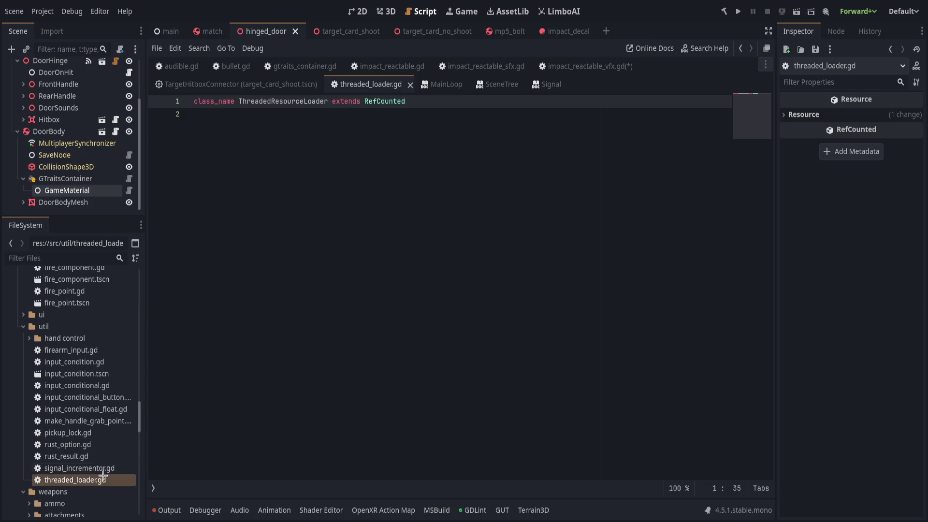
{"action": "left_click", "coordinate": [272, 103]}
{"action": "key", "text": "ctrl+BackSpace"}
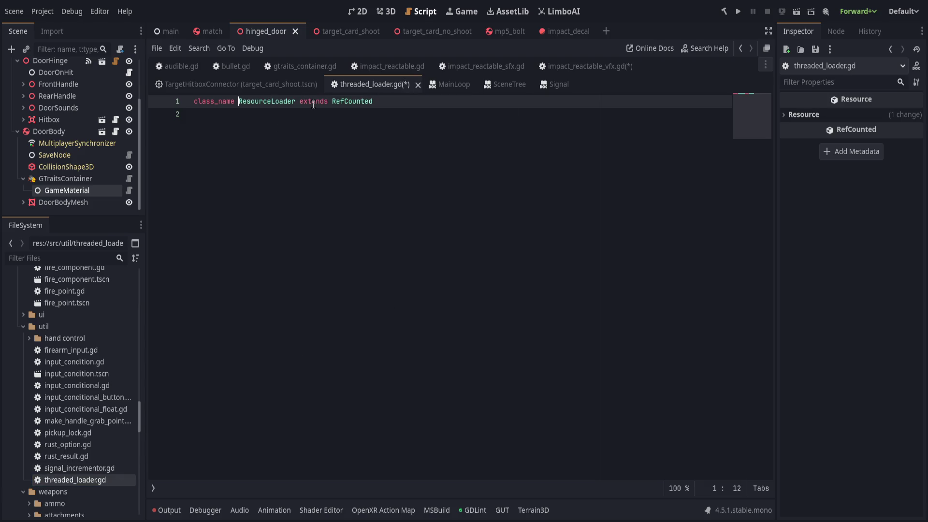
{"action": "key", "text": "ctrl+Right"}
{"action": "type", "text": "Thread"}
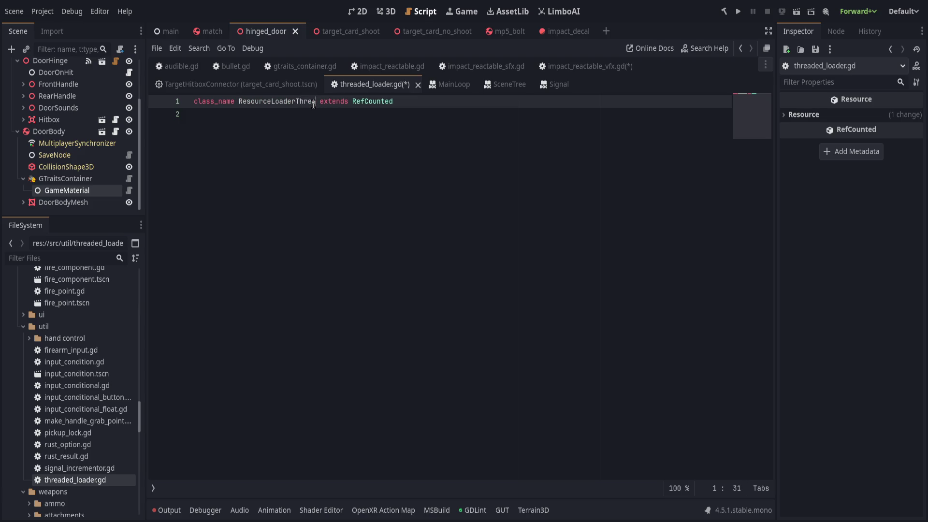
{"action": "type", "text": "ed"}
{"action": "key", "text": "End"}
{"action": "key", "text": "ctrl+BackSpace"}
{"action": "type", "text": "Re"}
{"action": "key", "text": "ctrl+BackSpace"}
{"action": "key", "text": "ctrl+BackSpace"}
{"action": "key", "text": "ctrl+BackSpace"}
{"action": "left_click", "coordinate": [261, 231]}
{"action": "left_click_drag", "start_coordinate": [146, 435], "coordinate": [124, 442]}
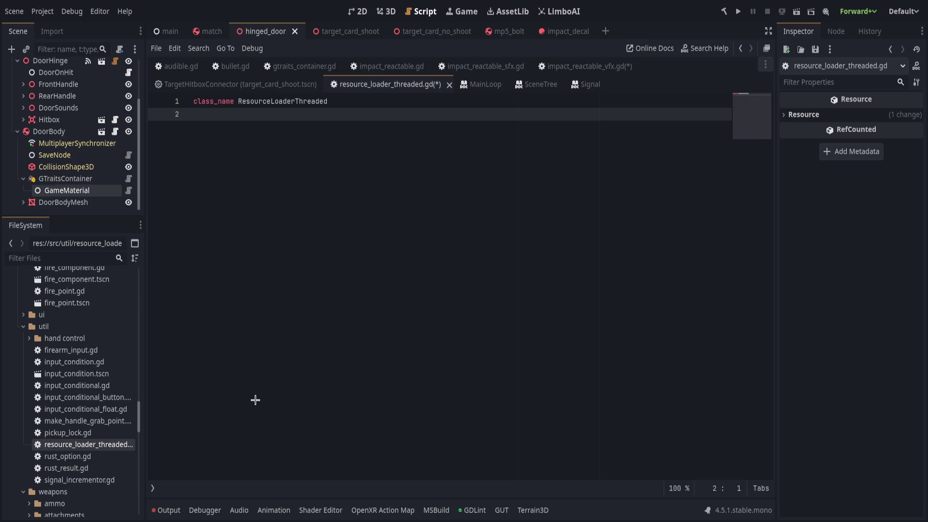
- Rename the class to LoadAutoThread and add 'signal loaded(uid: StringName)'
{"action": "double_click", "coordinate": [280, 99]}
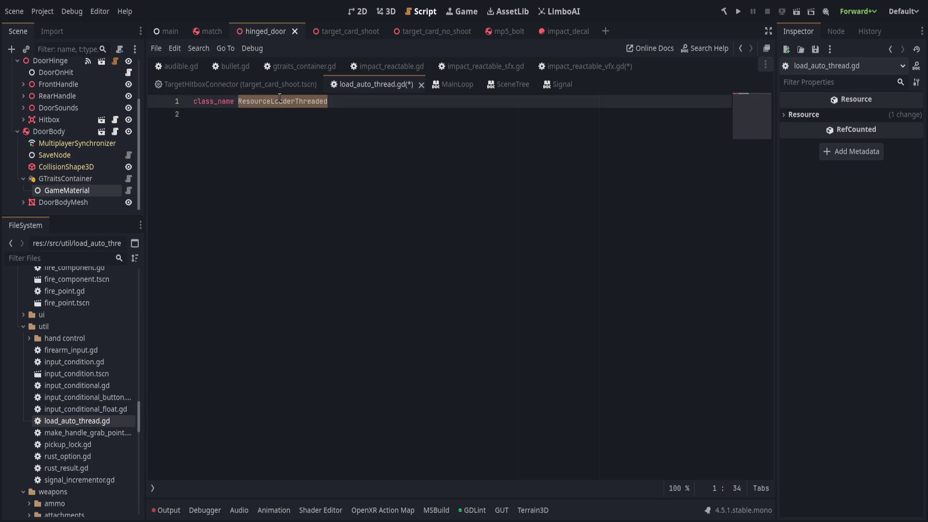
{"action": "type", "text": "LoadAuto"}
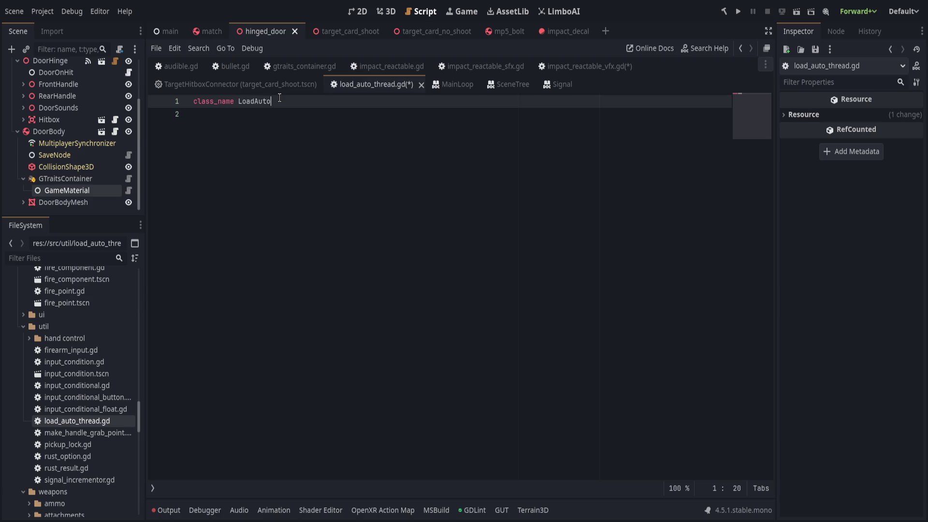
{"action": "type", "text": "Thread"}
{"action": "key", "text": "Return"}
{"action": "key", "text": "Return"}
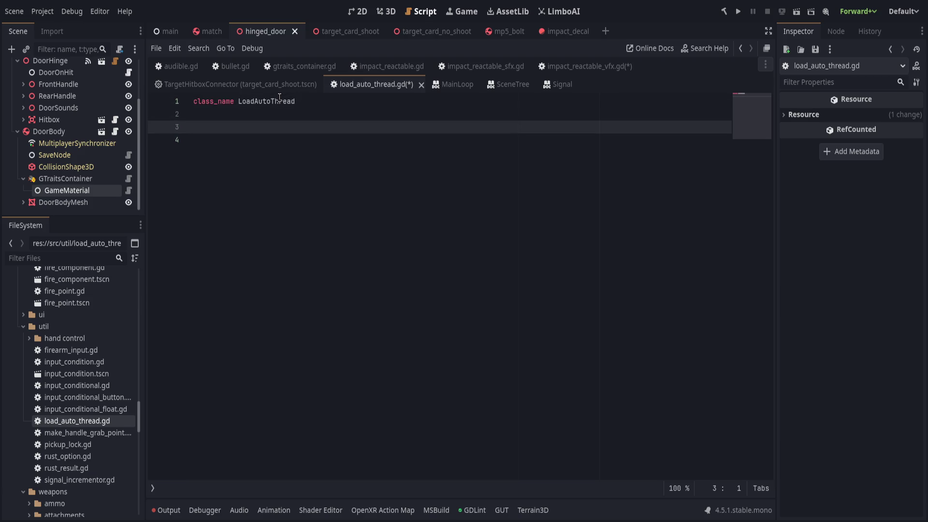
{"action": "type", "text": "signal loaded"}
{"action": "type", "text": "("}
{"action": "type", "text": "uid: StringName"}
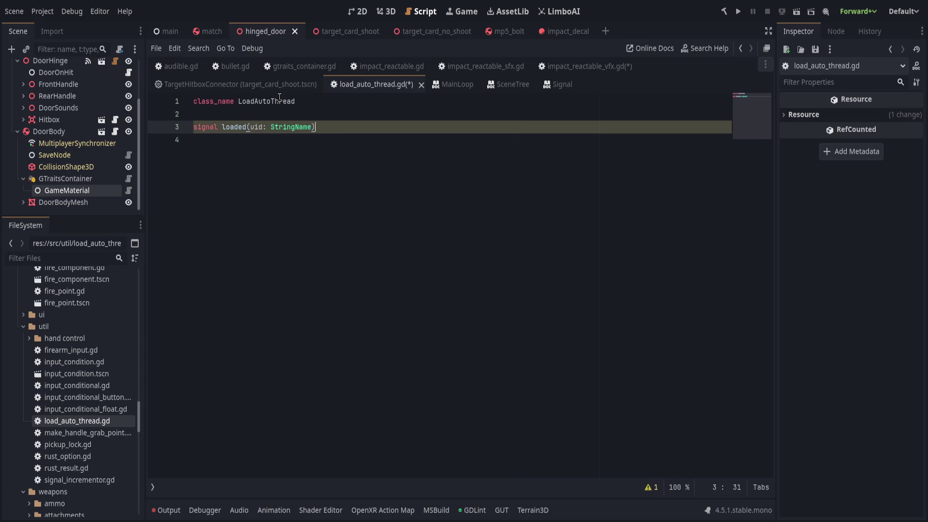
{"action": "key", "text": "Return"}
{"action": "key", "text": "Return"}
{"action": "key", "text": "Return"}
- Declare 'var _uid: StringName' and 'var _tween: Tween', then paste the _init and _check_status code
{"action": "type", "text": "var _path"}
{"action": "key", "text": "BackSpace"}
{"action": "key", "text": "BackSpace"}
{"action": "key", "text": "BackSpace"}
{"action": "type", "text": "uid: "}
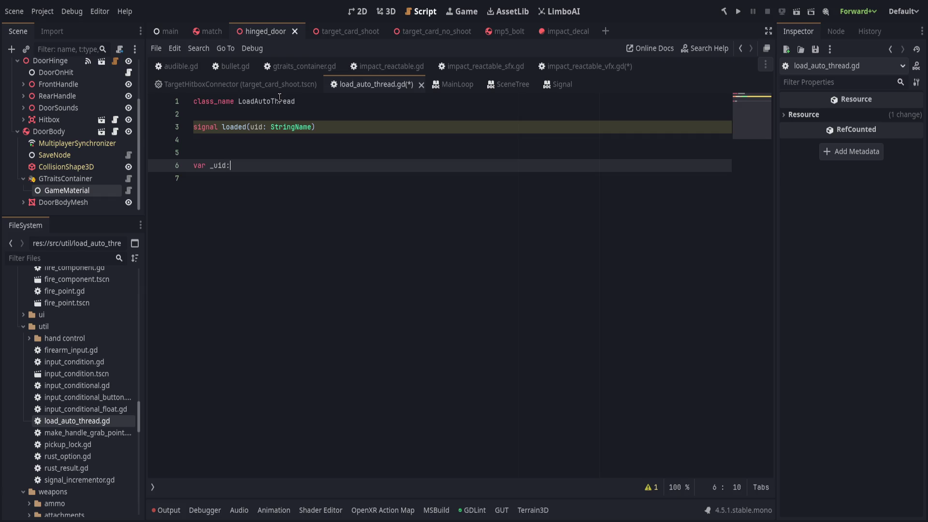
{"action": "type", "text": "StringName"}
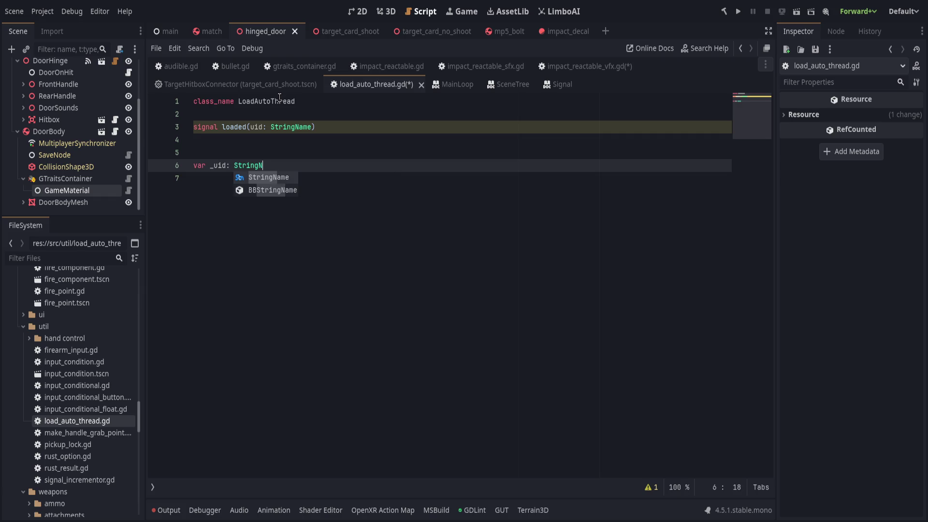
{"action": "key", "text": "Return"}
{"action": "type", "text": "var _"}
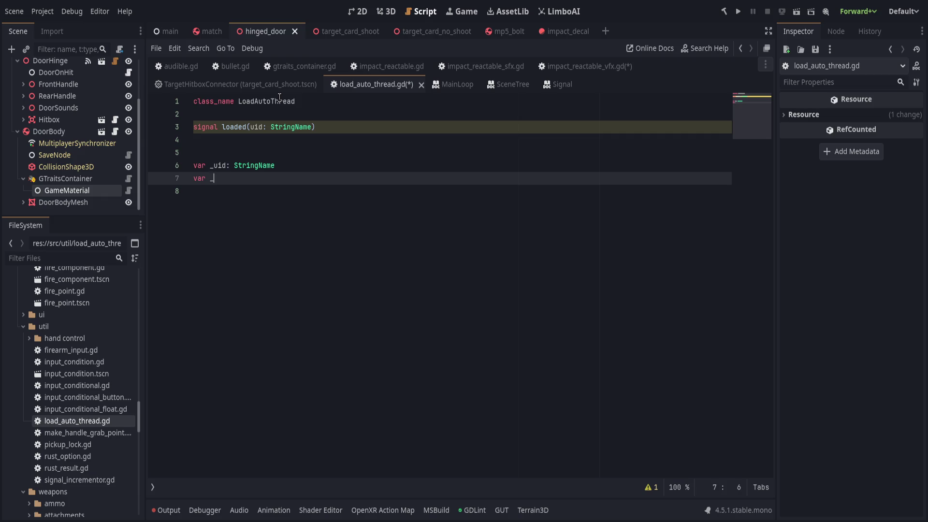
{"action": "type", "text": "tween: Tween"}
{"action": "key", "text": "Return"}
{"action": "key", "text": "Return"}
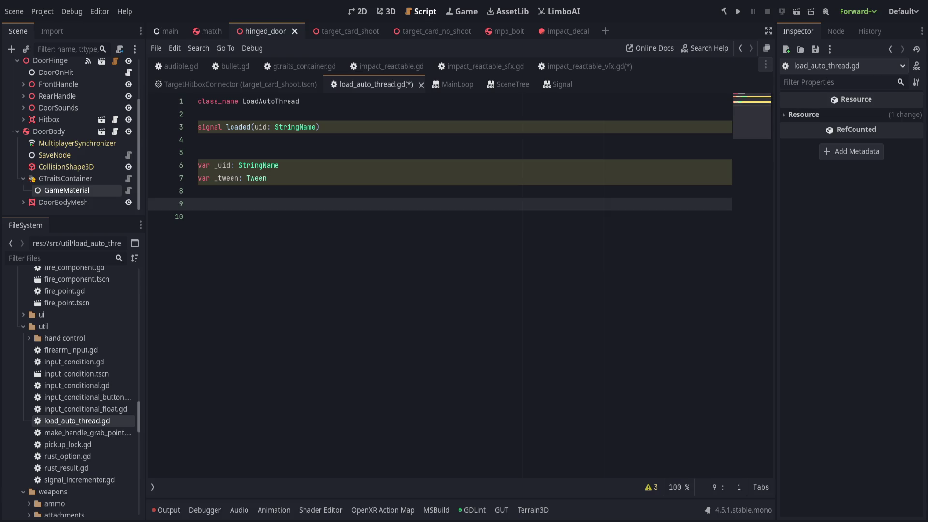
{"action": "type", "text": "n  func _init(scene_path: String, parent: Node) -> void: \t_scene_path = scene_path \t# Start threaded load \tResourceLoader.load_threaded_request.call_deferred(scene_path, \"PackedScene\")  \t# Use a Tween to check progress every 0.01s \t_tween = parent.create_tween().set_loops() \t_tween.tween_callback(_check_status).set_delay(0.01)  func _check_status() -> void: \tvar status := ResourceLoader.load_threaded_get_status(_scene_path) \tif status != ResourceLoader.THREAD_LOAD_IN_PROGRESS: \t\t# Stop the tween \t\t_tween.kill() \t\t# Emit the loaded resource \t\tvar res = ResourceLoader.load_threaded_get(_scene_path) \t\tscene_loaded.emit(res)"}
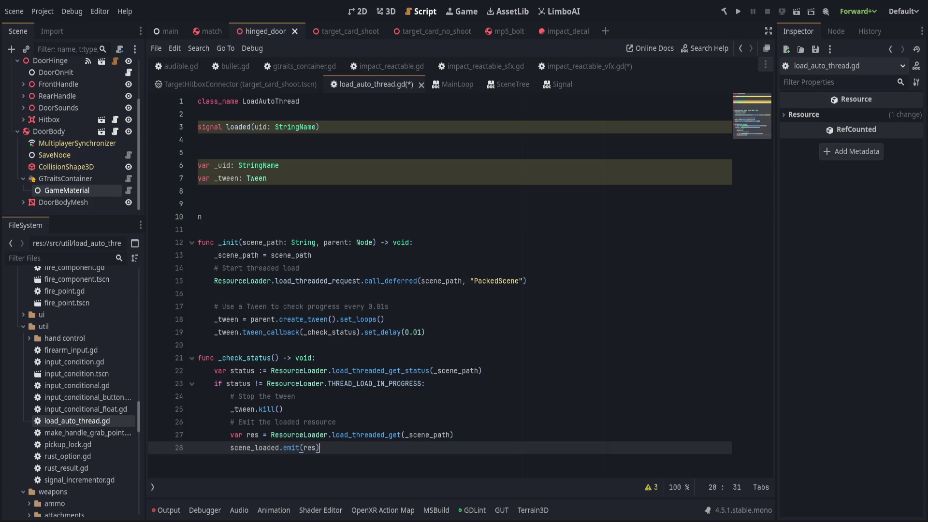
- Add a '##' blog-link comment under class_name and delete the stray 'n' line
{"action": "left_click", "coordinate": [515, 106]}
{"action": "key", "text": "Return"}
{"action": "key", "text": "Return"}
{"action": "type", "text": "##"}
{"action": "type", "text": "https://blog.hortopan.com/how-to-speed-up-loading-times-in-your-godot-game-by-using-resourceloader-load_threaded_request/"}
{"action": "scroll", "coordinate": [444, 232], "scroll_direction": "down", "scroll_amount": 1}
{"action": "left_click", "coordinate": [444, 234]}
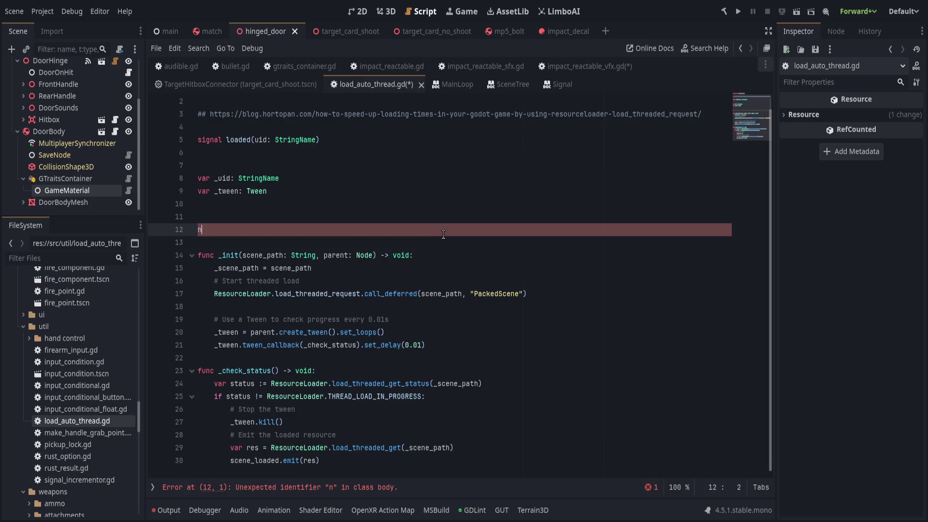
{"action": "key", "text": "BackSpace"}
{"action": "key", "text": "BackSpace"}
{"action": "left_click", "coordinate": [418, 213]}
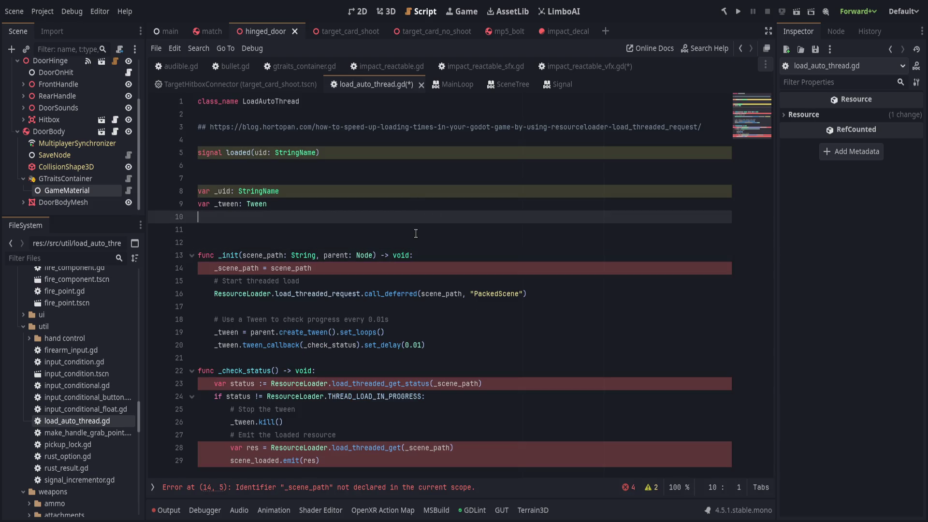
- Change scene_loaded.emit to loaded.emit in _check_status
{"action": "double_click", "coordinate": [239, 152]}
{"action": "key", "text": "ctrl+c"}
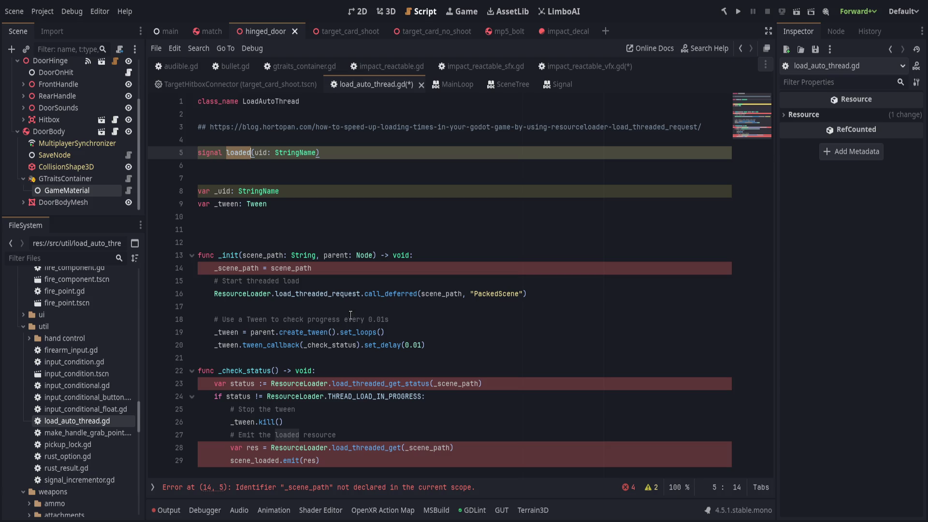
{"action": "double_click", "coordinate": [252, 462]}
{"action": "key", "text": "ctrl+v"}
{"action": "left_click", "coordinate": [376, 457]}
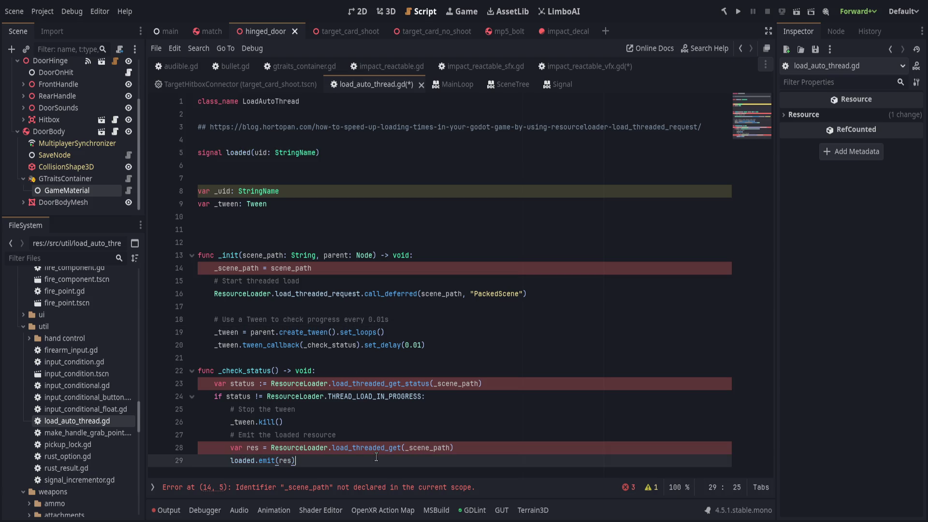
- Select the scene_path and parent parameters of _init
{"action": "double_click", "coordinate": [265, 256]}
{"action": "key", "text": "ctrl+shift+Right"}
{"action": "key", "text": "ctrl+shift+Right"}
{"action": "key", "text": "ctrl+shift+Right"}
{"action": "key", "text": "Right"}
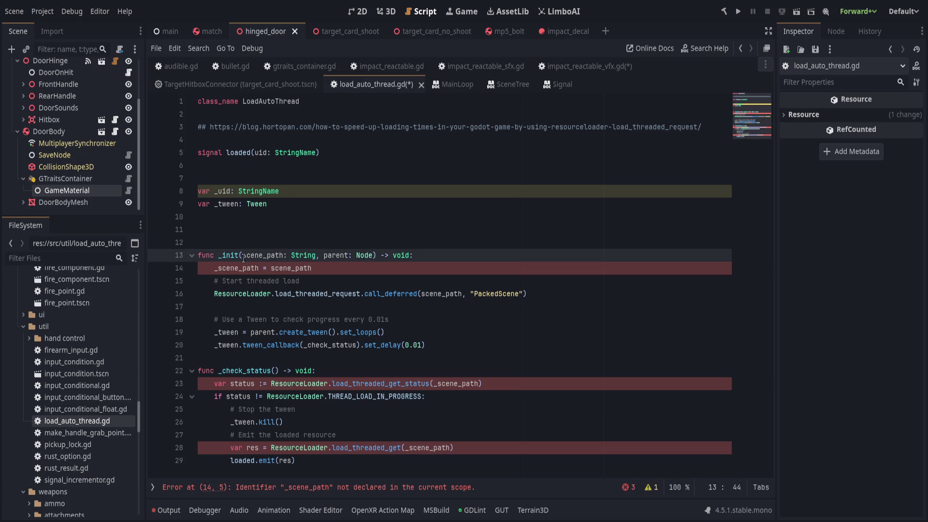
{"action": "left_click", "coordinate": [243, 256], "text": "shift"}
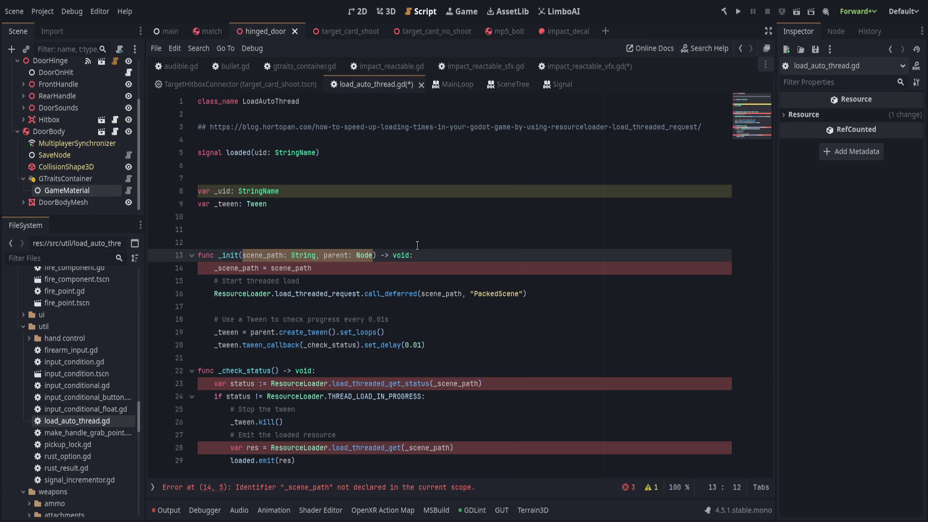
- Change the constructor parameter to uid: StringName and assign _uid = uid
{"action": "type", "text": "uid: StringName"}
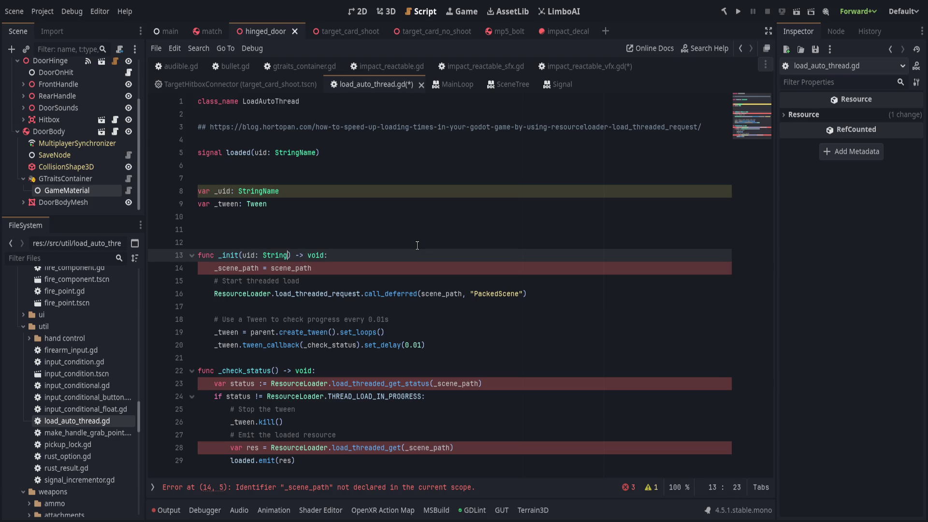
{"action": "key", "text": "Down"}
{"action": "key", "text": "End"}
{"action": "key", "text": "shift+Home"}
{"action": "type", "text": "_uid = uid"}
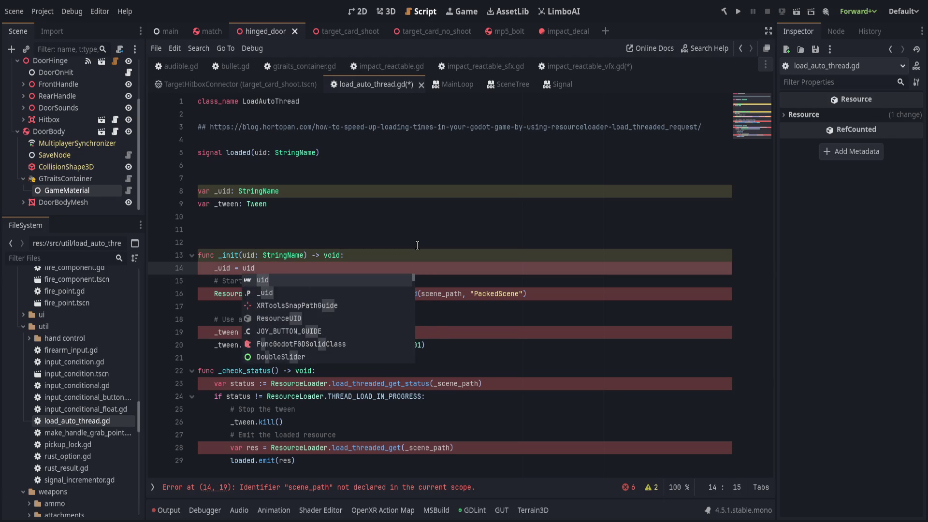
{"action": "key", "text": "Escape"}
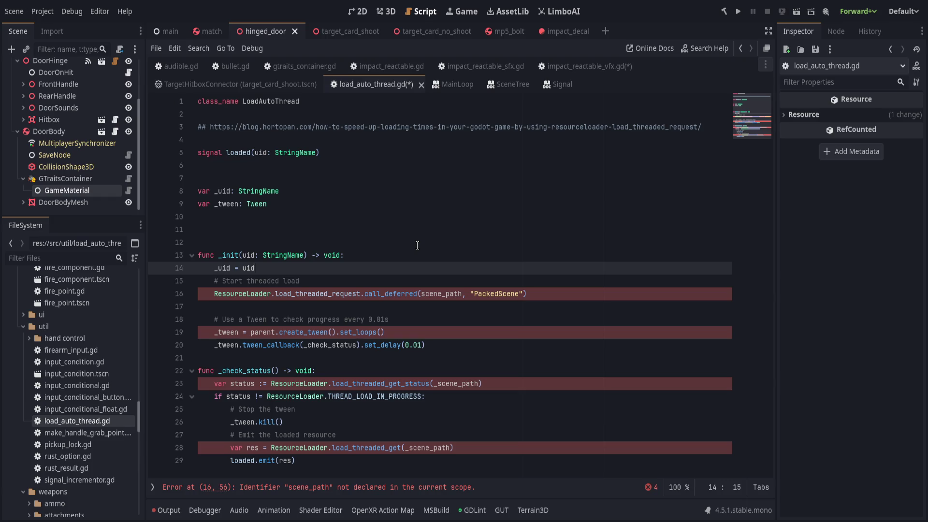
{"action": "key", "text": "Return"}
- Add a resource_hint_string := "PackedScene" parameter and pass uid and resource_hint_string to the threaded load request
{"action": "left_click_drag", "start_coordinate": [420, 306], "coordinate": [520, 307]}
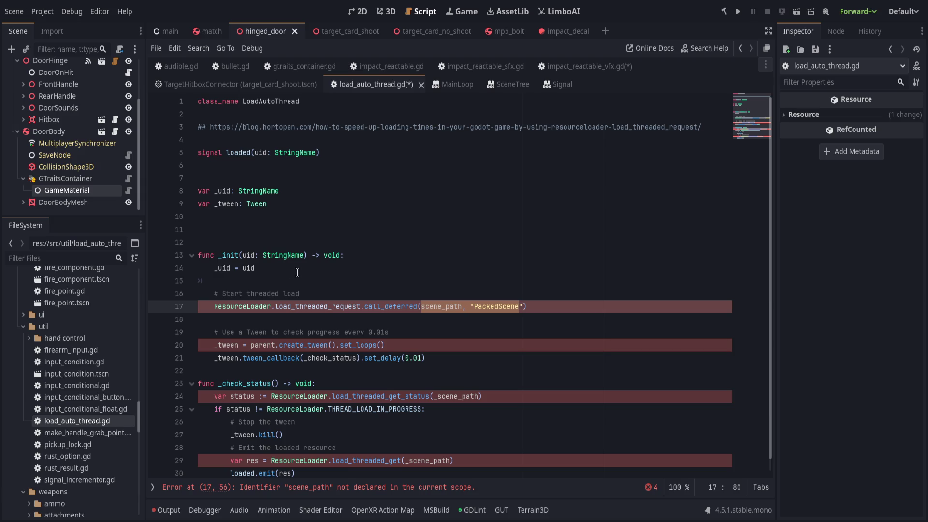
{"action": "left_click", "coordinate": [305, 255]}
{"action": "type", "text": ", "}
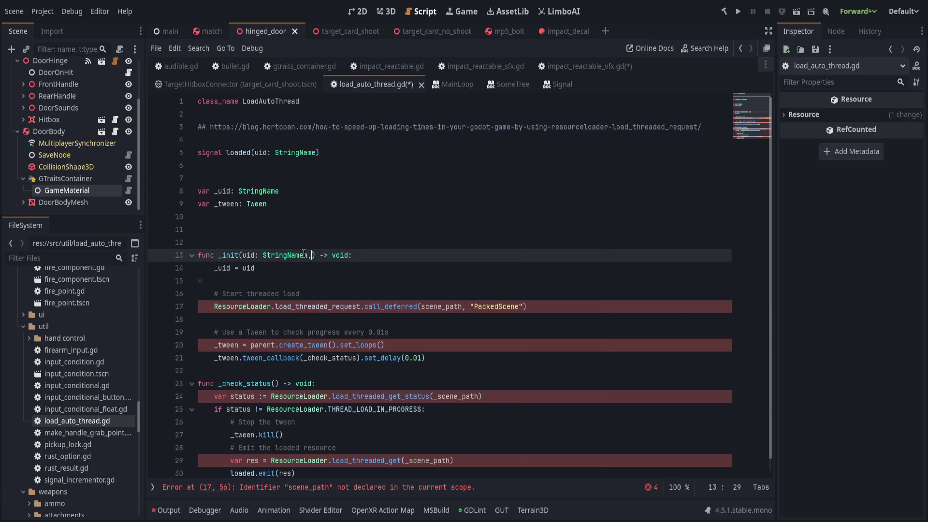
{"action": "type", "text": "resource_hint"}
{"action": "type", "text": "_string "}
{"action": "type", "text": ":= \"Pack"}
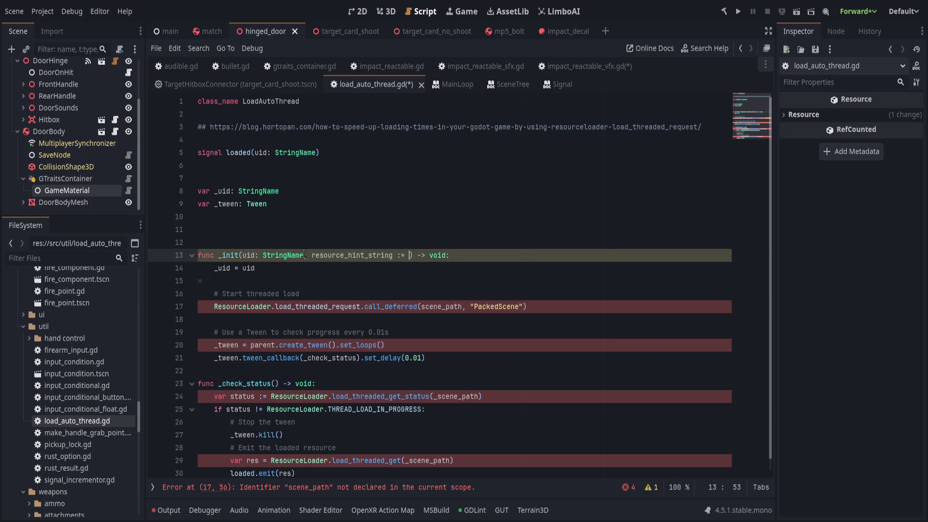
{"action": "type", "text": "edScene"}
{"action": "left_click", "coordinate": [375, 254]}
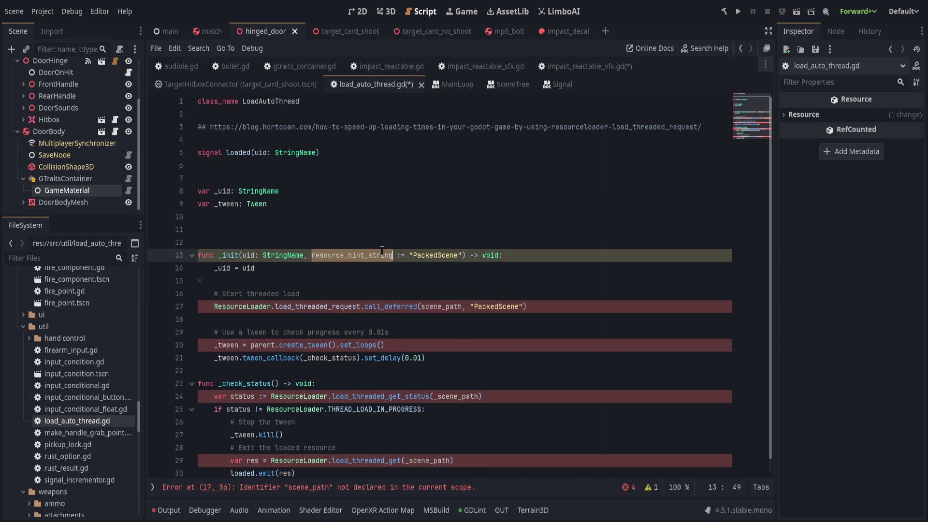
{"action": "left_click", "coordinate": [518, 306]}
{"action": "left_click", "coordinate": [521, 307]}
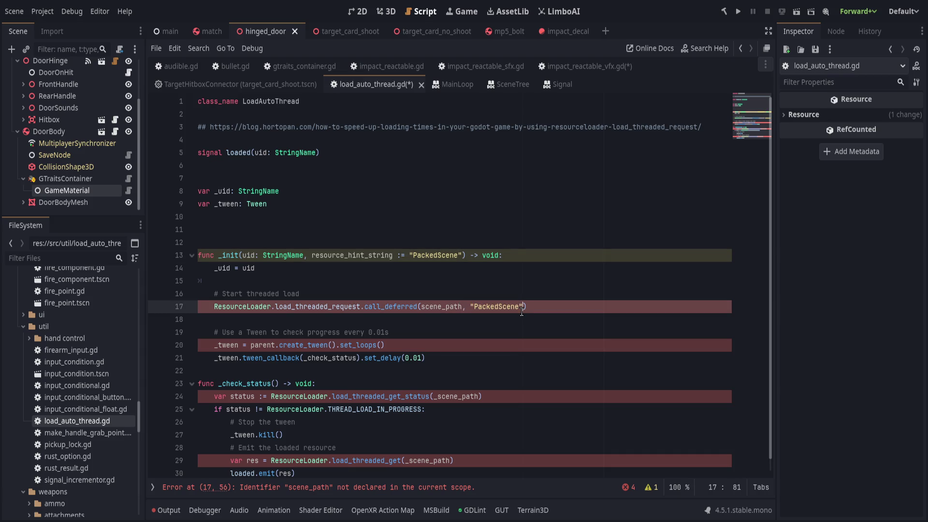
{"action": "left_click_drag", "start_coordinate": [473, 307], "coordinate": [526, 306]}
{"action": "type", "text": "resource_hint_string"}
{"action": "double_click", "coordinate": [441, 306]}
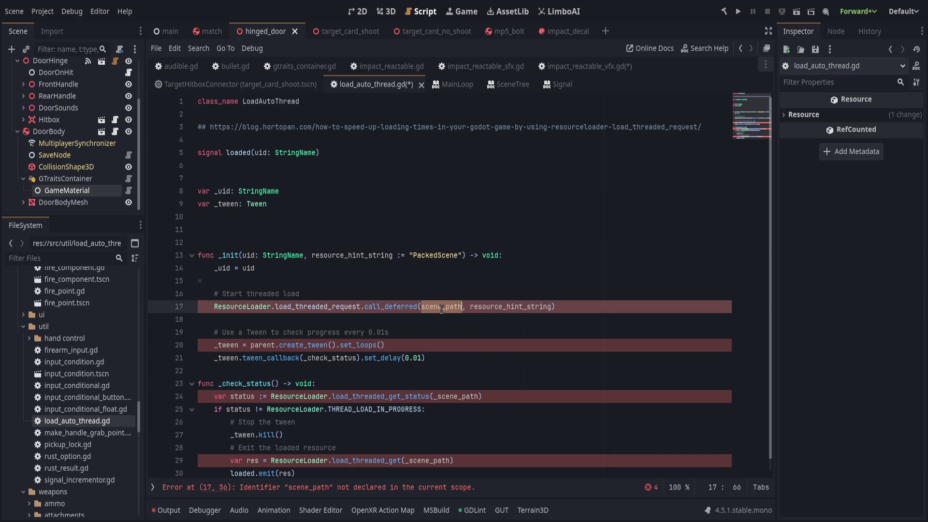
{"action": "type", "text": "uid"}
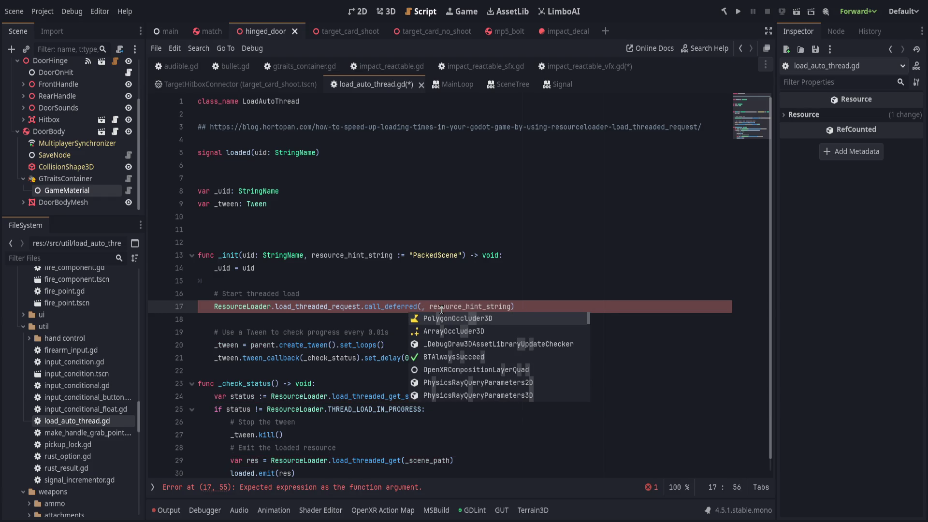
- Create the tween with (Engine.get_main_loop() as SceneTree).create_tween() instead of parent.create_tween
{"action": "left_click", "coordinate": [442, 346]}
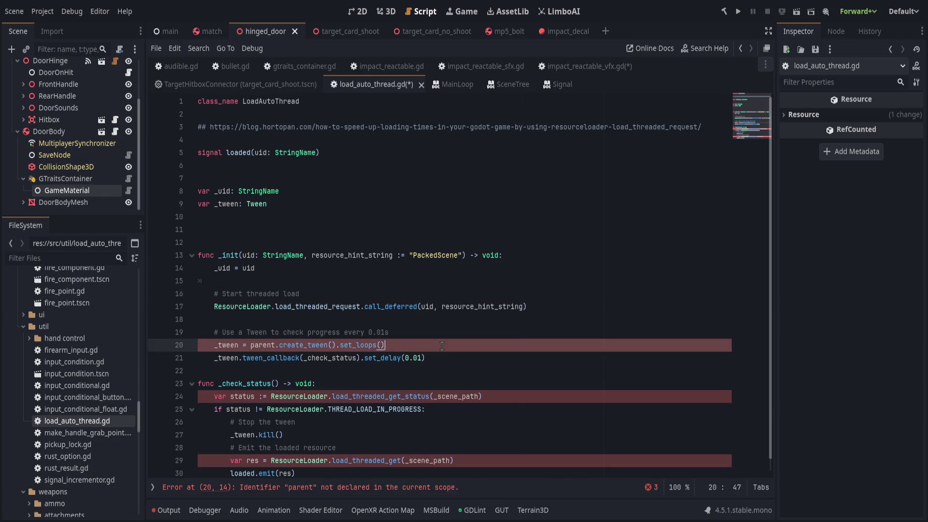
{"action": "key", "text": "ctrl+BackSpace"}
{"action": "key", "text": "ctrl+BackSpace"}
{"action": "key", "text": "ctrl+BackSpace"}
{"action": "type", "text": "("}
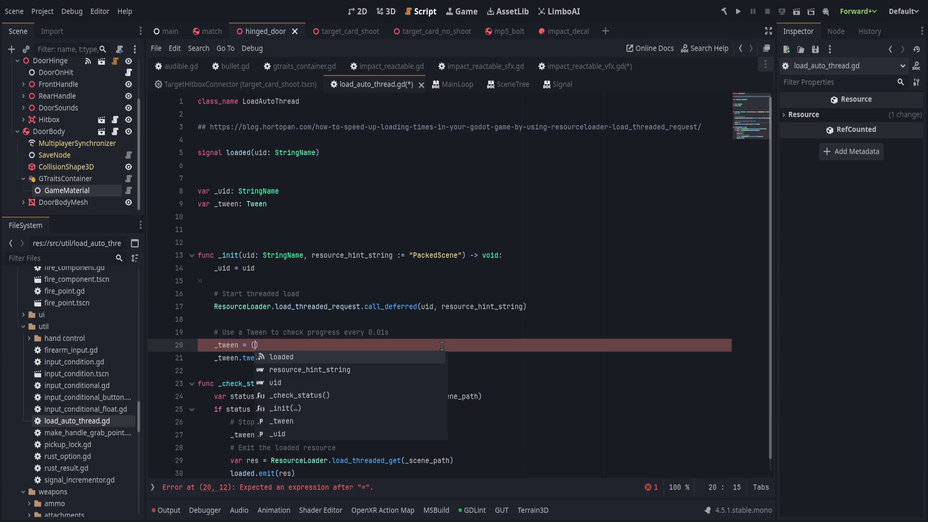
{"action": "type", "text": "Engine."}
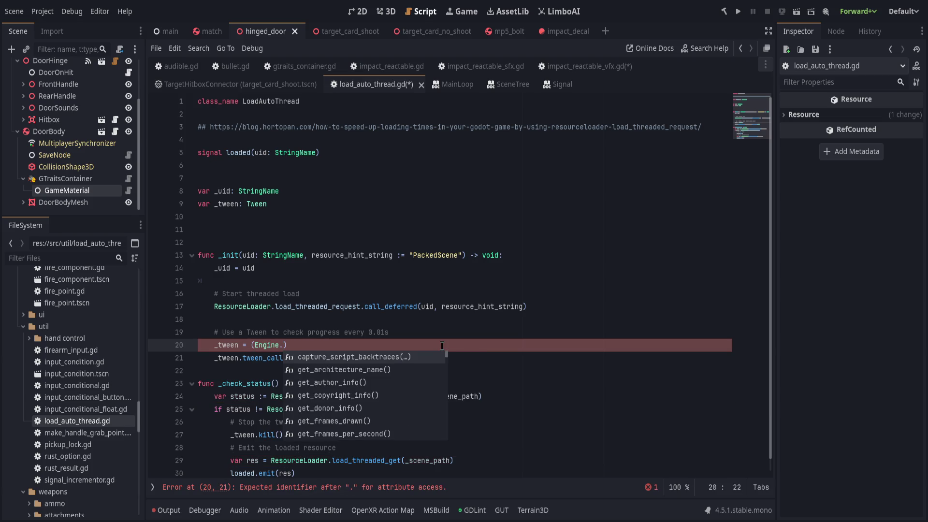
{"action": "type", "text": "get_main"}
{"action": "key", "text": "Return"}
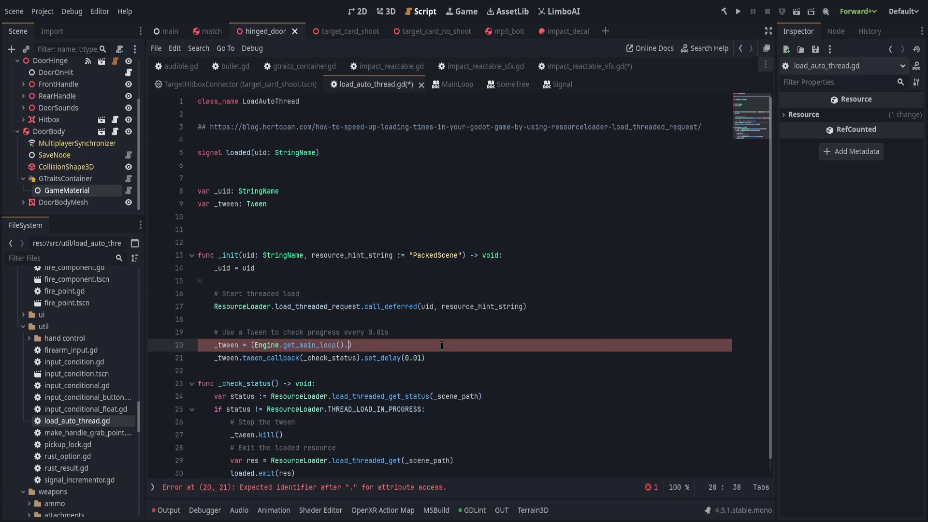
{"action": "type", "text": "."}
{"action": "key", "text": "BackSpace"}
{"action": "type", "text": "as SceneTr"}
{"action": "type", "text": "ee"}
{"action": "key", "text": "Right"}
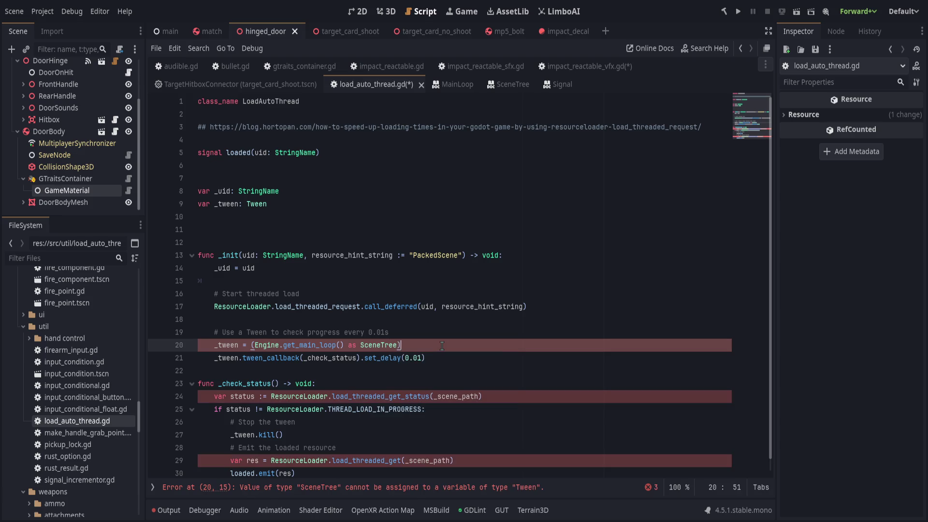
{"action": "type", "text": ".create_twee"}
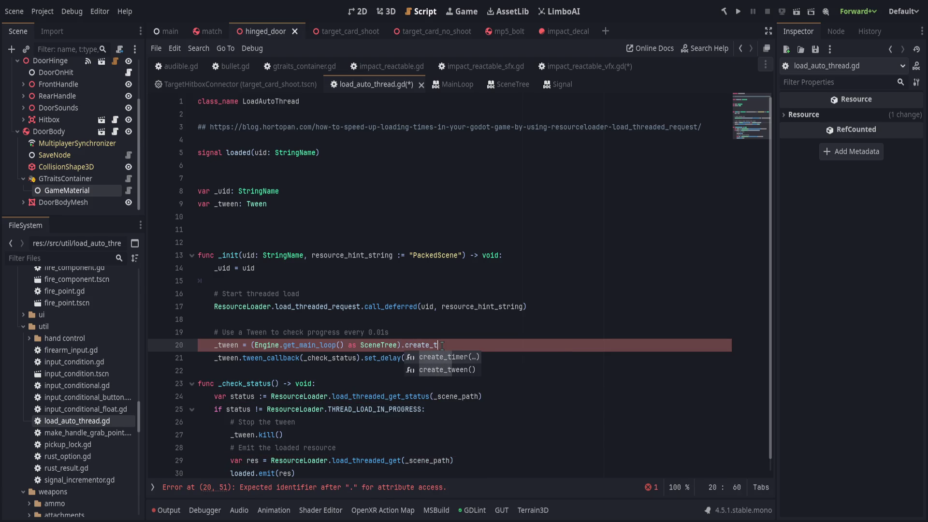
{"action": "key", "text": "Return"}
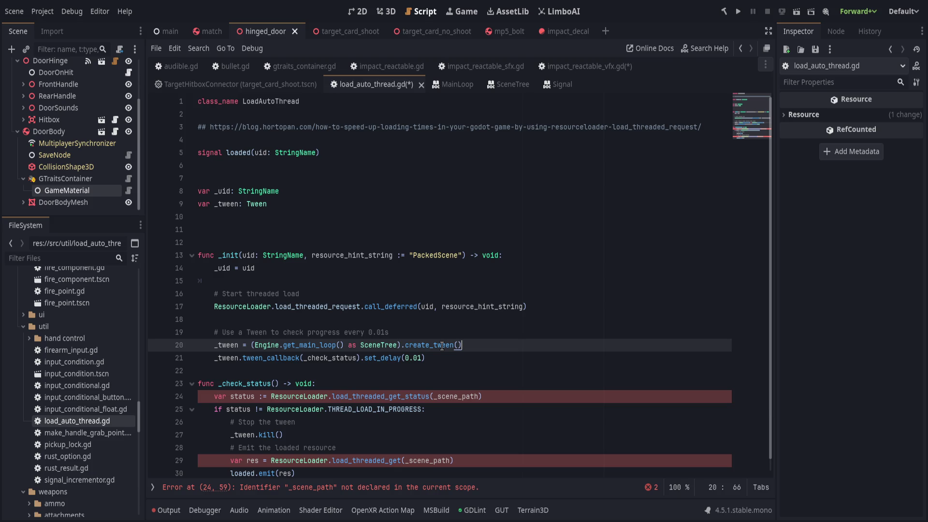
- Change the tween's set_delay from 0.01 to 0.1
{"action": "left_click", "coordinate": [456, 355]}
{"action": "scroll", "coordinate": [393, 376], "scroll_direction": "down", "scroll_amount": 1}
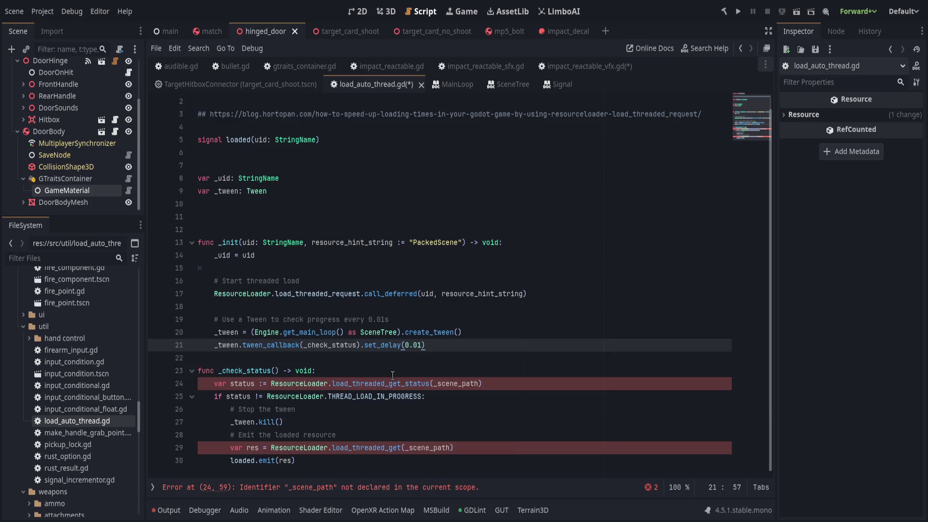
{"action": "key", "text": "Left"}
{"action": "key", "text": "Left"}
{"action": "key", "text": "BackSpace"}
{"action": "key", "text": "End"}
- Replace the remaining _scene_path references with uid and _uid, then save the script
{"action": "left_click", "coordinate": [386, 366]}
{"action": "left_click", "coordinate": [524, 381]}
{"action": "key", "text": "Left"}
{"action": "key", "text": "BackSpace"}
{"action": "key", "text": "BackSpace"}
{"action": "key", "text": "BackSpace"}
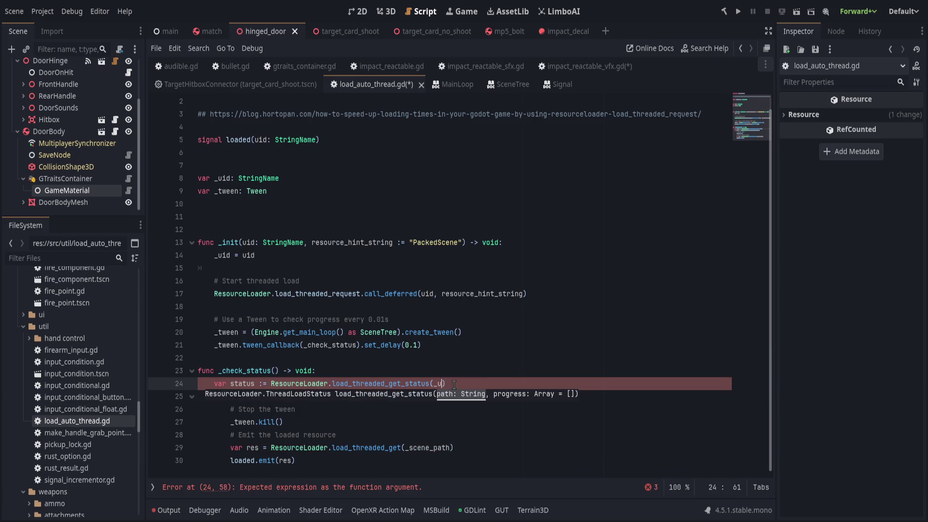
{"action": "type", "text": "uid"}
{"action": "double_click", "coordinate": [428, 447]}
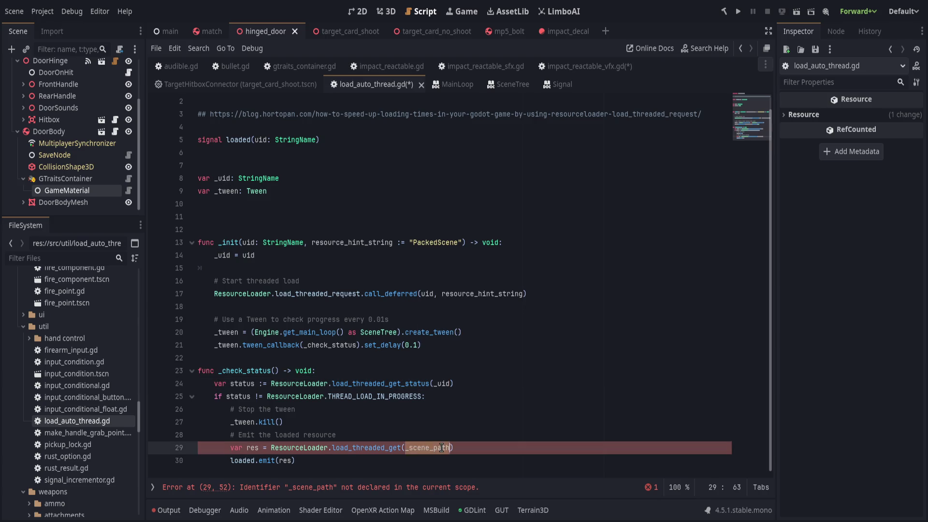
{"action": "type", "text": "_uid"}
{"action": "left_click", "coordinate": [485, 385]}
{"action": "left_click", "coordinate": [484, 396]}
{"action": "left_click", "coordinate": [469, 420]}
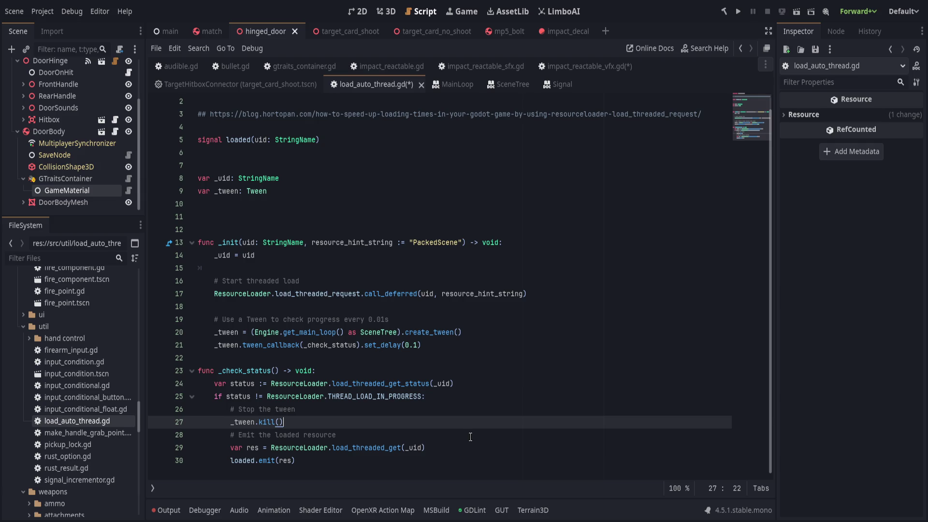
{"action": "left_click", "coordinate": [499, 455]}
{"action": "key", "text": "ctrl+s"}
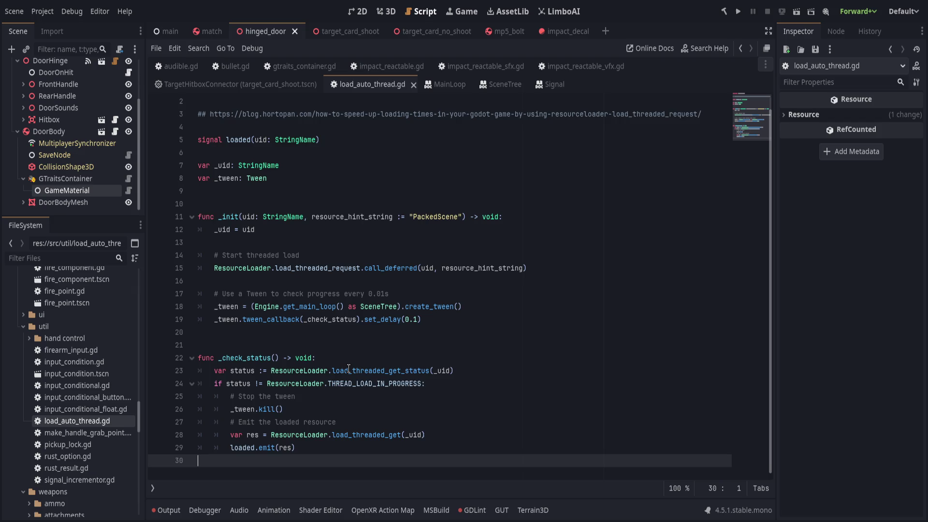
- Add 'extends RefCounted' after the class_name line and save
{"action": "left_click", "coordinate": [362, 103]}
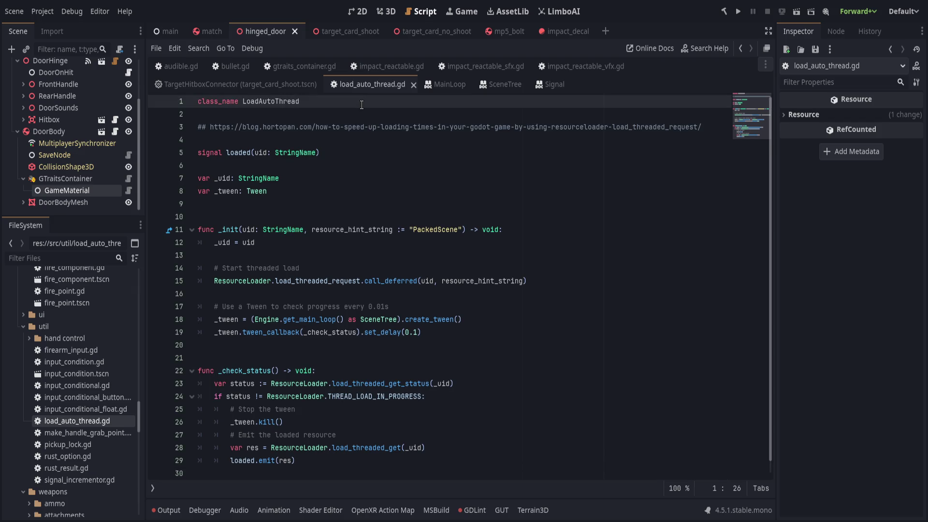
{"action": "type", "text": "extends Re"}
{"action": "type", "text": "fC"}
{"action": "key", "text": "Return"}
{"action": "key", "text": "ctrl+s"}
{"action": "scroll", "coordinate": [312, 234], "scroll_direction": "down", "scroll_amount": 1}
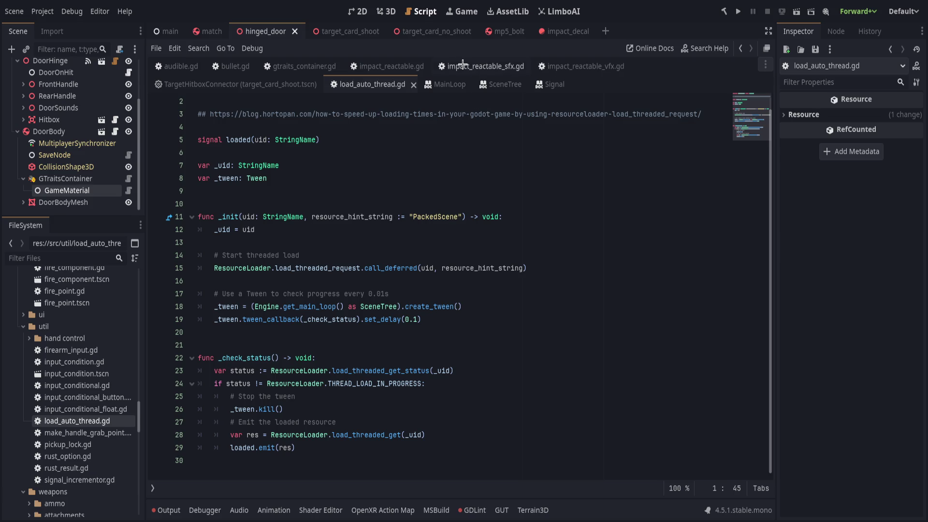
{"action": "left_click", "coordinate": [463, 64]}
- Open impact_reactable_vfx.gd and go to the cache assignments in _init
{"action": "left_click", "coordinate": [561, 66]}
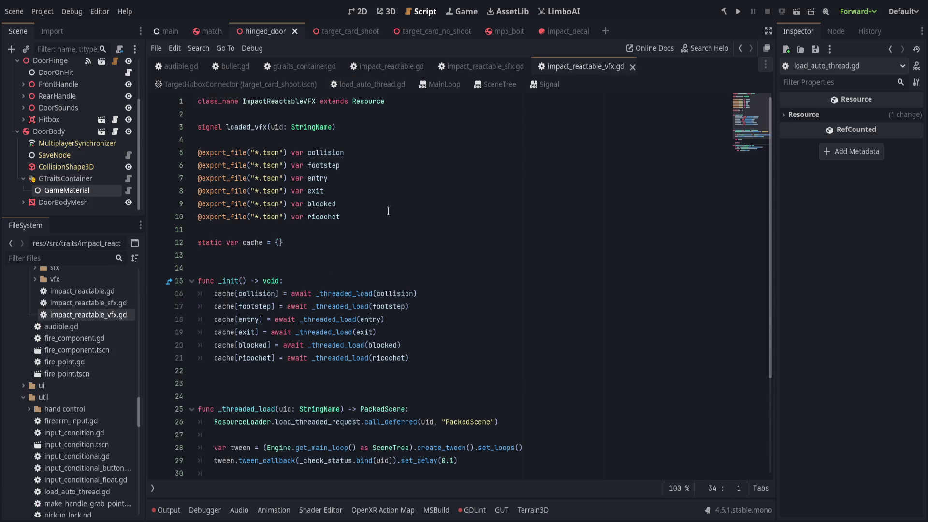
{"action": "scroll", "coordinate": [383, 240], "scroll_direction": "down", "scroll_amount": 3}
{"action": "left_click", "coordinate": [410, 241]}
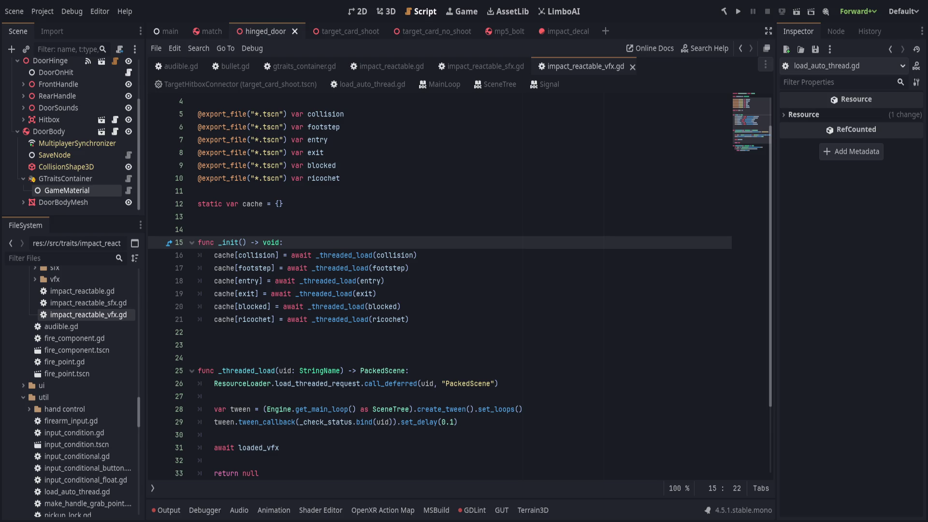
{"action": "left_click", "coordinate": [469, 252]}
{"action": "left_click", "coordinate": [476, 233]}
{"action": "scroll", "coordinate": [478, 256], "scroll_direction": "up", "scroll_amount": 1}
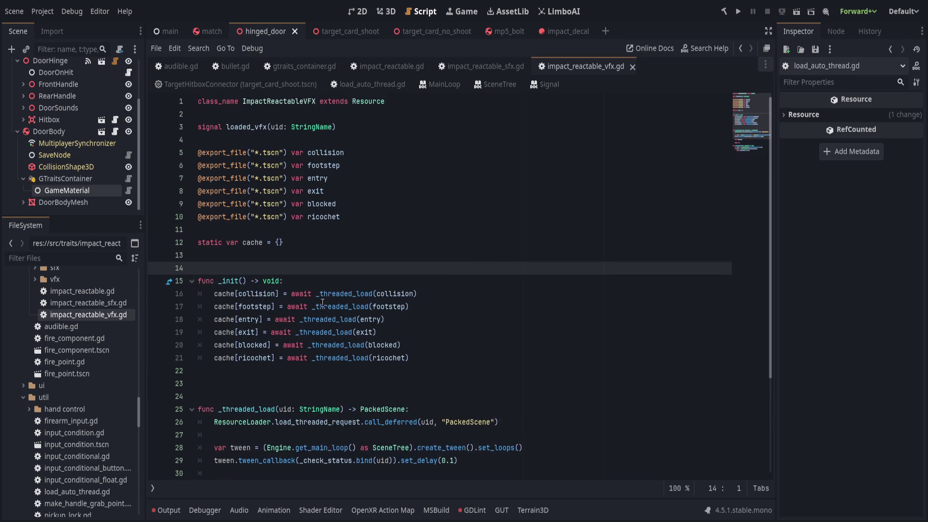
{"action": "left_click", "coordinate": [299, 293]}
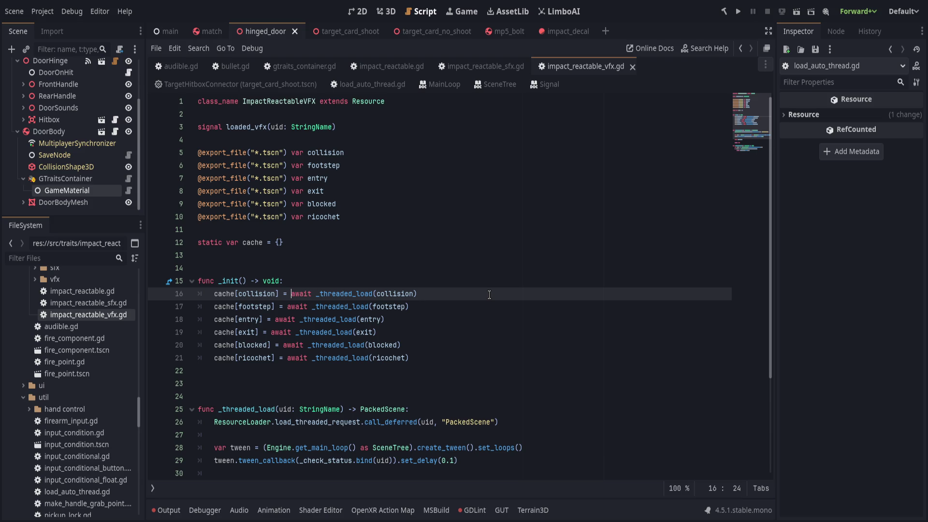
- Insert 'await LoadAutoThread.new(collision).loaded' atop _init and move the cache[collision] line beneath it
{"action": "key", "text": "Up"}
{"action": "key", "text": "Return"}
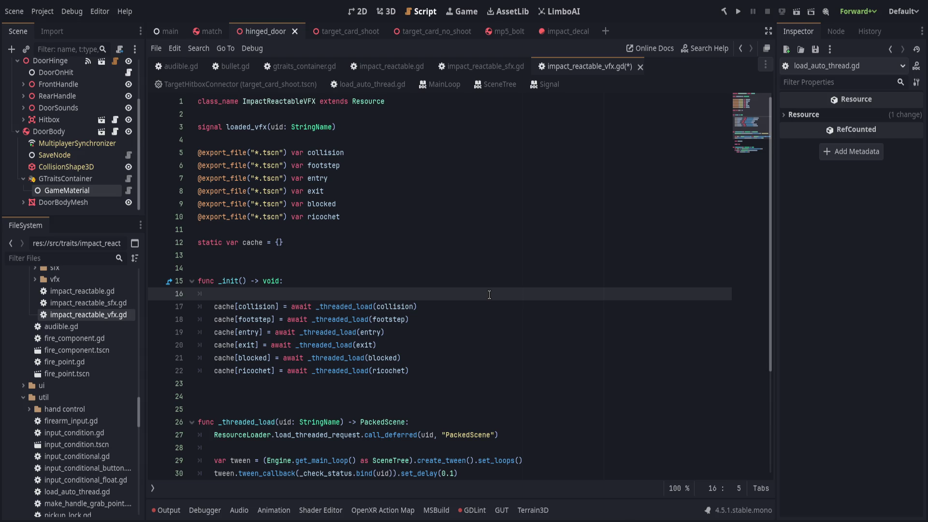
{"action": "type", "text": "await "}
{"action": "type", "text": "A"}
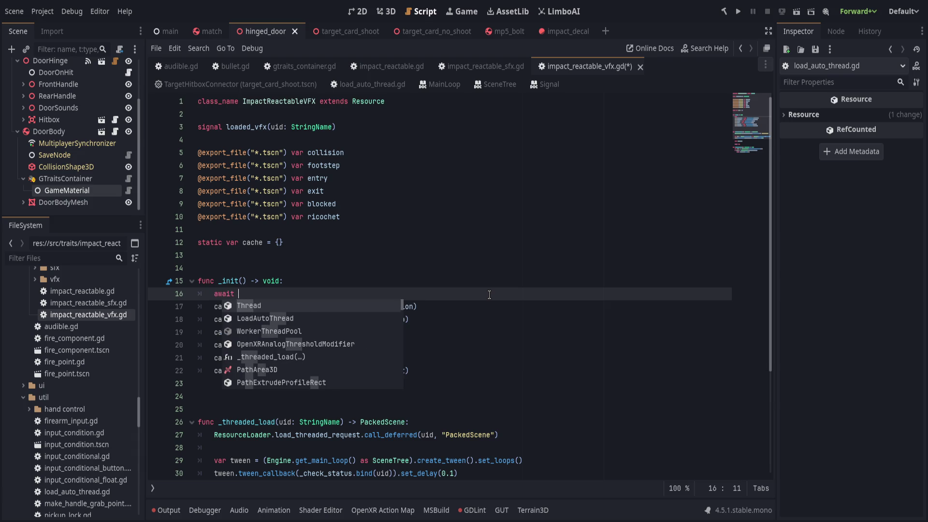
{"action": "key", "text": "BackSpace"}
{"action": "type", "text": "Load"}
{"action": "key", "text": "Return"}
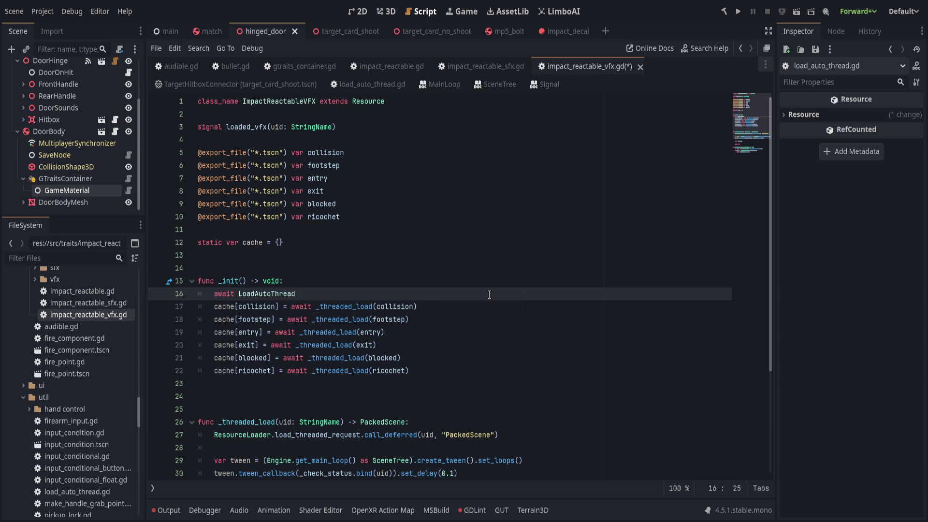
{"action": "type", "text": ".new("}
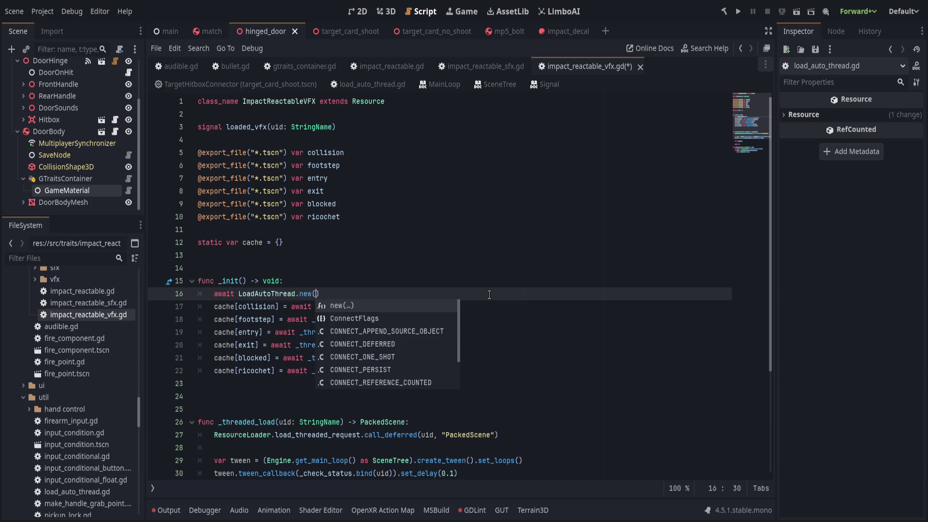
{"action": "key", "text": "Return"}
{"action": "type", "text": "collision).l"}
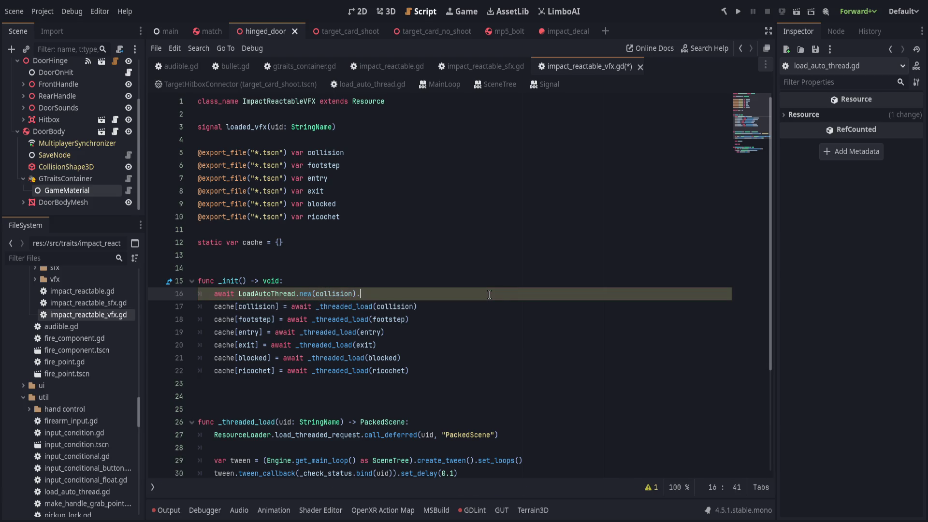
{"action": "type", "text": "oaded"}
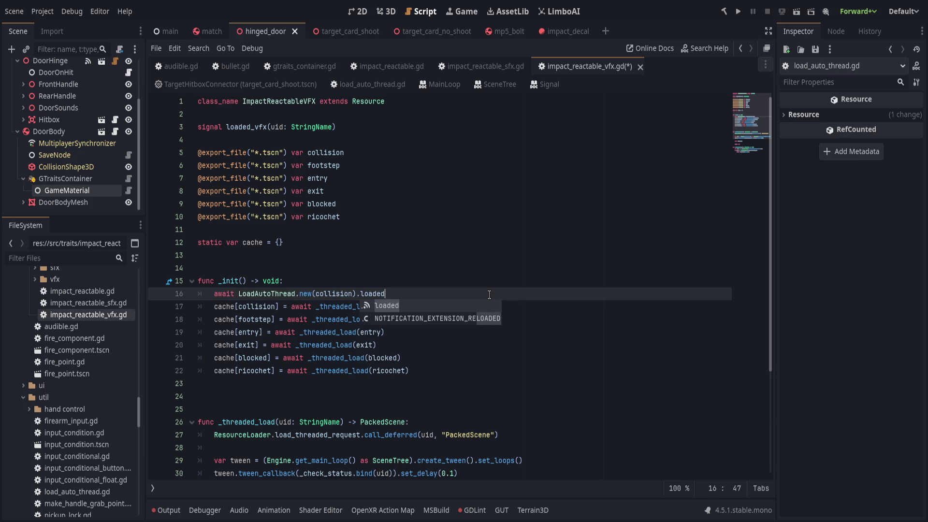
{"action": "key", "text": "Escape"}
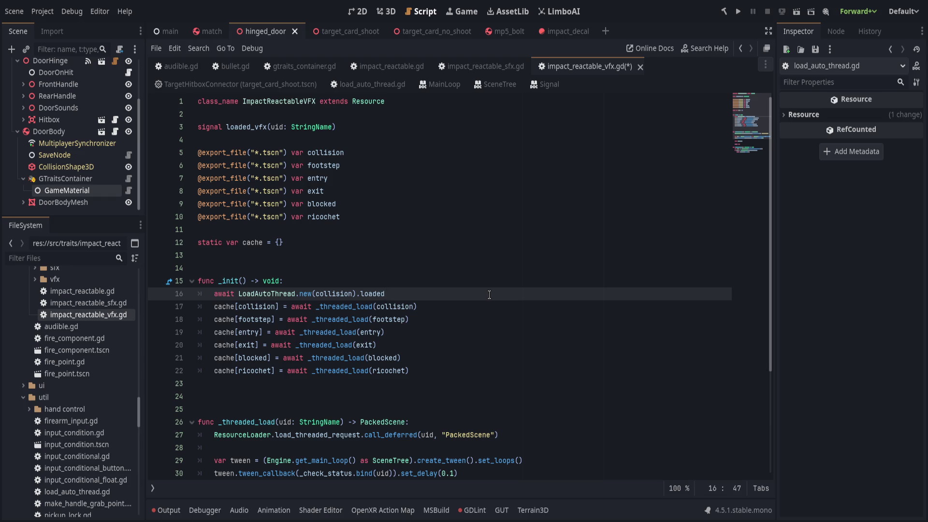
{"action": "key", "text": "Return"}
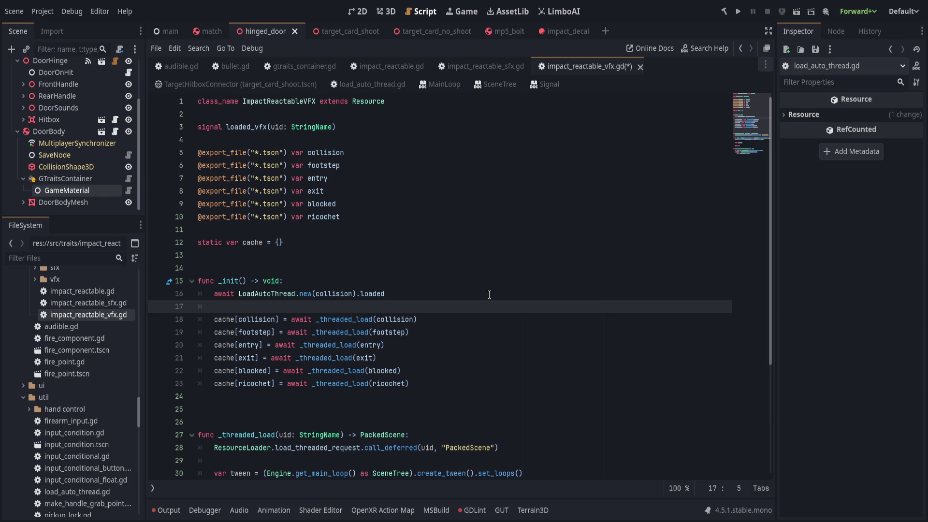
{"action": "key", "text": "Down"}
{"action": "key", "text": "alt+Up"}
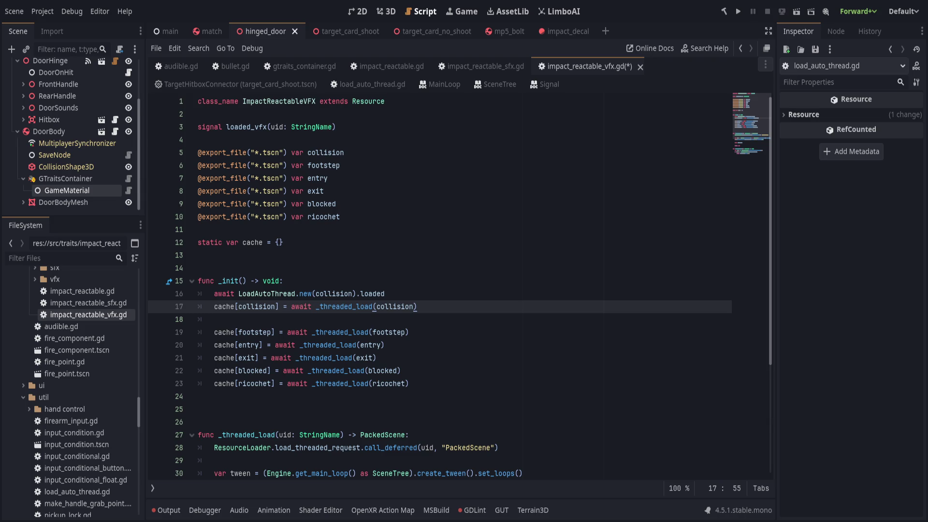
- Make cache[collision] use await LoadAutoThread.new(collision).loaded and delete the leftover await and blank lines
{"action": "left_click_drag", "start_coordinate": [238, 293], "coordinate": [386, 294]}
{"action": "key", "text": "BackSpace"}
{"action": "left_click_drag", "start_coordinate": [293, 307], "coordinate": [579, 306]}
{"action": "type", "text": "LoadAutoThread.new(collision).loaded"}
{"action": "left_click", "coordinate": [292, 306]}
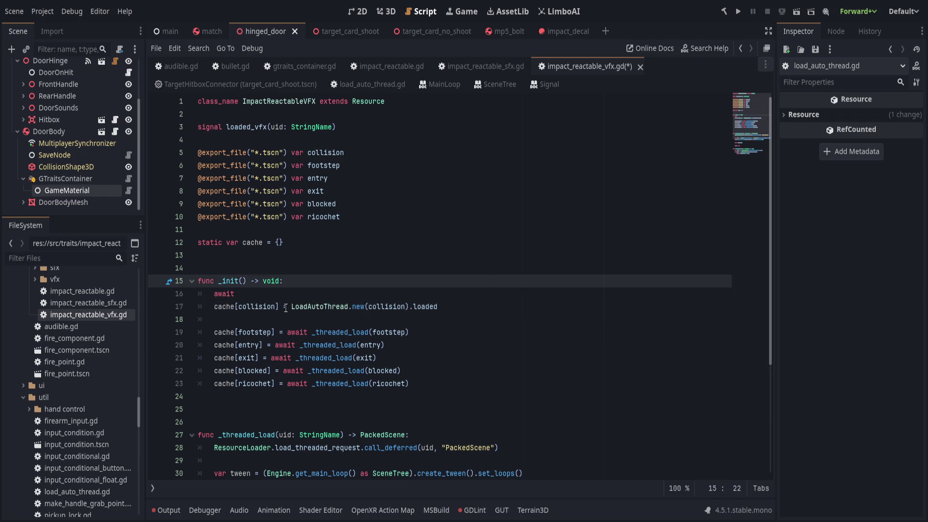
{"action": "type", "text": "await"}
{"action": "key", "text": "Up"}
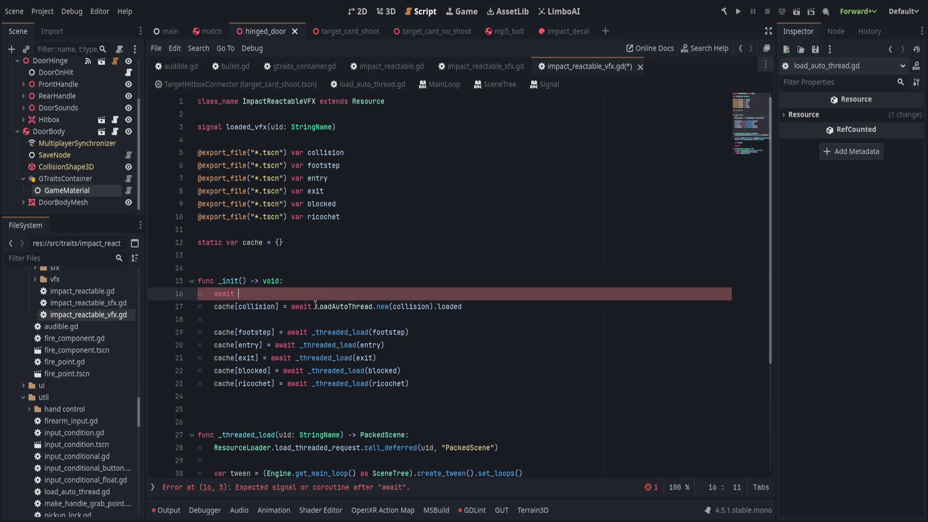
{"action": "key", "text": "ctrl+shift+k"}
{"action": "left_click", "coordinate": [334, 304]}
{"action": "key", "text": "ctrl+shift+k"}
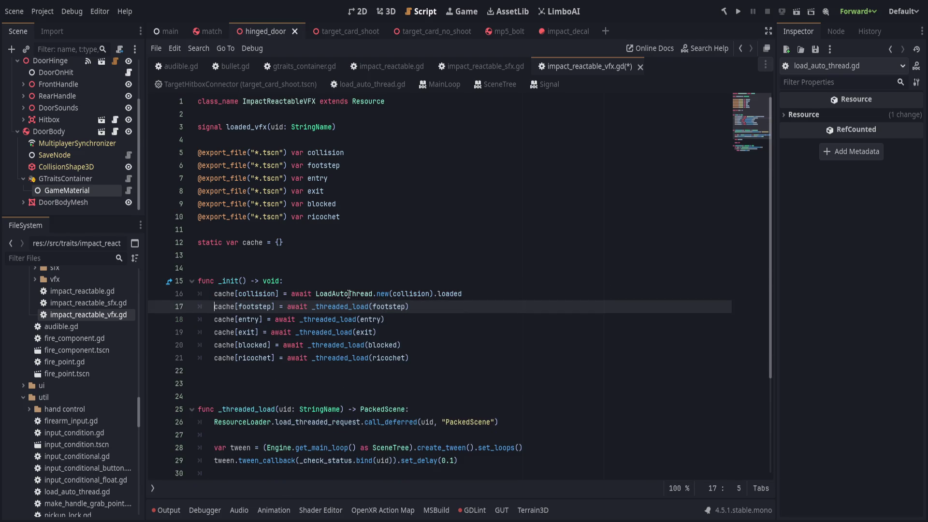
- Replace _threaded_load with LoadAutoThread.new on the footstep, entry, exit, blocked and ricochet cache lines
{"action": "double_click", "coordinate": [349, 294]}
{"action": "left_click_drag", "start_coordinate": [349, 294], "coordinate": [389, 295]}
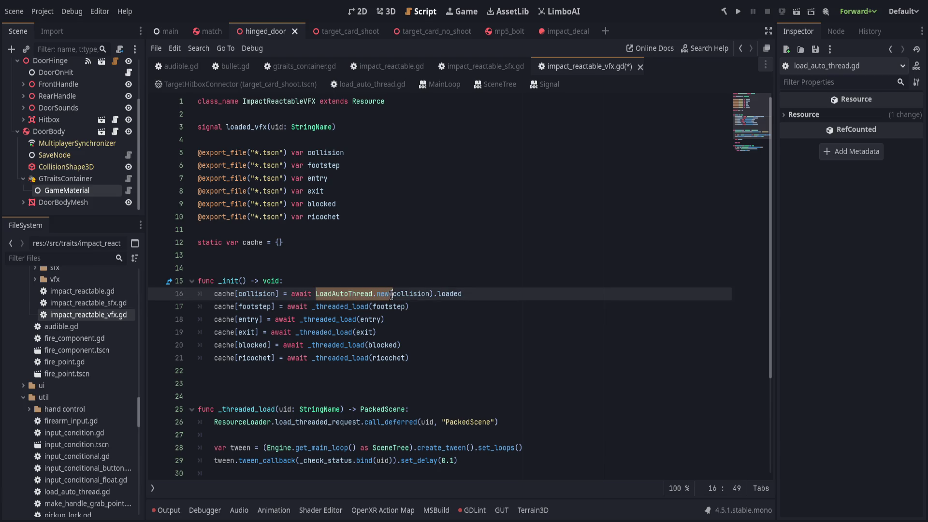
{"action": "key", "text": "ctrl+c"}
{"action": "double_click", "coordinate": [353, 307]}
{"action": "key", "text": "ctrl+v"}
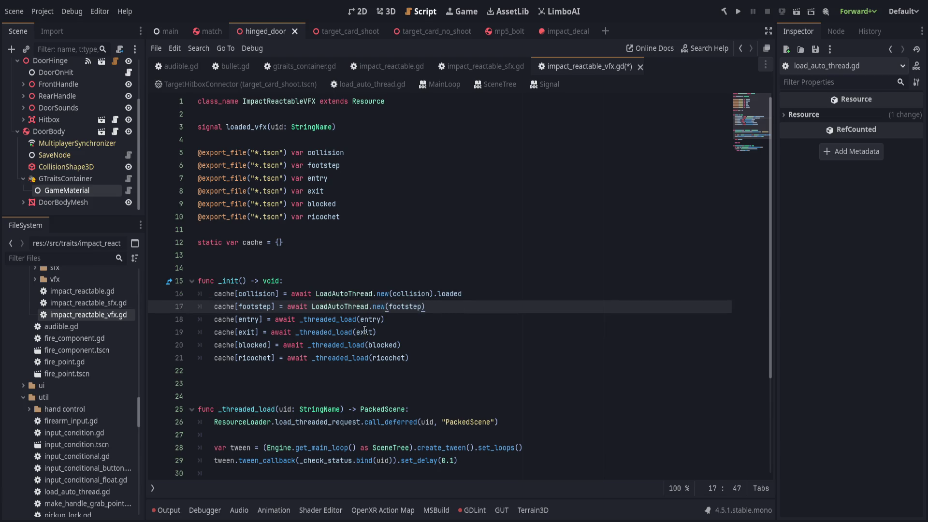
{"action": "left_click", "coordinate": [324, 321]}
{"action": "double_click", "coordinate": [324, 320]}
{"action": "key", "text": "ctrl+v"}
{"action": "double_click", "coordinate": [326, 332]}
{"action": "key", "text": "ctrl+v"}
{"action": "double_click", "coordinate": [339, 345]}
{"action": "key", "text": "ctrl+v"}
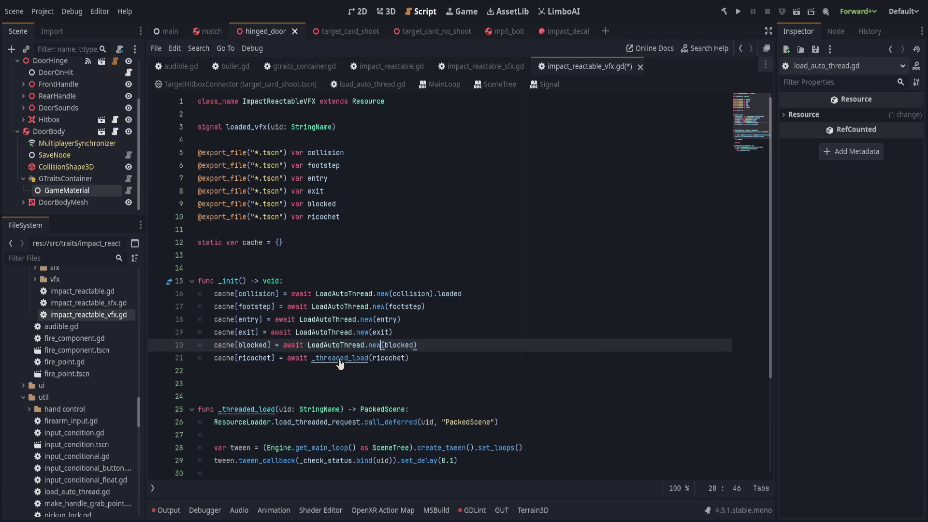
{"action": "left_click", "coordinate": [347, 358]}
{"action": "double_click", "coordinate": [348, 357]}
{"action": "key", "text": "ctrl+v"}
- Append .loaded to each of those five LoadAutoThread.new(...) calls
{"action": "left_click_drag", "start_coordinate": [430, 294], "coordinate": [462, 294]}
{"action": "key", "text": "ctrl+c"}
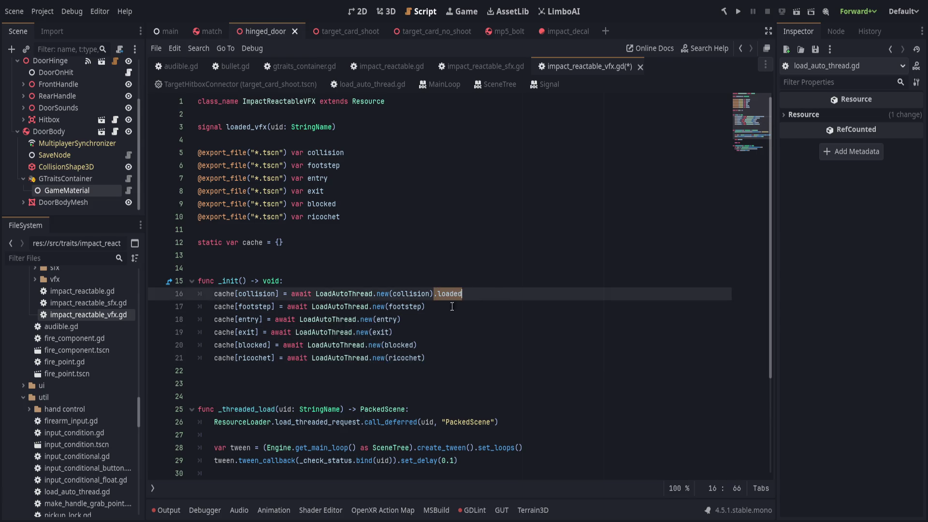
{"action": "left_click", "coordinate": [430, 306]}
{"action": "key", "text": "ctrl+v"}
{"action": "left_click", "coordinate": [430, 320]}
{"action": "key", "text": "ctrl+v"}
{"action": "left_click", "coordinate": [430, 332]}
{"action": "key", "text": "ctrl+v"}
{"action": "left_click", "coordinate": [435, 345]}
{"action": "key", "text": "ctrl+v"}
{"action": "left_click", "coordinate": [485, 358]}
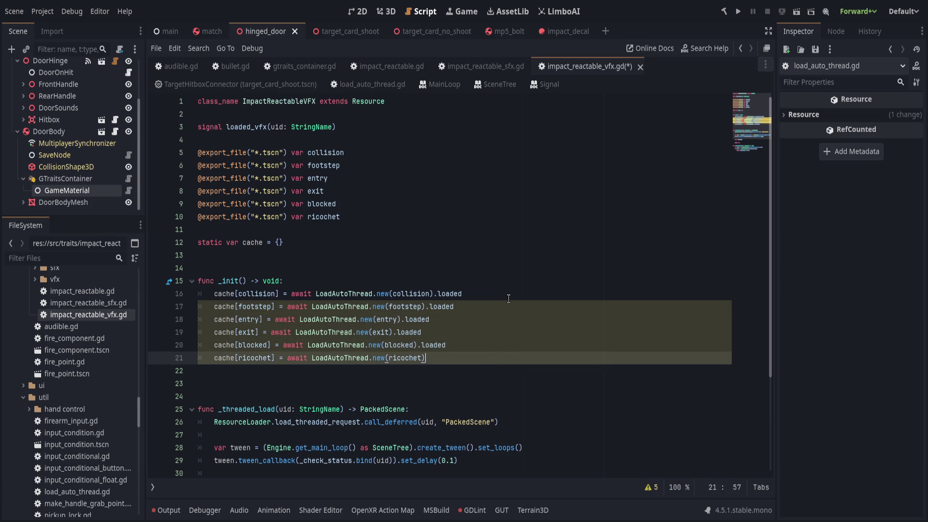
{"action": "key", "text": "ctrl+v"}
{"action": "left_click", "coordinate": [484, 255]}
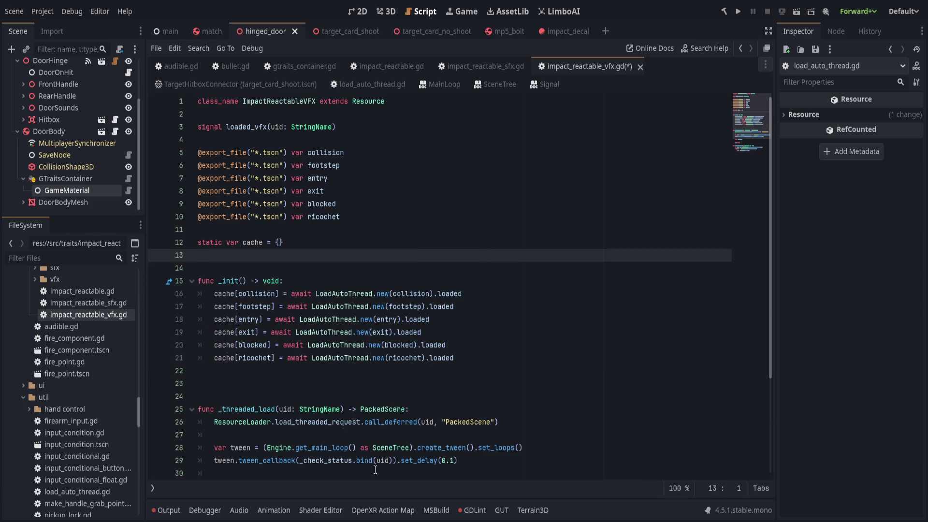
- Remove the extra empty line before _threaded_load and save the script
{"action": "key", "text": "Down"}
{"action": "left_click", "coordinate": [329, 383]}
{"action": "key", "text": "Delete"}
{"action": "key", "text": "ctrl+s"}
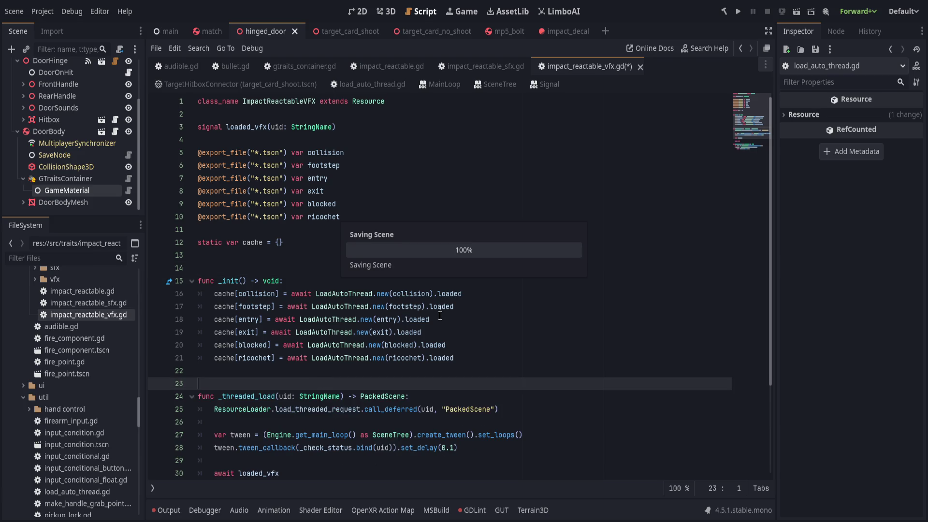
{"action": "key", "text": "ctrl+s"}
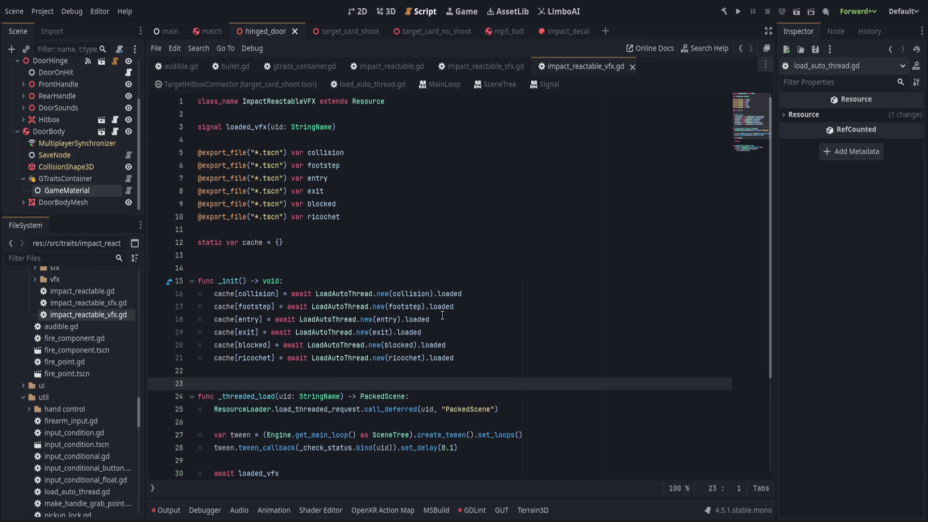
- Delete everything from func _threaded_load through _check_status to the file end, and save
{"action": "double_click", "coordinate": [241, 246]}
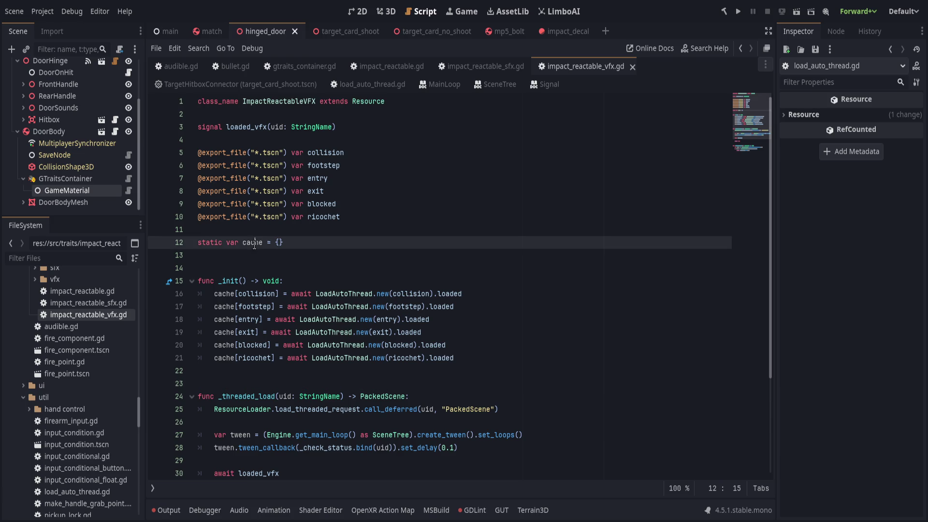
{"action": "left_click", "coordinate": [382, 244]}
{"action": "scroll", "coordinate": [348, 312], "scroll_direction": "down", "scroll_amount": 4}
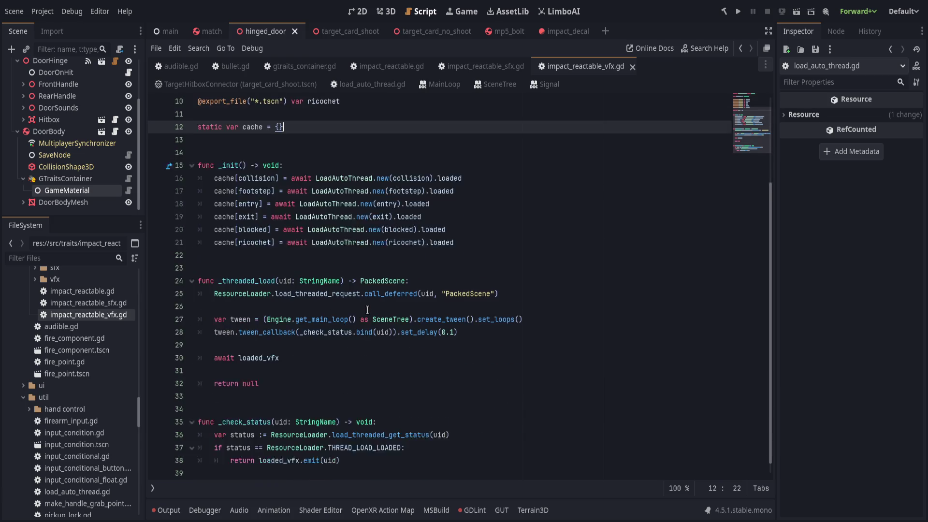
{"action": "scroll", "coordinate": [299, 378], "scroll_direction": "up", "scroll_amount": 4}
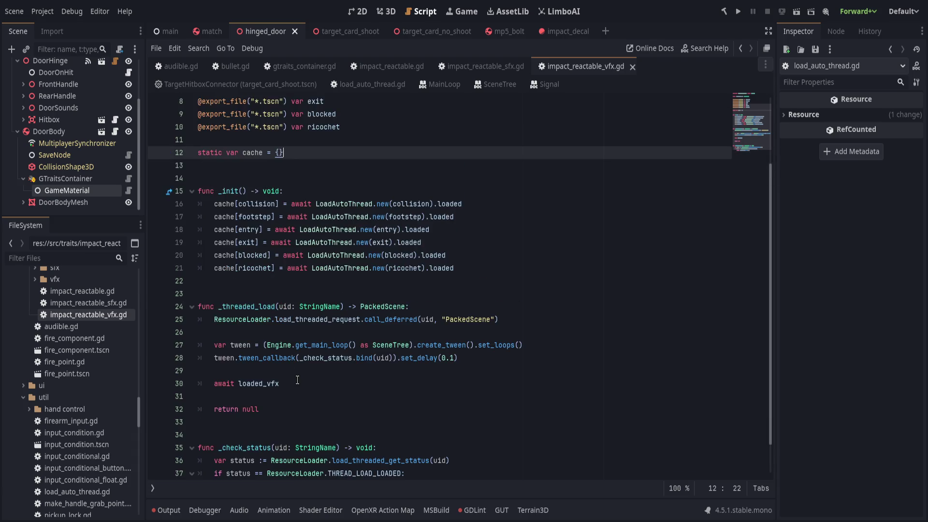
{"action": "scroll", "coordinate": [302, 378], "scroll_direction": "down", "scroll_amount": 3}
{"action": "left_click_drag", "start_coordinate": [197, 264], "coordinate": [419, 392]}
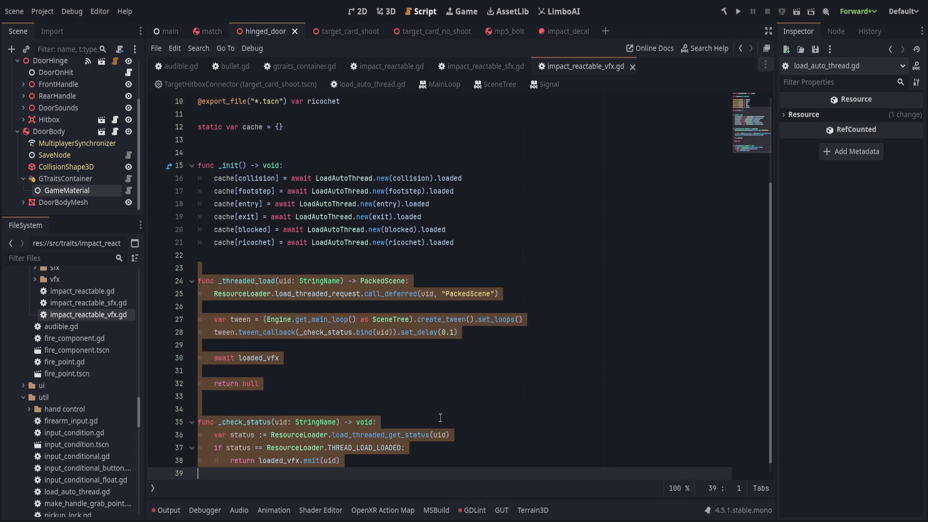
{"action": "key", "text": "Delete"}
{"action": "key", "text": "ctrl+s"}
{"action": "key", "text": "BackSpace"}
{"action": "key", "text": "ctrl+s"}
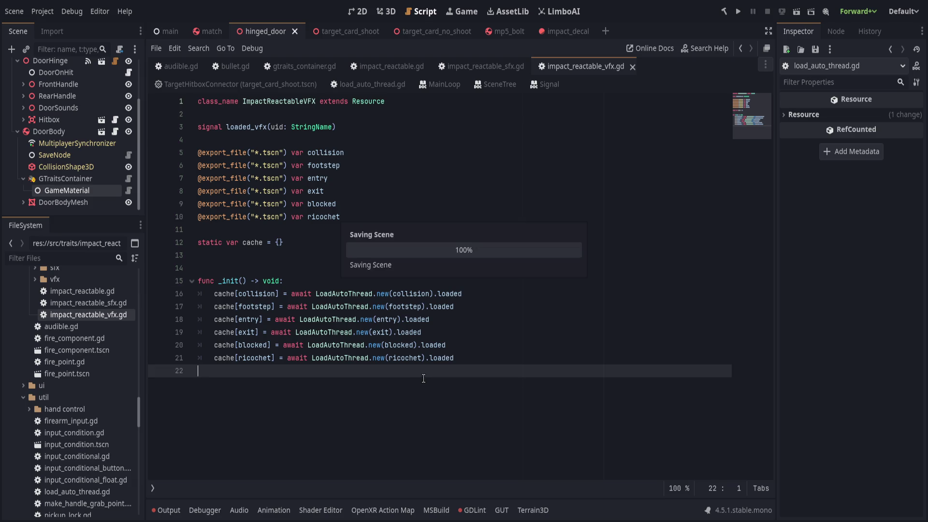
- Cut the loaded_vfx signal line and save the script
{"action": "left_click", "coordinate": [438, 262]}
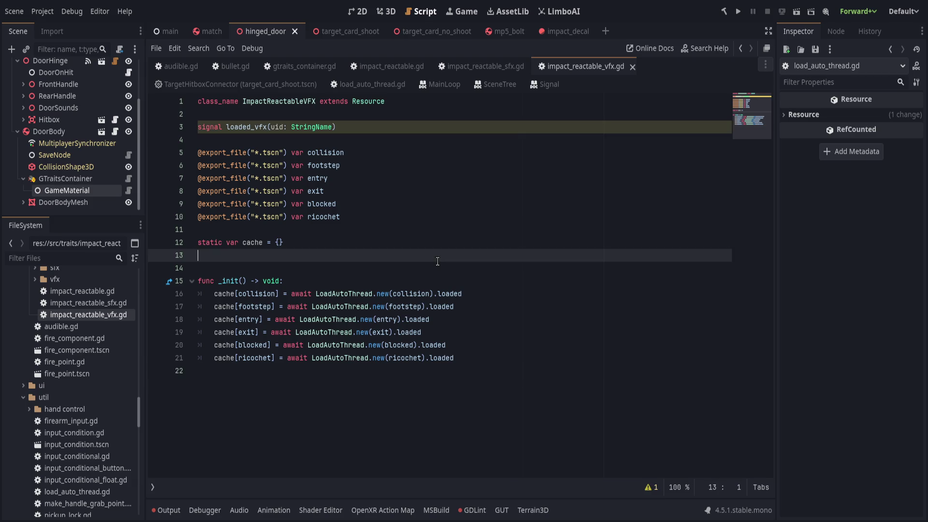
{"action": "left_click", "coordinate": [378, 129]}
{"action": "key", "text": "ctrl+x"}
{"action": "key", "text": "ctrl+x"}
{"action": "key", "text": "ctrl+s"}
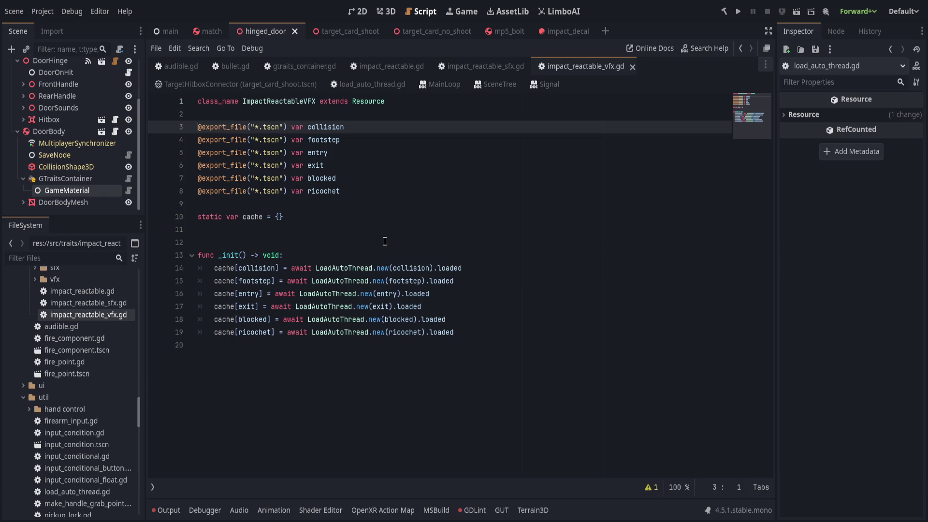
{"action": "left_click", "coordinate": [377, 230]}
{"action": "key", "text": "ctrl+s"}
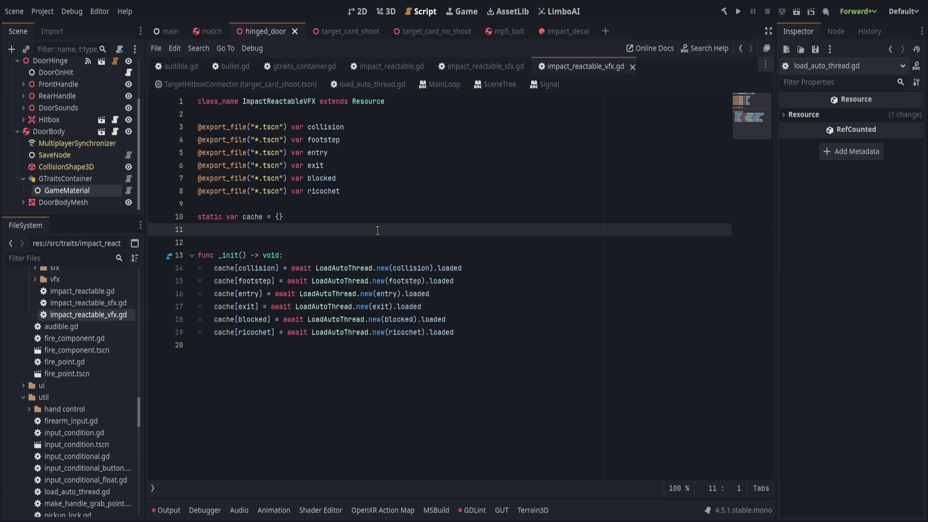
{"action": "left_click", "coordinate": [455, 171]}
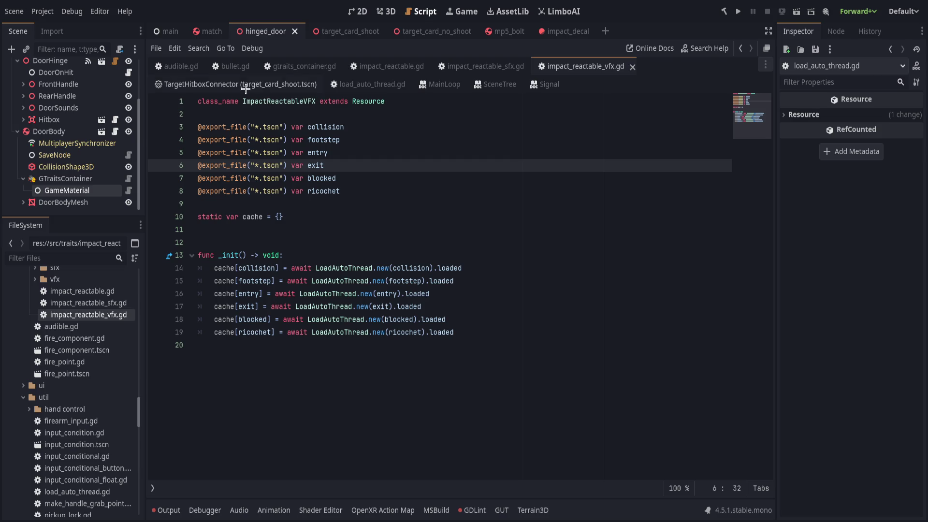
- In impact_reactable.gd, rename the decal export on line 17 to vfx
{"action": "left_click", "coordinate": [479, 67]}
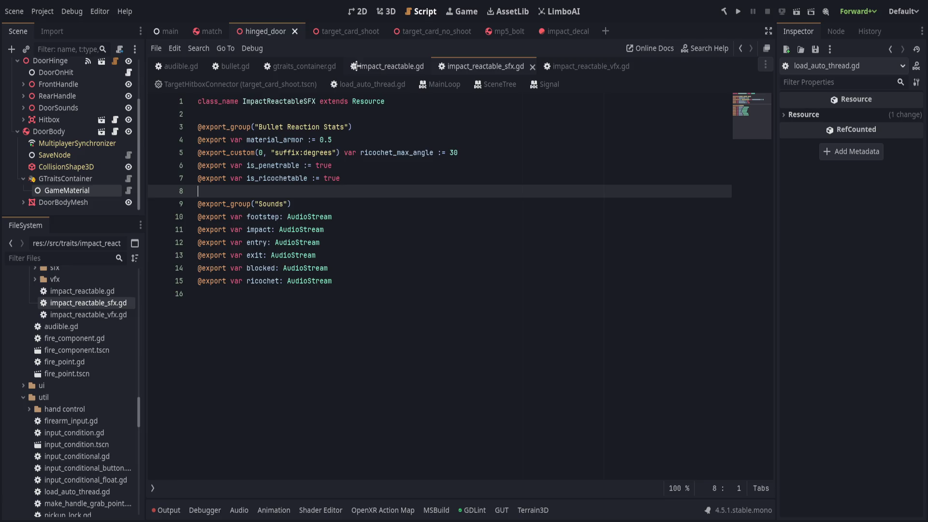
{"action": "left_click", "coordinate": [361, 65]}
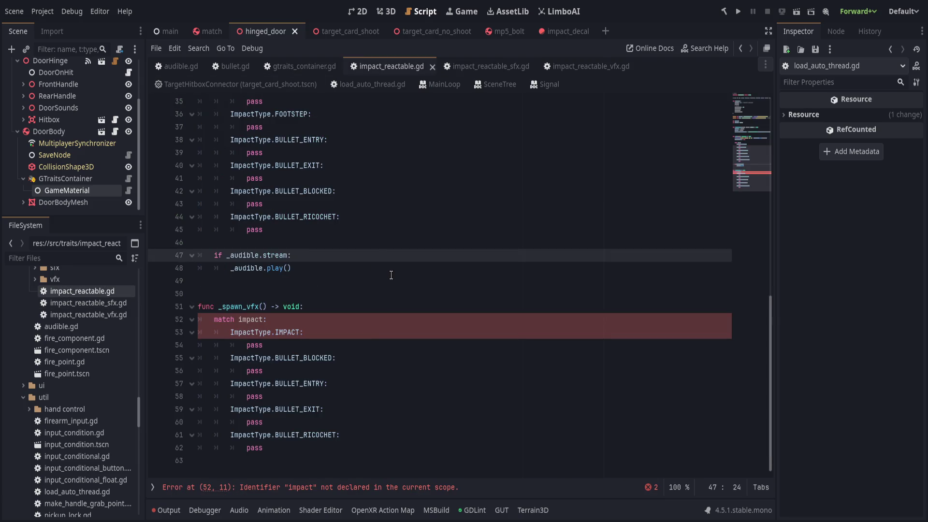
{"action": "scroll", "coordinate": [394, 278], "scroll_direction": "up", "scroll_amount": 9}
{"action": "scroll", "coordinate": [398, 277], "scroll_direction": "up", "scroll_amount": 3}
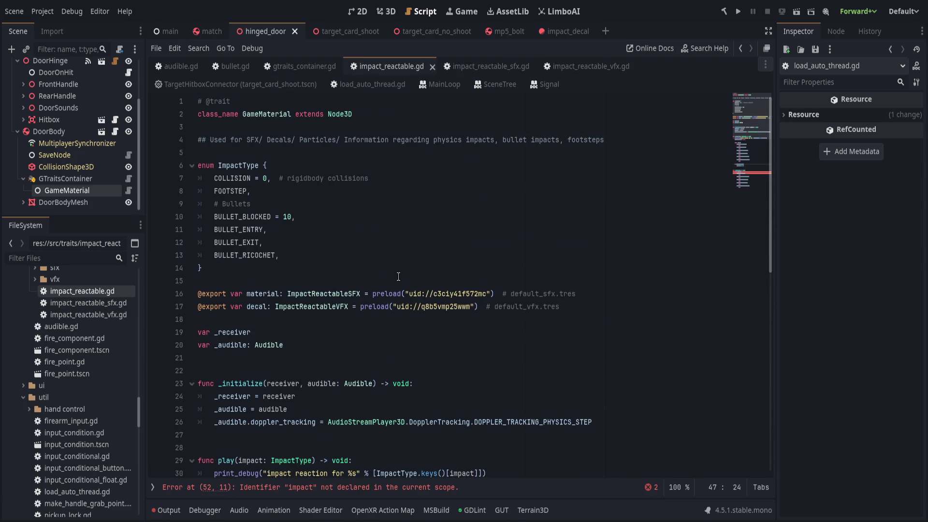
{"action": "scroll", "coordinate": [399, 276], "scroll_direction": "down", "scroll_amount": 9}
{"action": "scroll", "coordinate": [398, 277], "scroll_direction": "up", "scroll_amount": 5}
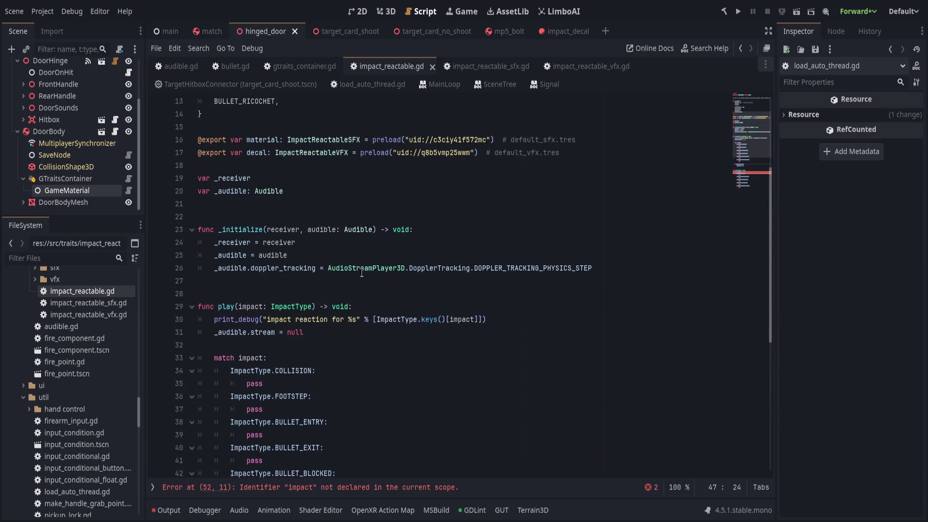
{"action": "double_click", "coordinate": [250, 144]}
{"action": "double_click", "coordinate": [259, 154]}
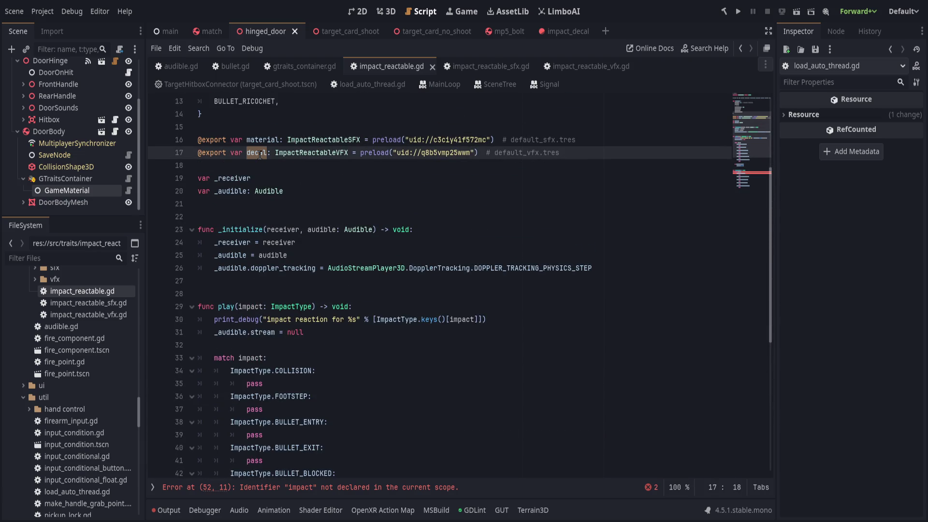
{"action": "type", "text": "vfx"}
- Replace pass under ImpactType.IMPACT on line 54 with an unfinished vfx. reference
{"action": "scroll", "coordinate": [462, 240], "scroll_direction": "down", "scroll_amount": 4}
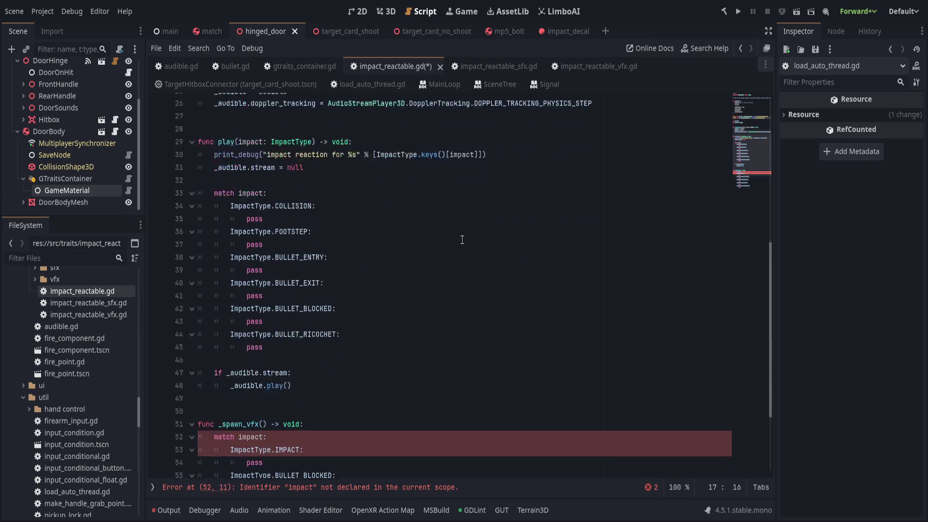
{"action": "scroll", "coordinate": [463, 240], "scroll_direction": "down", "scroll_amount": 4}
{"action": "left_click", "coordinate": [390, 307]}
{"action": "left_click", "coordinate": [358, 346]}
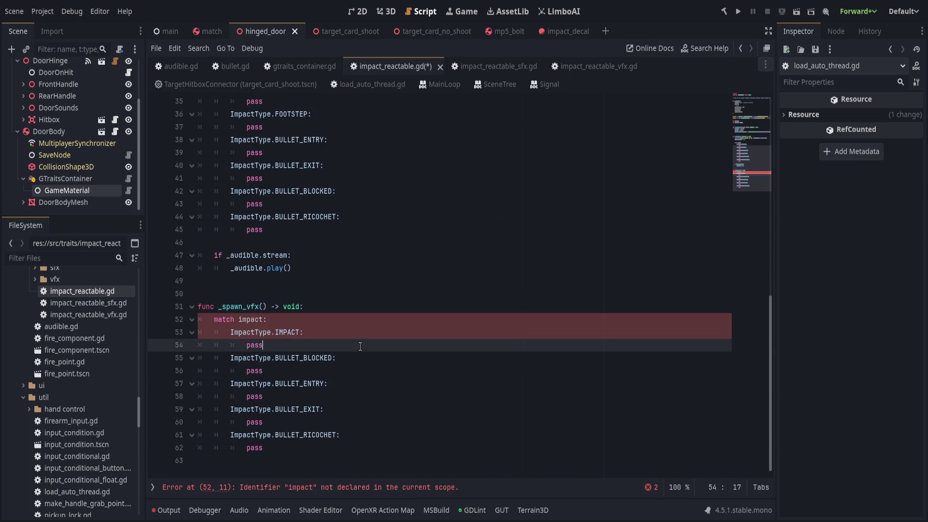
{"action": "key", "text": "BackSpace"}
{"action": "key", "text": "BackSpace"}
{"action": "key", "text": "BackSpace"}
{"action": "type", "text": "vfx"}
{"action": "type", "text": "."}
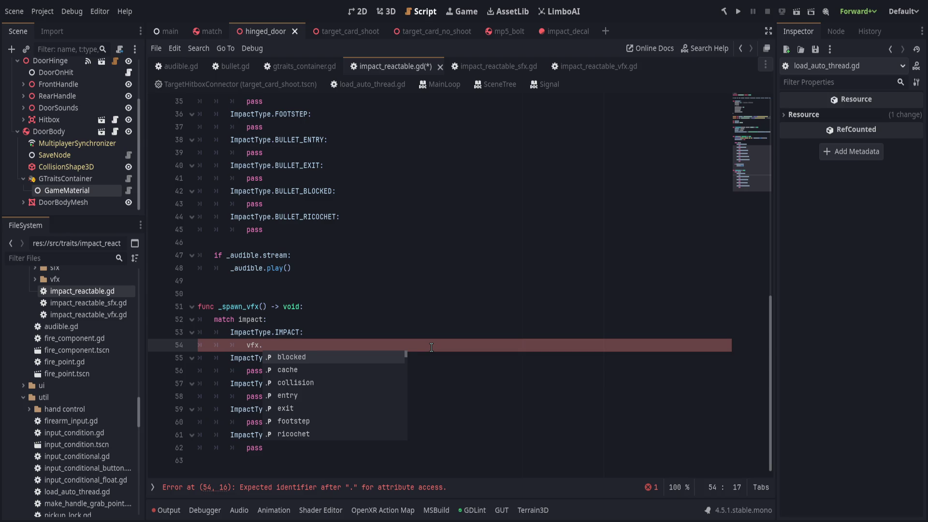
{"action": "key", "text": "Home"}
{"action": "key", "text": "Escape"}
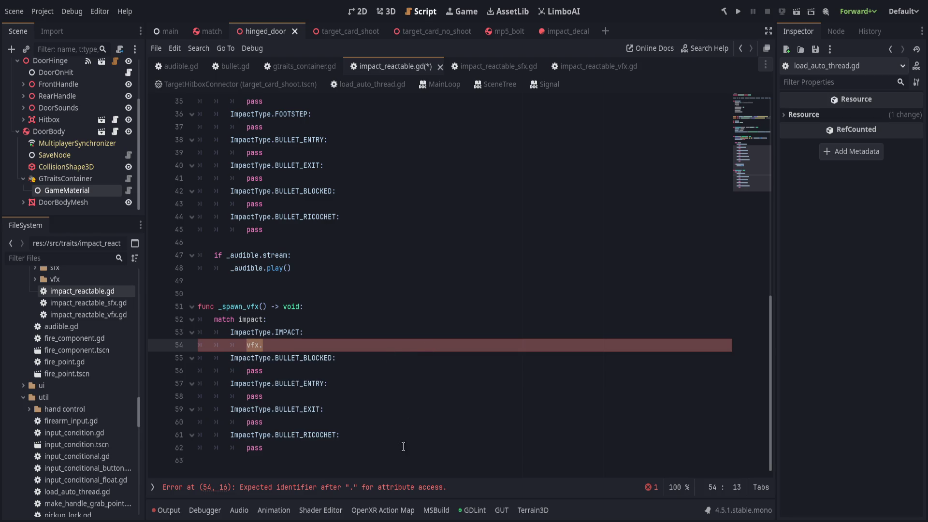
{"action": "left_click", "coordinate": [411, 447]}
{"action": "key", "text": "Down"}
{"action": "scroll", "coordinate": [531, 350], "scroll_direction": "up", "scroll_amount": 5}
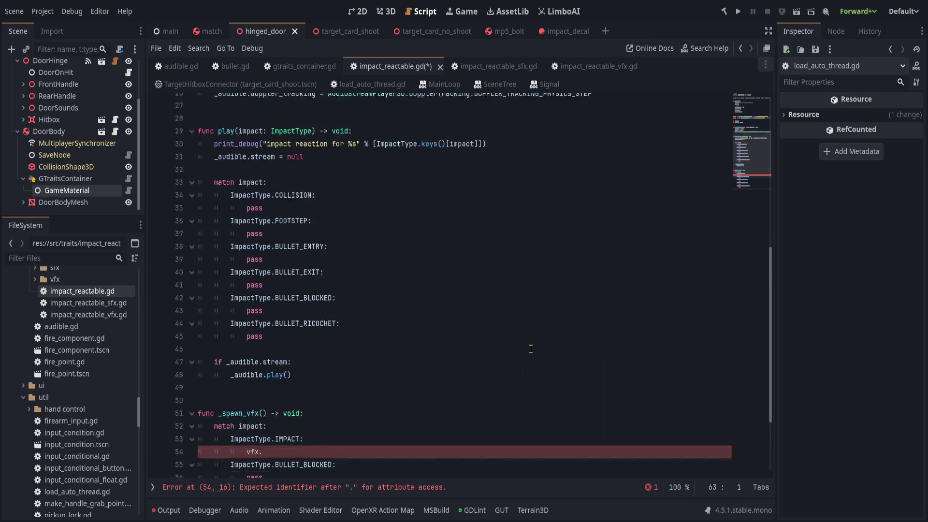
{"action": "scroll", "coordinate": [493, 356], "scroll_direction": "down", "scroll_amount": 5}
- Rename the _spawn_vfx function to _spawn_ and move the impact_reactable.gd tab further left
{"action": "double_click", "coordinate": [227, 306]}
{"action": "type", "text": "_spawn_"}
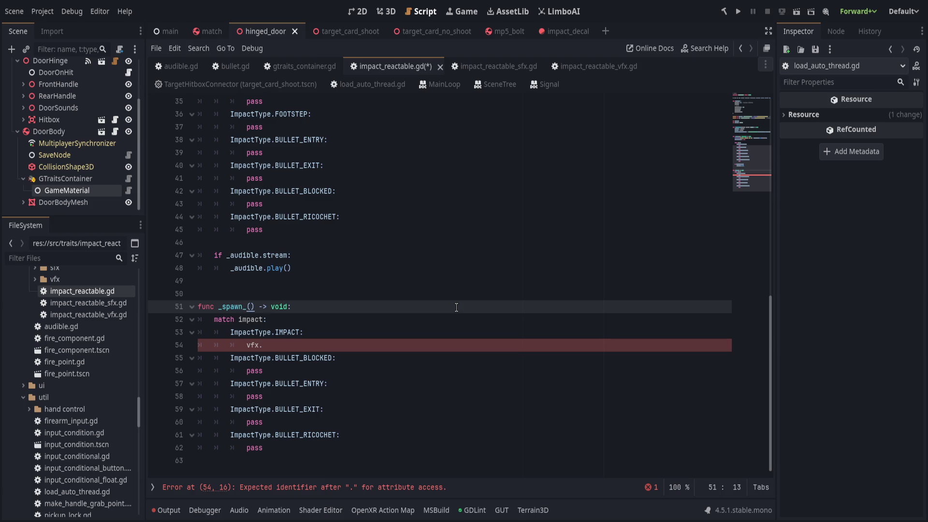
{"action": "left_click", "coordinate": [430, 310]}
{"action": "left_click", "coordinate": [235, 67]}
{"action": "left_click_drag", "start_coordinate": [364, 65], "coordinate": [278, 67]}
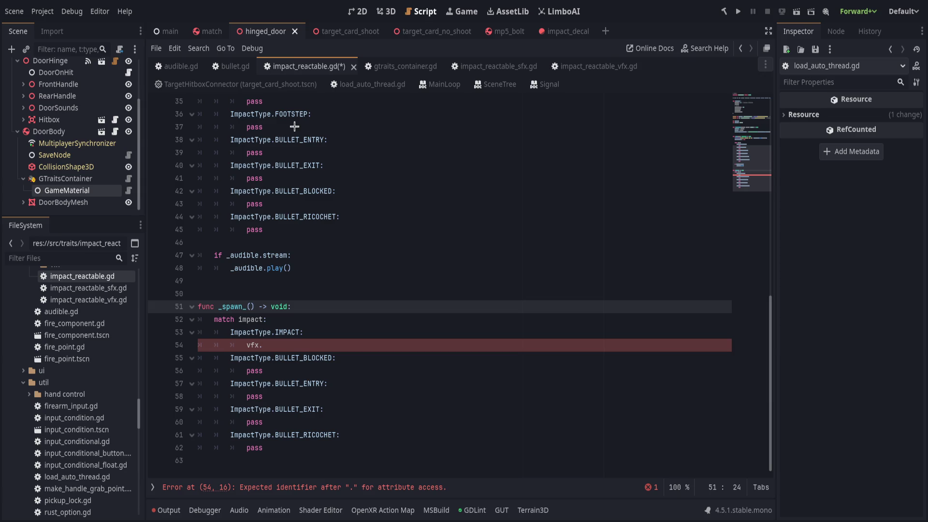
- Cut the _spawn_facing_normal function (lines 223–239) out of bullet.gd, below _instantiate_decal
{"action": "left_click", "coordinate": [228, 67]}
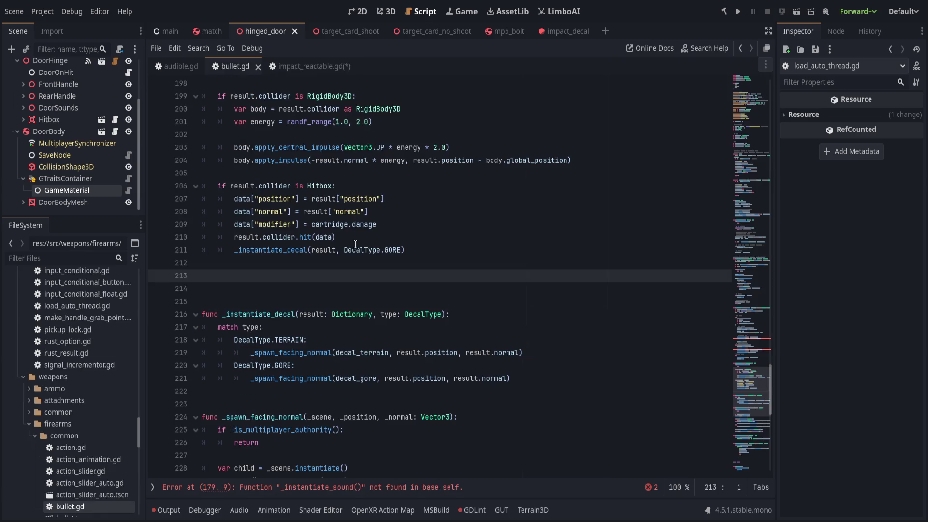
{"action": "left_click", "coordinate": [360, 315]}
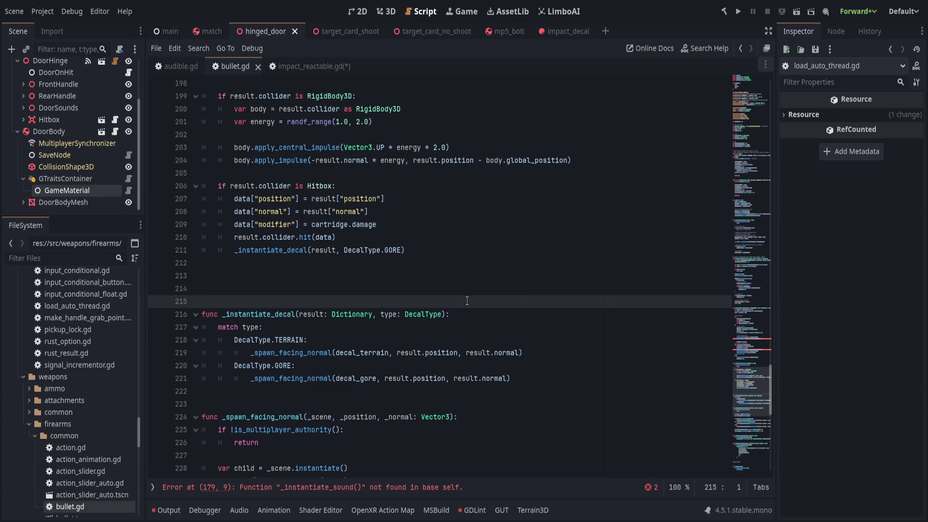
{"action": "scroll", "coordinate": [467, 301], "scroll_direction": "down", "scroll_amount": 6}
{"action": "scroll", "coordinate": [486, 365], "scroll_direction": "down", "scroll_amount": 7}
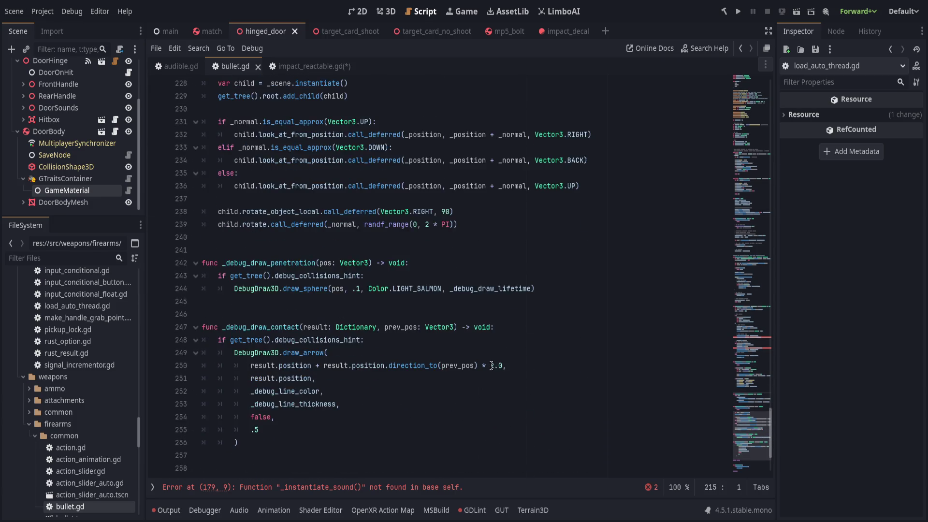
{"action": "scroll", "coordinate": [492, 364], "scroll_direction": "up", "scroll_amount": 6}
{"action": "left_click", "coordinate": [507, 347]}
{"action": "key", "text": "shift+Up"}
{"action": "key", "text": "shift+Up"}
{"action": "key", "text": "shift+Up"}
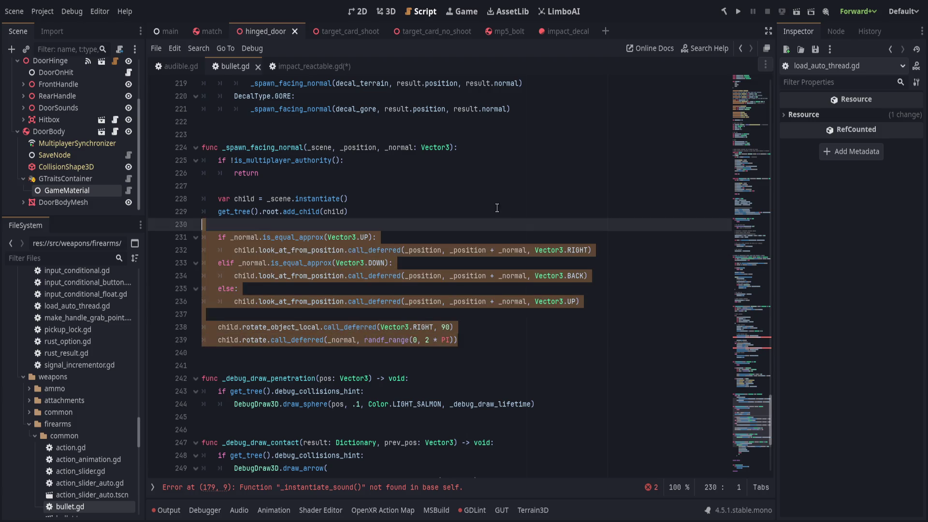
{"action": "scroll", "coordinate": [474, 348], "scroll_direction": "up", "scroll_amount": 2}
{"action": "scroll", "coordinate": [440, 350], "scroll_direction": "up", "scroll_amount": 1}
{"action": "key", "text": "Delete"}
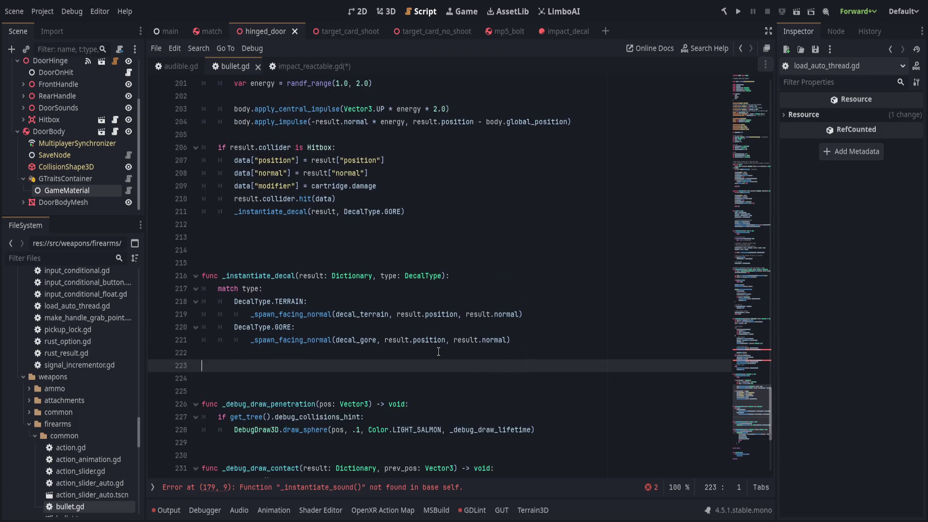
{"action": "scroll", "coordinate": [401, 314], "scroll_direction": "up", "scroll_amount": 7}
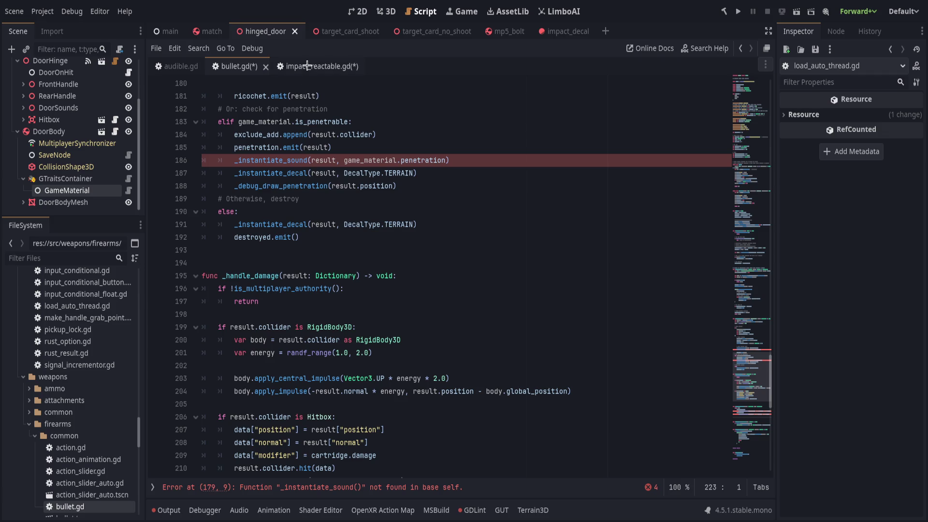
{"action": "left_click", "coordinate": [317, 66]}
- Paste _spawn_facing_normal at line 50, delete the broken _spawn_ function, and check its parameters
{"action": "left_click", "coordinate": [293, 301]}
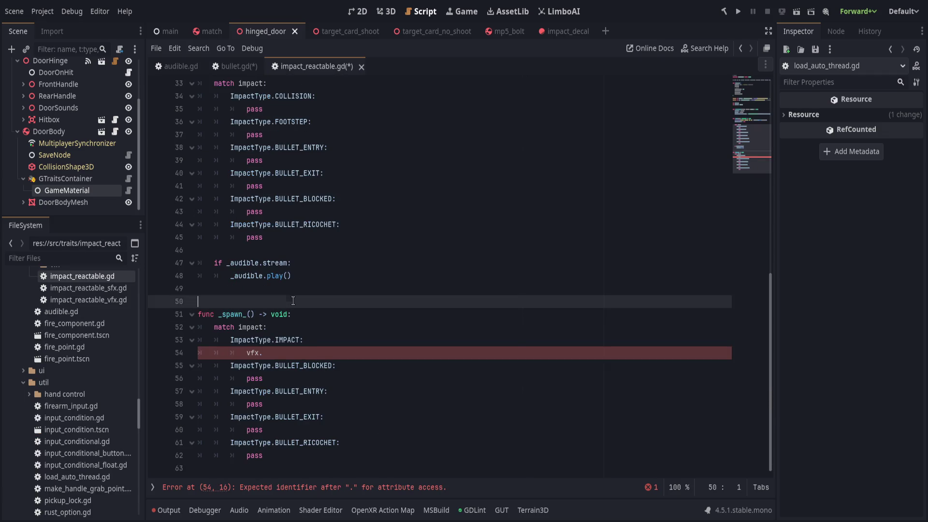
{"action": "key", "text": "ctrl+v"}
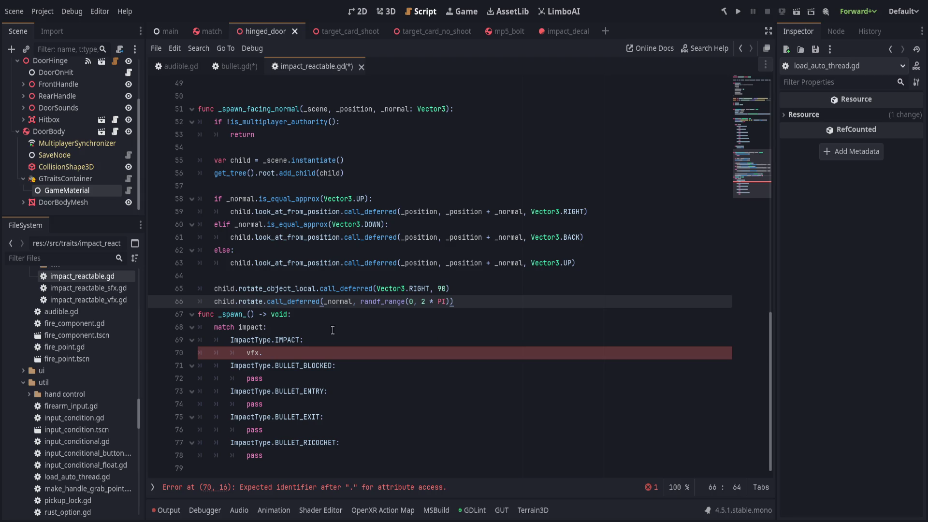
{"action": "left_click", "coordinate": [399, 469], "text": "shift"}
{"action": "key", "text": "Delete"}
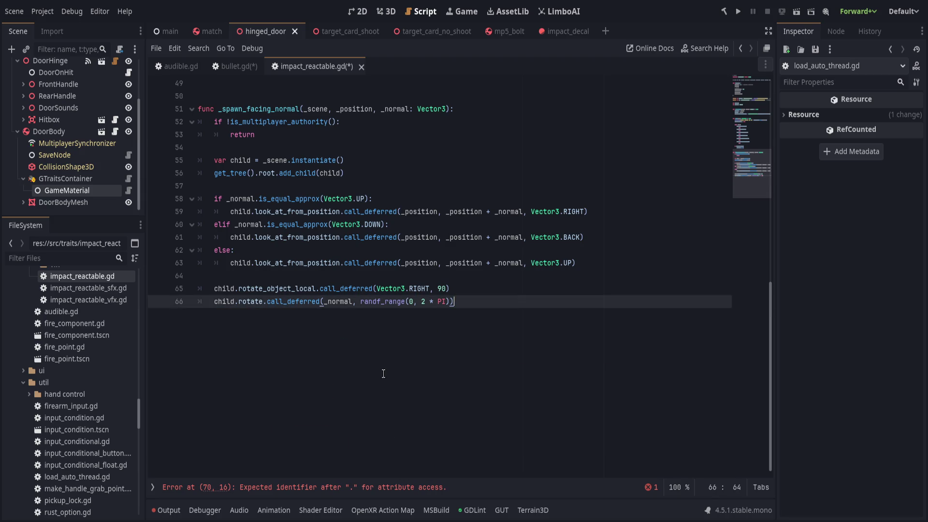
{"action": "double_click", "coordinate": [261, 276]}
{"action": "double_click", "coordinate": [318, 275]}
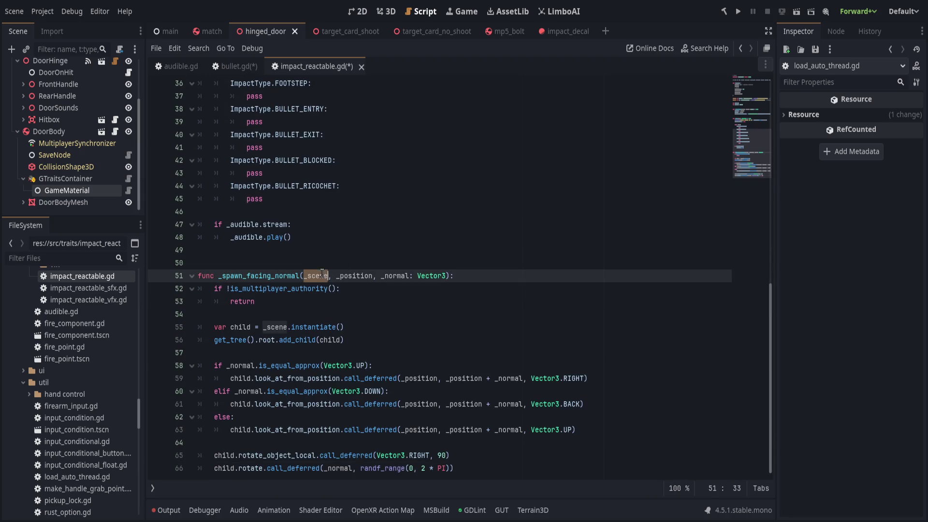
{"action": "double_click", "coordinate": [354, 275]}
{"action": "double_click", "coordinate": [393, 275]}
{"action": "left_click", "coordinate": [468, 275]}
{"action": "left_click", "coordinate": [496, 340]}
{"action": "double_click", "coordinate": [275, 277]}
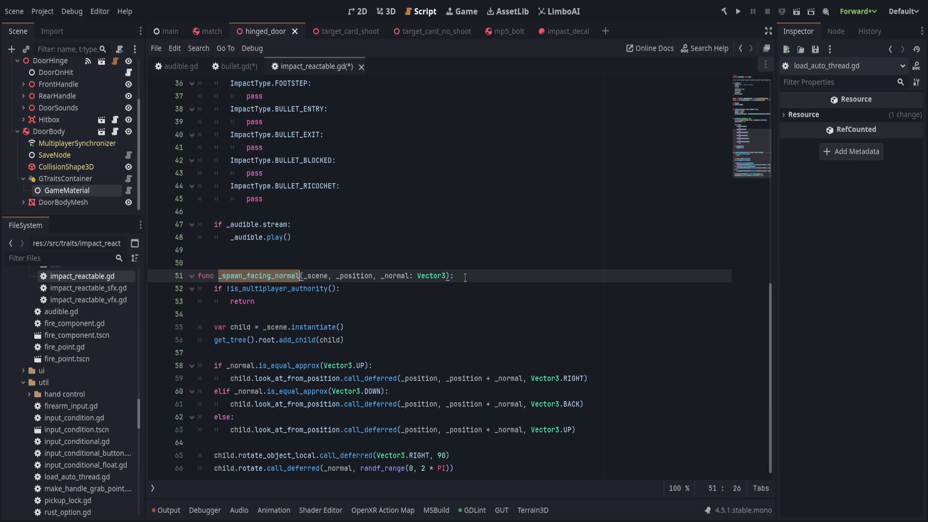
{"action": "double_click", "coordinate": [317, 276]}
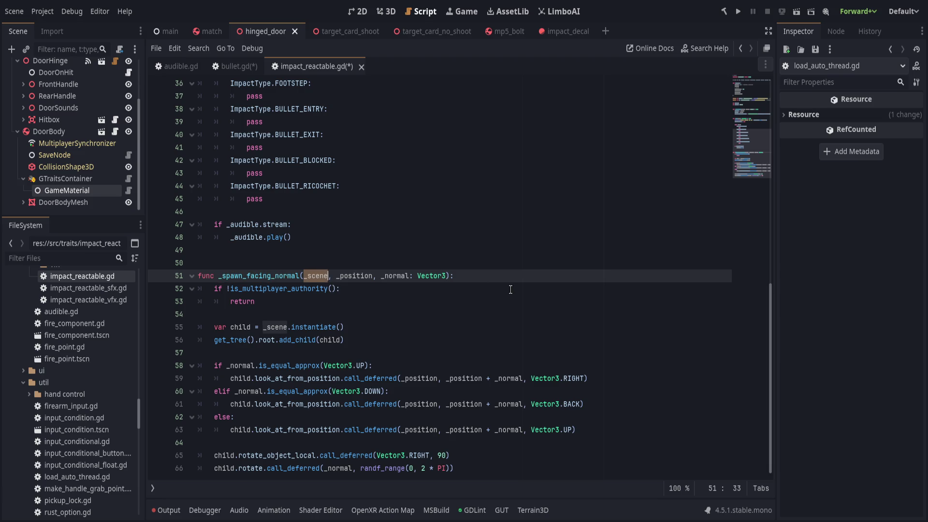
- Review the play function down to the audible stream check on line 48
{"action": "scroll", "coordinate": [510, 289], "scroll_direction": "up", "scroll_amount": 5}
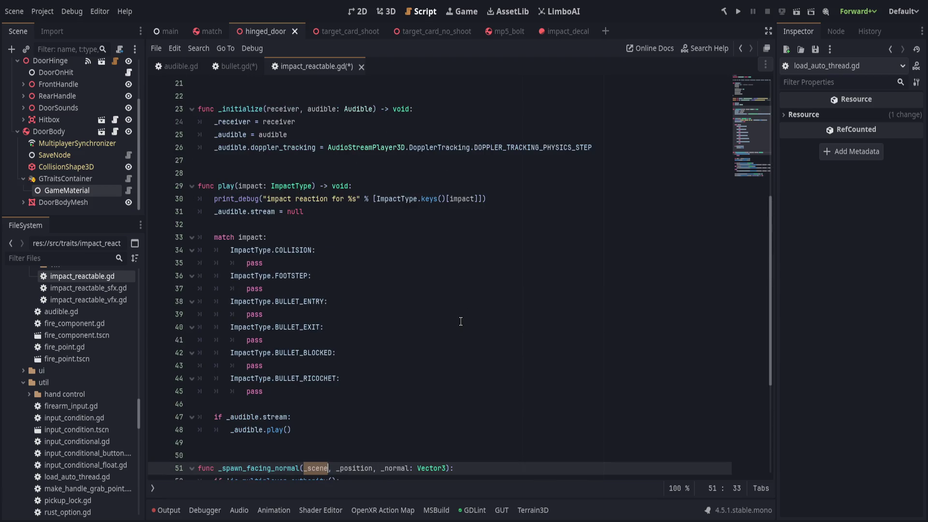
{"action": "double_click", "coordinate": [226, 187]}
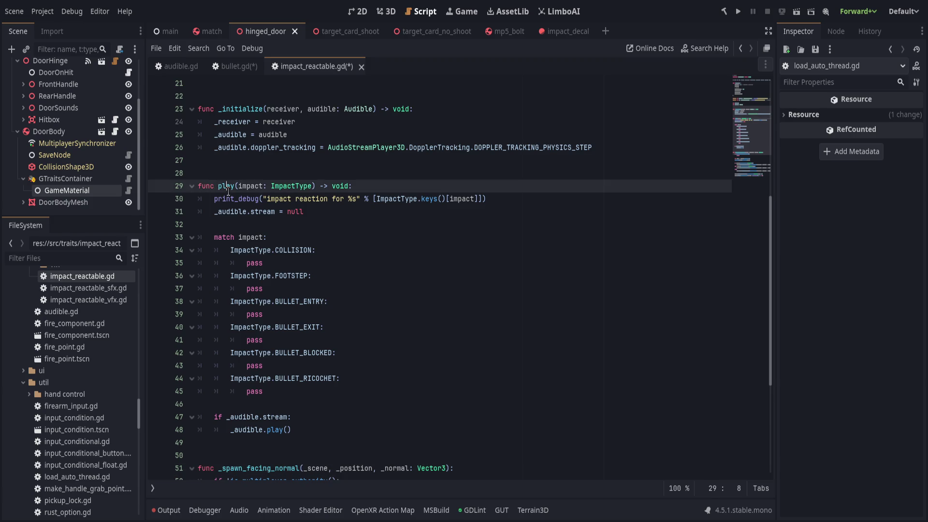
{"action": "left_click", "coordinate": [357, 214]}
{"action": "left_click", "coordinate": [339, 403]}
{"action": "left_click", "coordinate": [348, 417]}
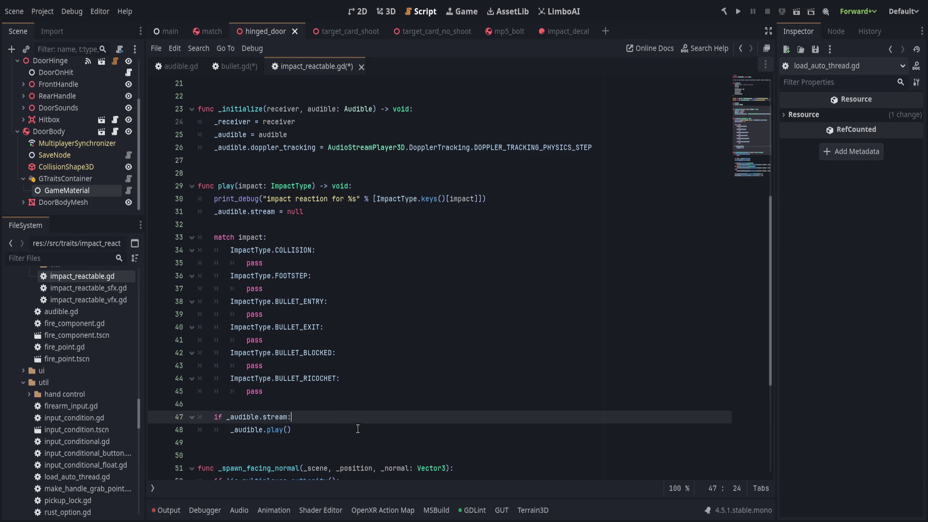
{"action": "left_click", "coordinate": [357, 429]}
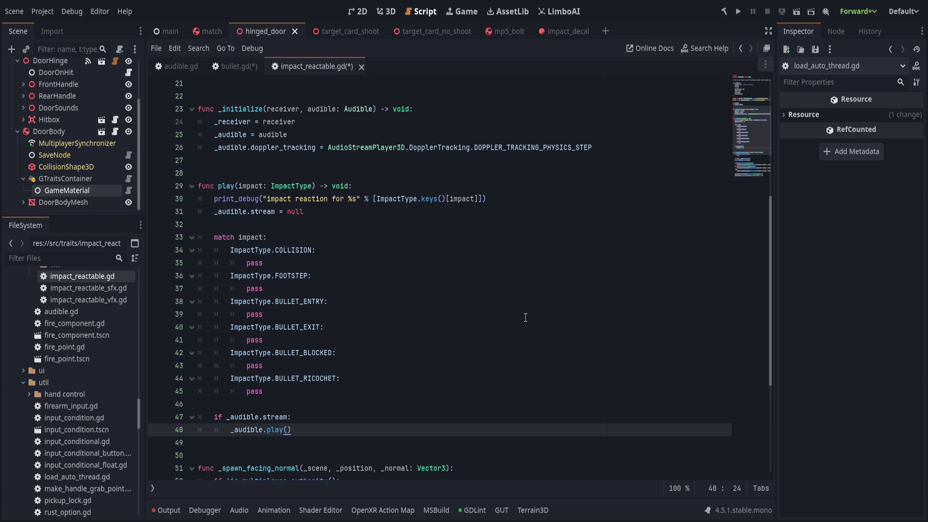
{"action": "key", "text": "Up"}
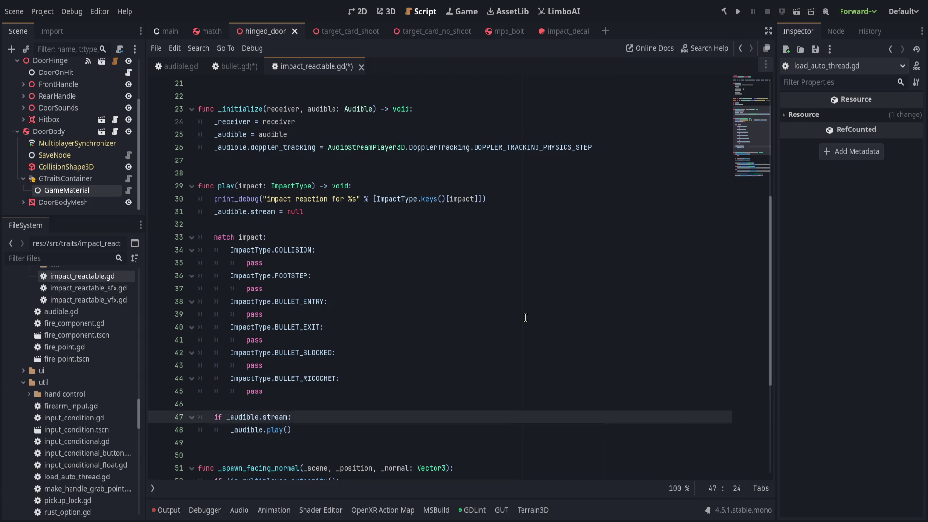
- Add a '# sfx' comment line above the audible stream check in play()
{"action": "key", "text": "Up"}
{"action": "key", "text": "Return"}
{"action": "key", "text": "Tab"}
{"action": "type", "text": "# sfx"}
{"action": "key", "text": "Up"}
{"action": "key", "text": "Return"}
{"action": "key", "text": "Up"}
{"action": "key", "text": "Tab"}
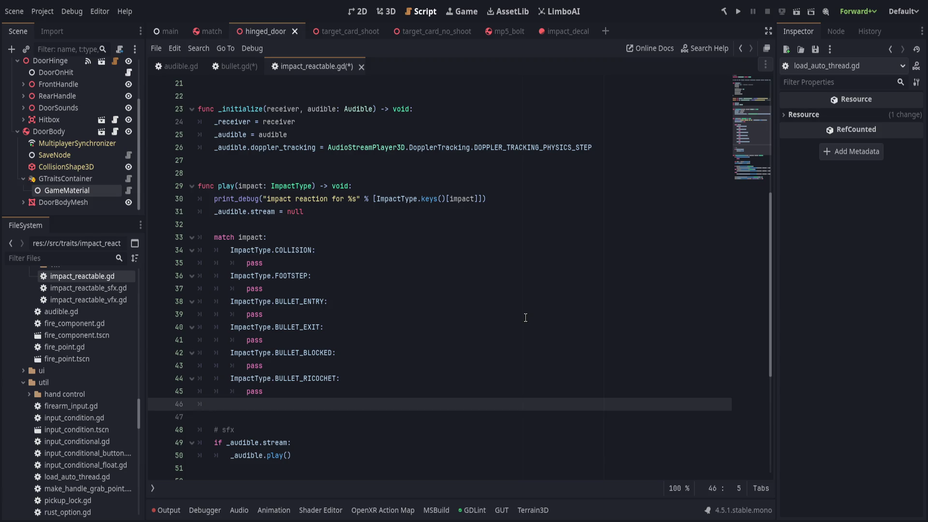
{"action": "type", "text": "vfx"}
{"action": "key", "text": "ctrl+shift+k"}
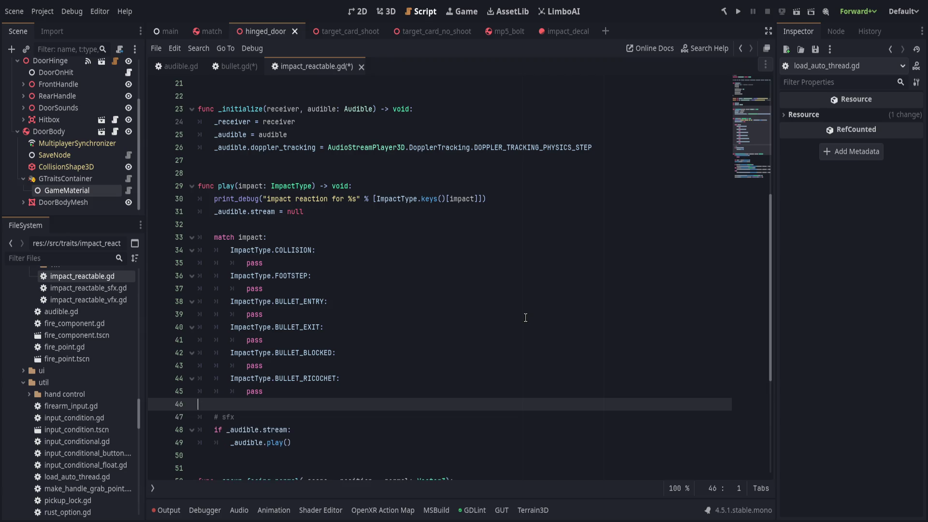
- Replace pass in the ImpactType.COLLISION case with a _spawn_facing_normal() call
{"action": "left_click", "coordinate": [407, 249]}
{"action": "left_click", "coordinate": [402, 259]}
{"action": "key", "text": "ctrl+BackSpace"}
{"action": "type", "text": "spawn"}
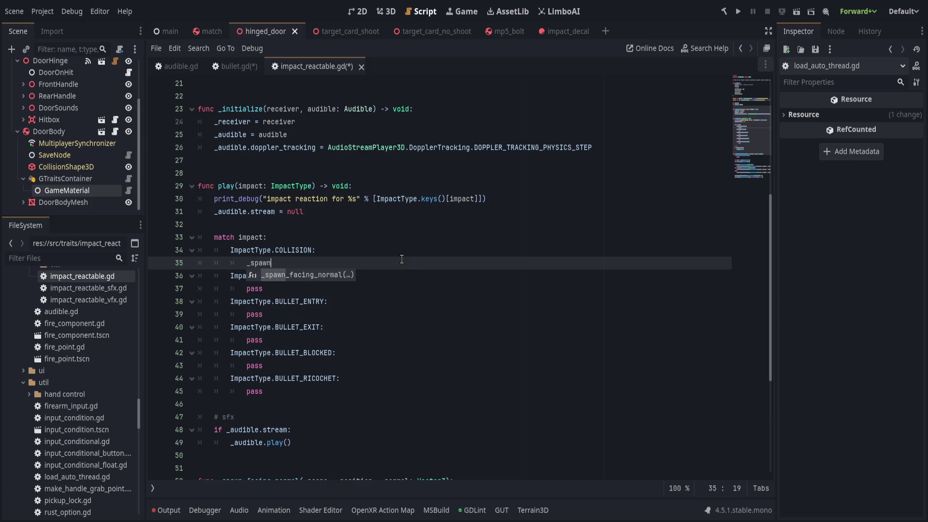
{"action": "key", "text": "Return"}
{"action": "key", "text": "ctrl+space"}
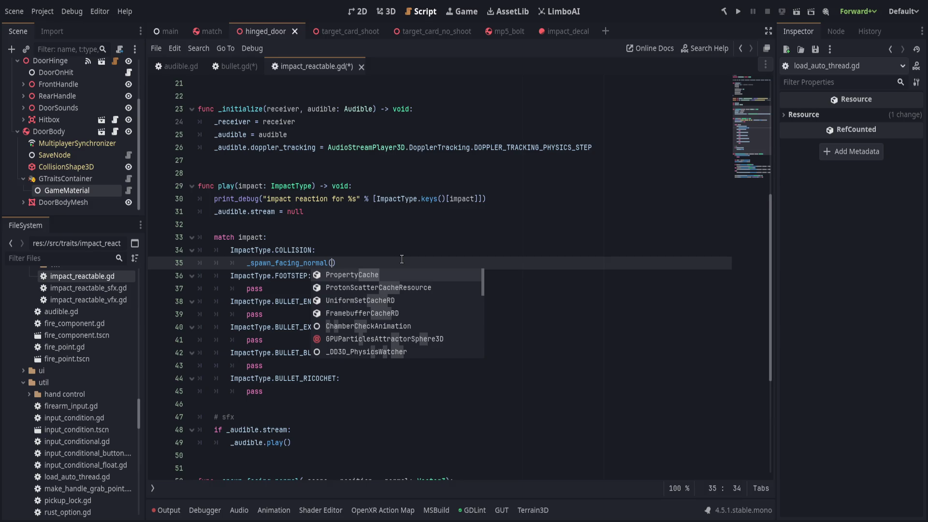
{"action": "type", "text": "vfx.cache"}
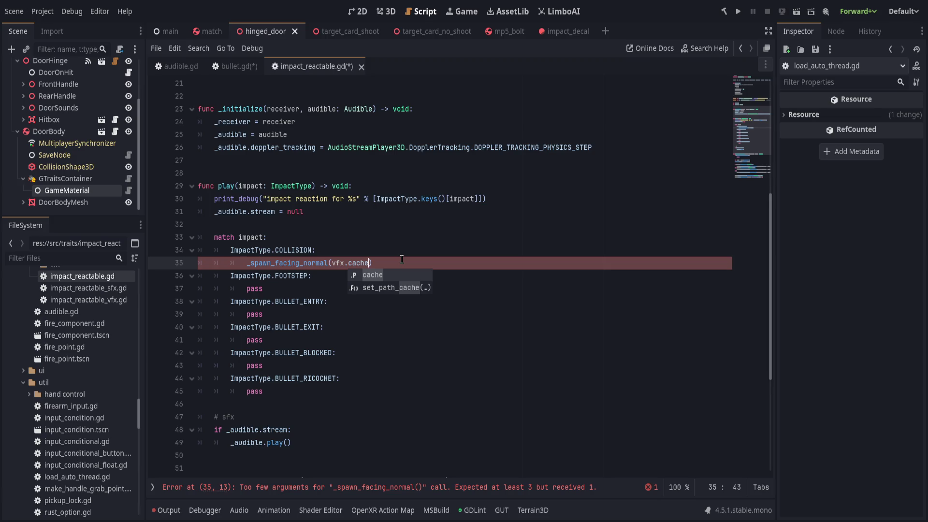
{"action": "key", "text": "ctrl+z"}
{"action": "left_click", "coordinate": [351, 122]}
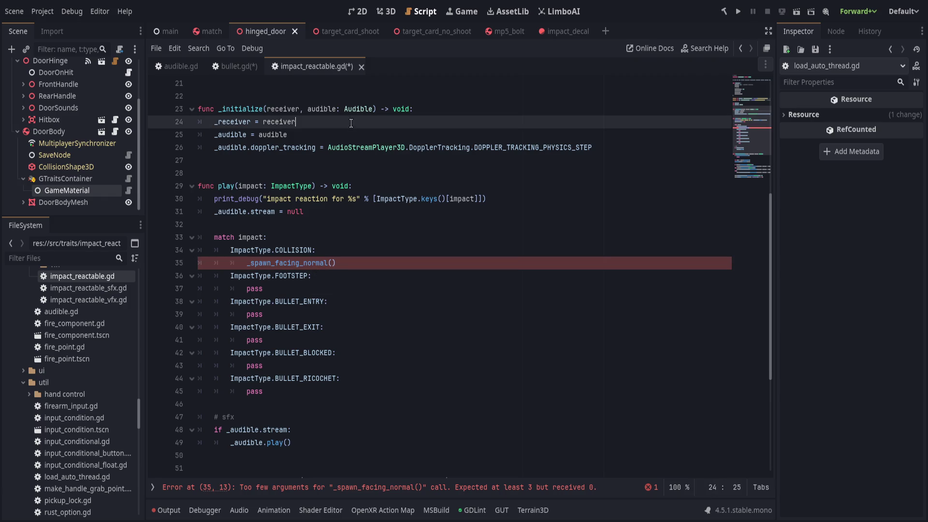
- Save the scripts and open impact_reactable_vfx.gd from the FileSystem dock
{"action": "key", "text": "ctrl+s"}
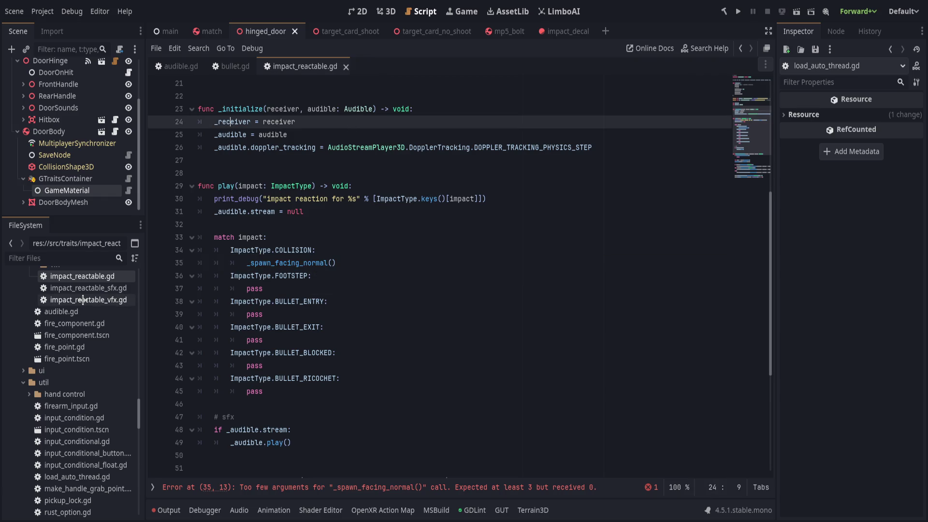
{"action": "left_click", "coordinate": [84, 300]}
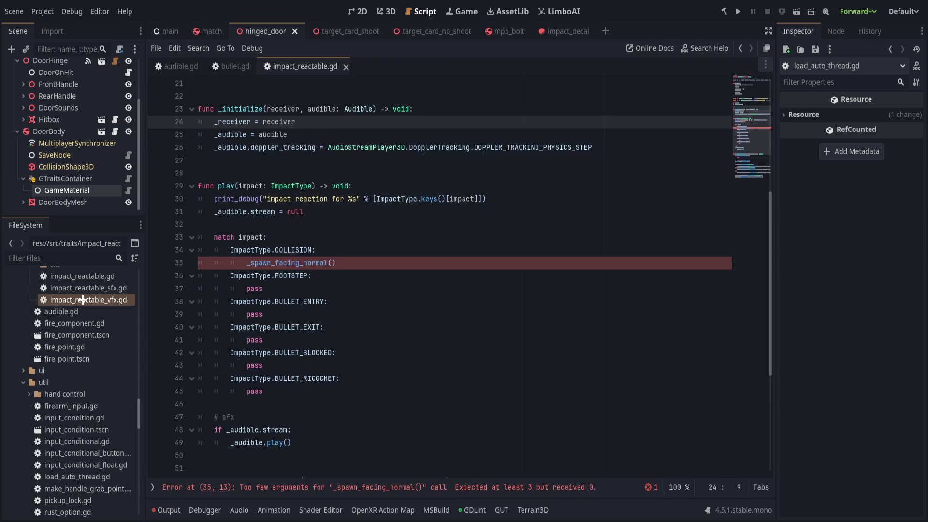
{"action": "double_click", "coordinate": [83, 300]}
{"action": "left_click", "coordinate": [349, 360]}
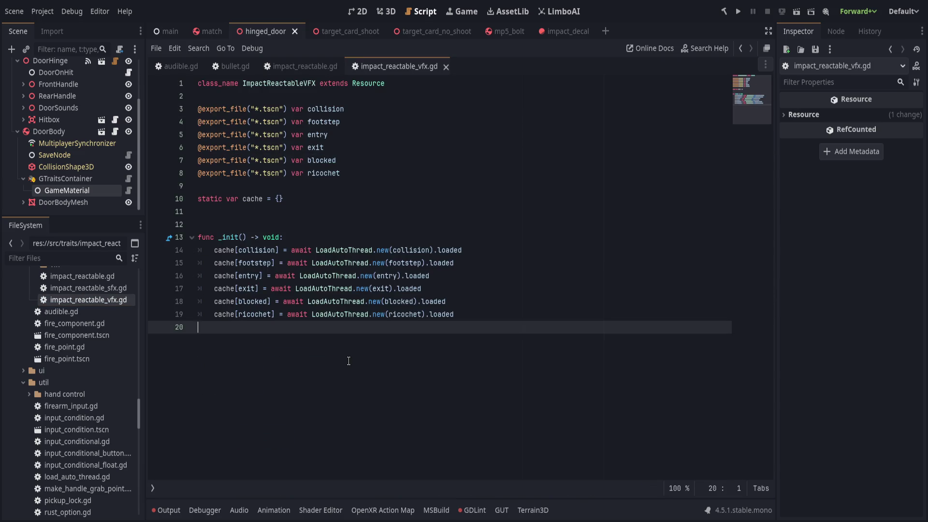
- Add a func instantiate(which: ImpactReactable.ImpactType) declaration at the end of impact_reactable_vfx.gd
{"action": "key", "text": "Return"}
{"action": "key", "text": "Return"}
{"action": "type", "text": "func sp"}
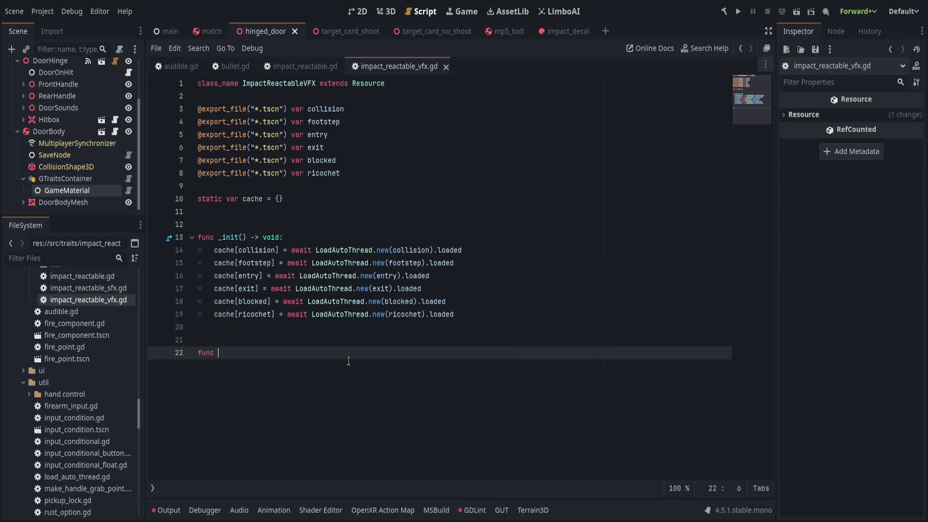
{"action": "key", "text": "BackSpace"}
{"action": "key", "text": "BackSpace"}
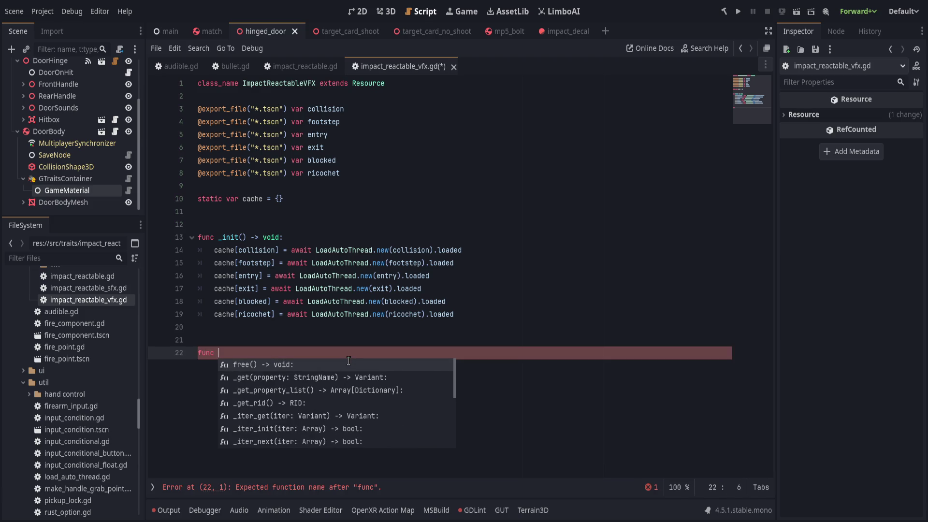
{"action": "type", "text": "instan"}
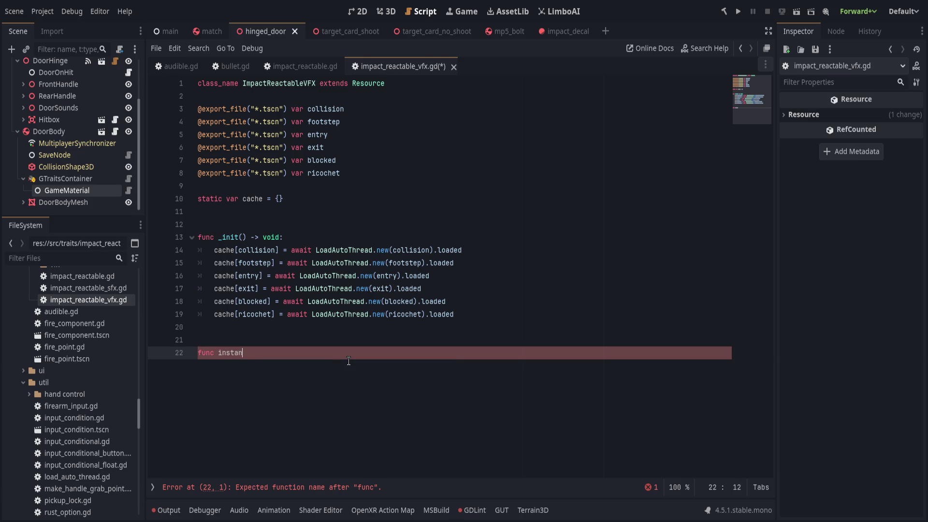
{"action": "type", "text": "tiate(uid"}
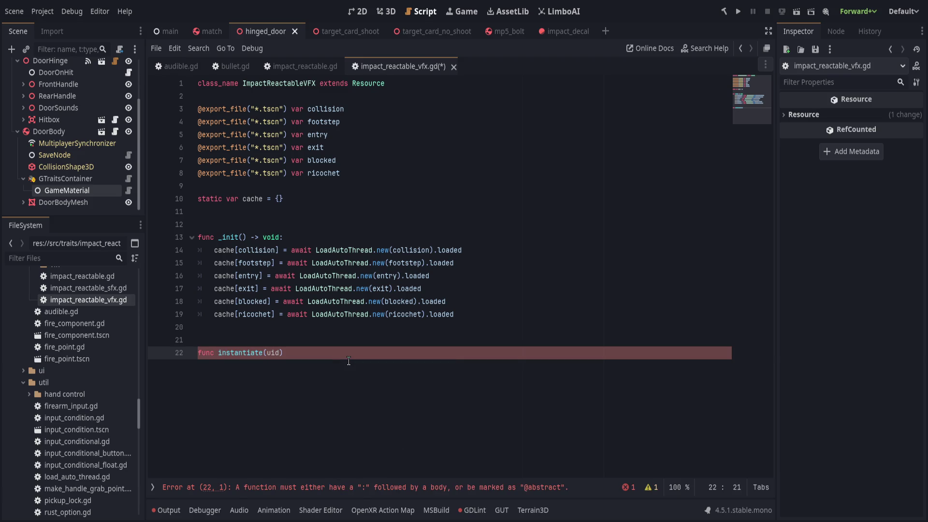
{"action": "type", "text": ":"}
{"action": "key", "text": "BackSpace"}
{"action": "key", "text": "BackSpace"}
{"action": "key", "text": "BackSpace"}
{"action": "type", "text": "uid"}
{"action": "key", "text": "BackSpace"}
{"action": "key", "text": "BackSpace"}
{"action": "key", "text": "BackSpace"}
{"action": "type", "text": "ImpactR"}
{"action": "type", "text": "eactable.Impac"}
{"action": "type", "text": "tType"}
{"action": "key", "text": "ctrl+Left"}
{"action": "key", "text": "ctrl+Left"}
{"action": "key", "text": "ctrl+Left"}
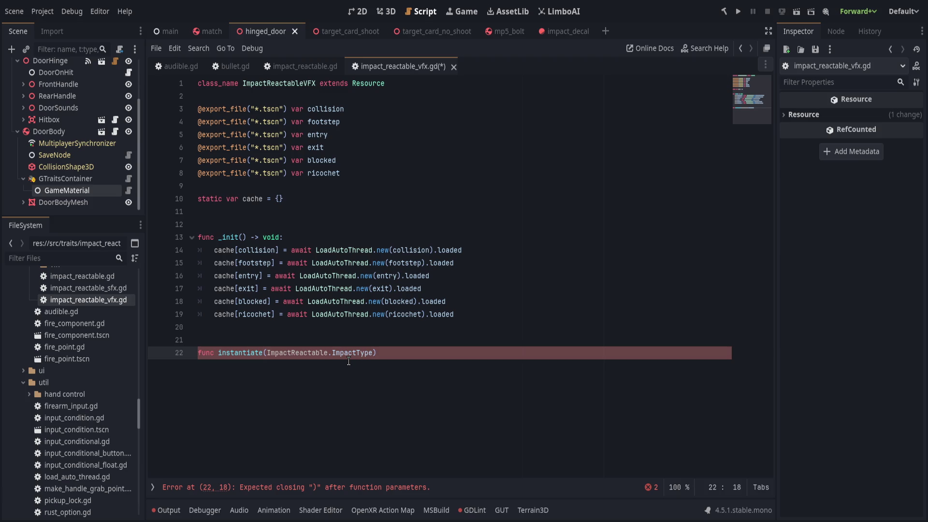
{"action": "type", "text": "which"}
{"action": "type", "text": ":"}
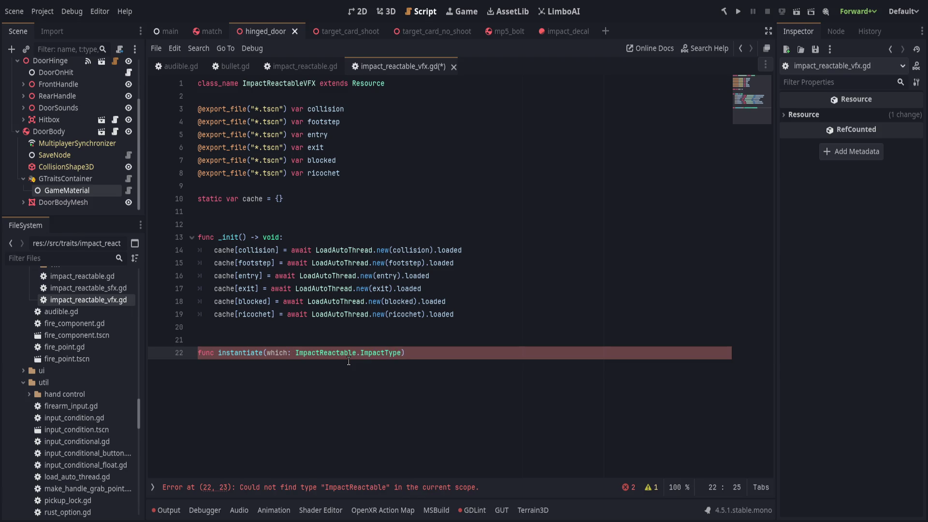
{"action": "key", "text": "ctrl+BackSpace"}
{"action": "key", "text": "ctrl+BackSpace"}
{"action": "key", "text": "ctrl+Delete"}
{"action": "key", "text": "ctrl+Delete"}
{"action": "key", "text": "ctrl+Delete"}
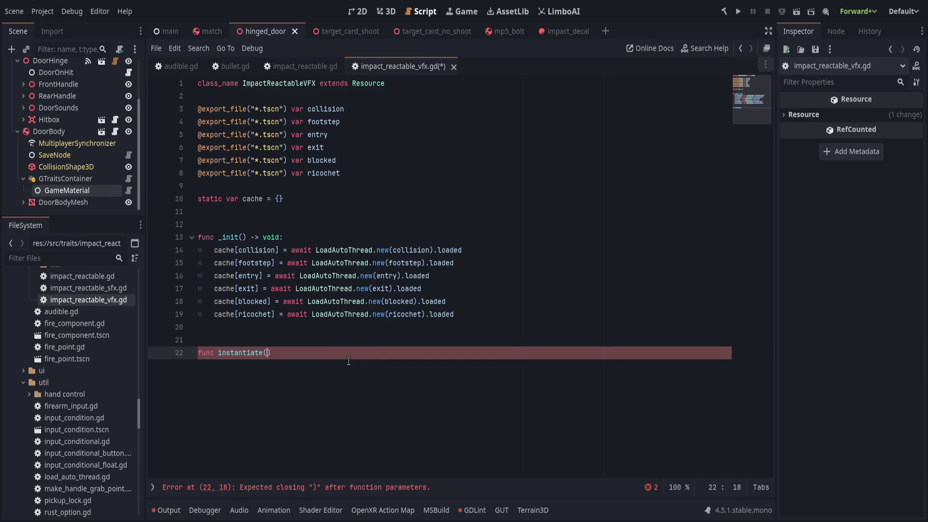
{"action": "key", "text": "ctrl+z"}
{"action": "key", "text": "ctrl+z"}
{"action": "key", "text": "ctrl+z"}
{"action": "key", "text": "End"}
- Open impact_reactable.gd from the FileSystem dock
{"action": "double_click", "coordinate": [343, 353]}
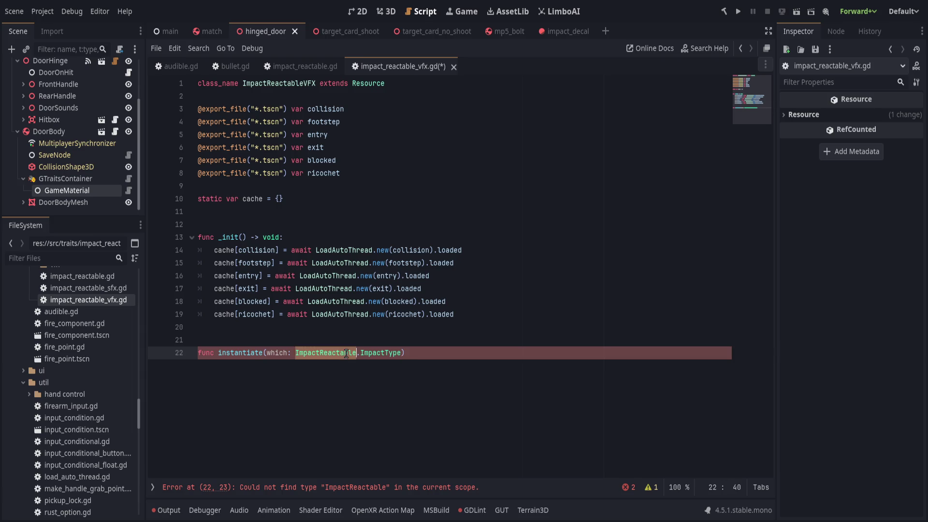
{"action": "scroll", "coordinate": [92, 316], "scroll_direction": "up", "scroll_amount": 2}
{"action": "double_click", "coordinate": [82, 306]}
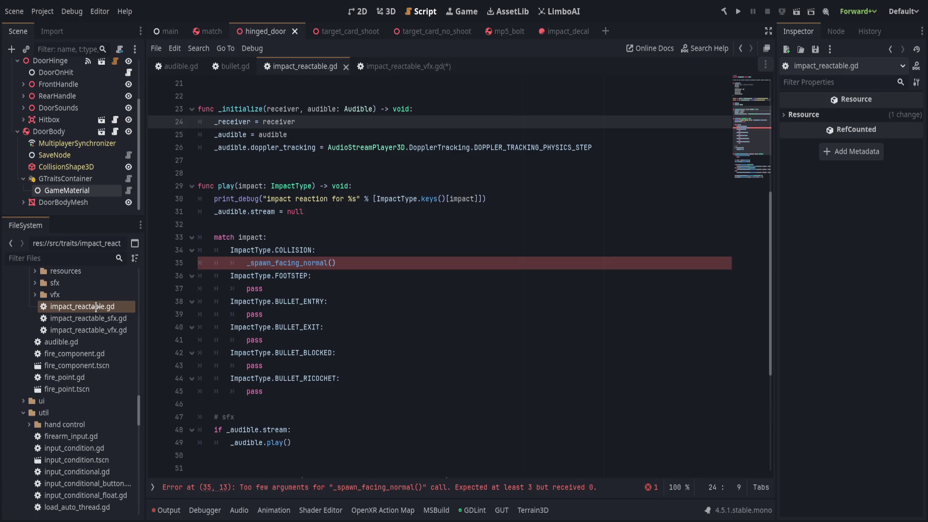
- Rename the class GameMaterial to ImpactReactable in impact_reactable.gd and save it
{"action": "scroll", "coordinate": [264, 119], "scroll_direction": "up", "scroll_amount": 5}
{"action": "double_click", "coordinate": [262, 97]}
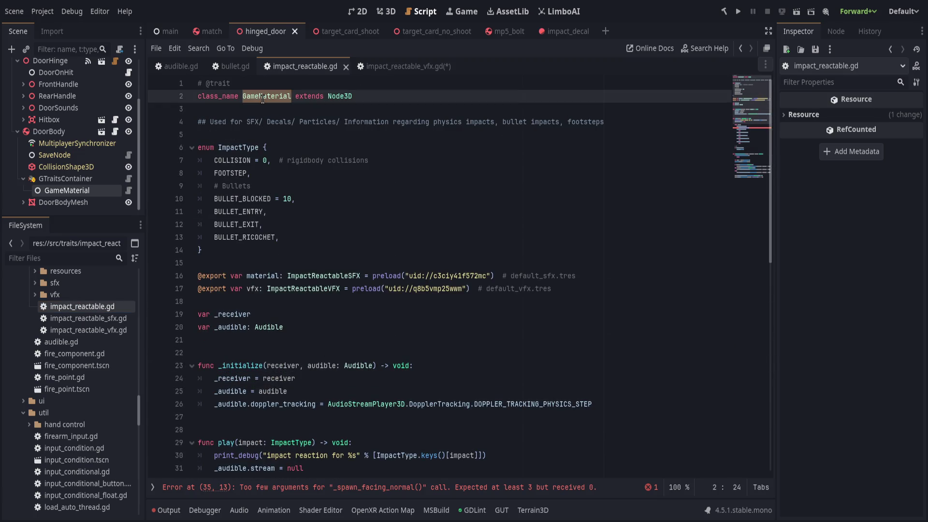
{"action": "type", "text": "ImpactReactable"}
{"action": "key", "text": "End"}
{"action": "key", "text": "ctrl+s"}
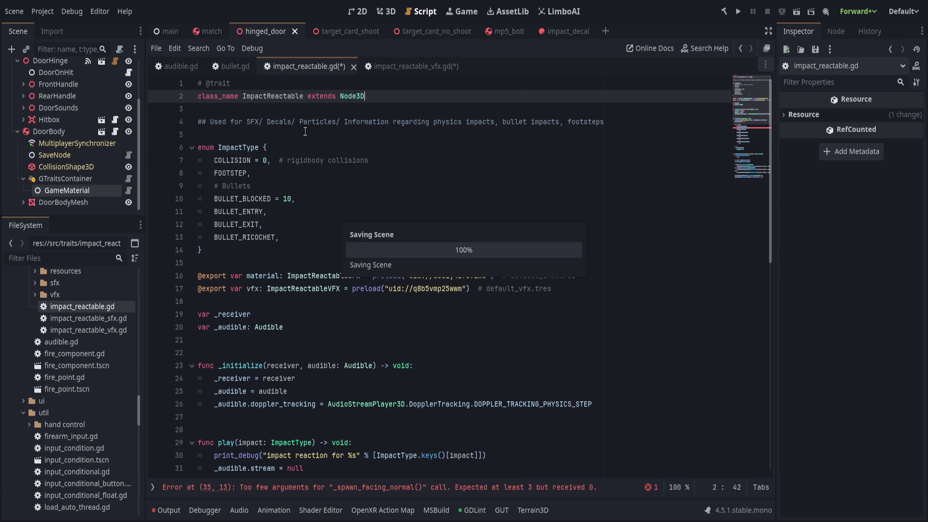
{"action": "scroll", "coordinate": [311, 227], "scroll_direction": "down", "scroll_amount": 10}
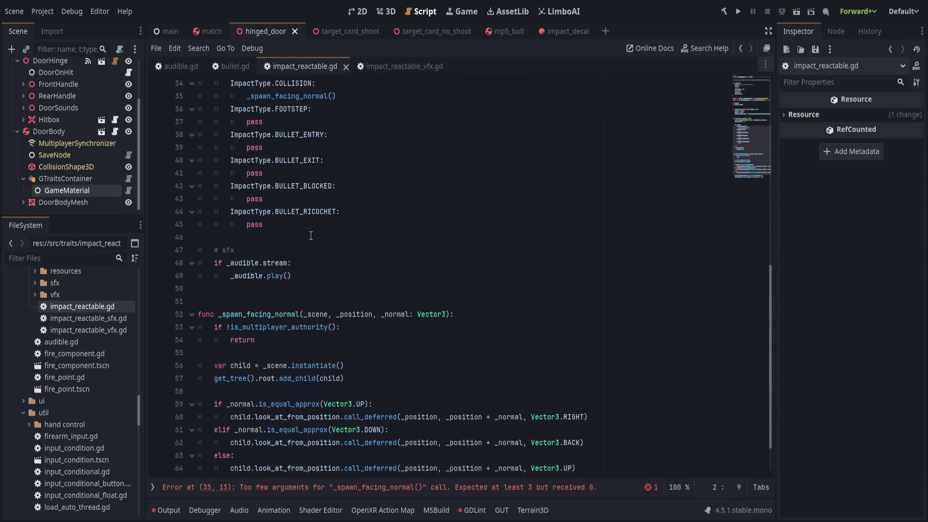
- In impact_reactable_vfx.gd, give instantiate a -> void return type and start a match which: body
{"action": "left_click", "coordinate": [377, 67]}
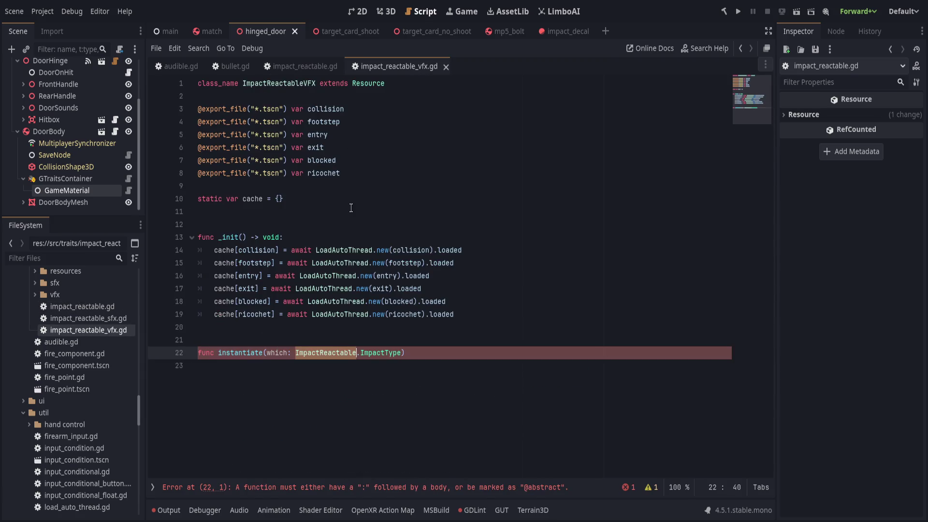
{"action": "key", "text": "End"}
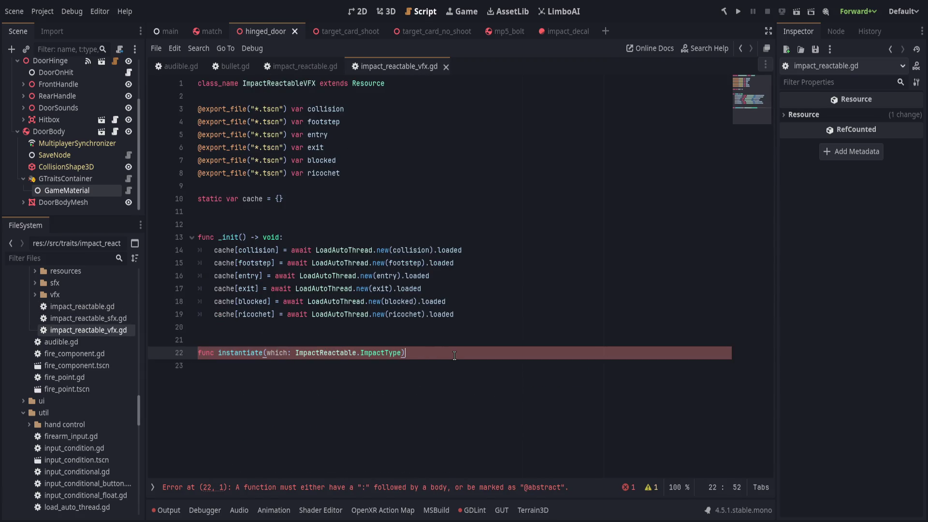
{"action": "type", "text": " -> void:"}
{"action": "key", "text": "Return"}
{"action": "type", "text": "w"}
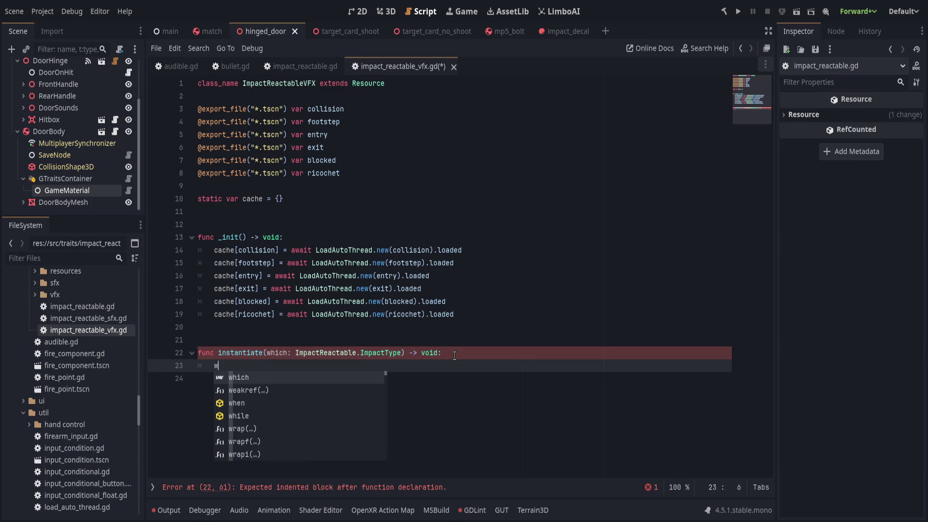
{"action": "key", "text": "BackSpace"}
{"action": "type", "text": "match which:"}
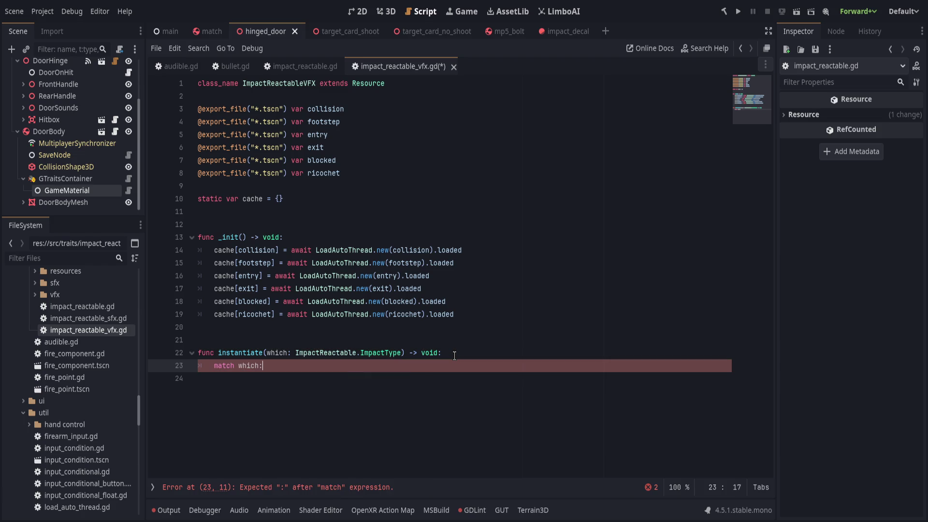
{"action": "key", "text": "Return"}
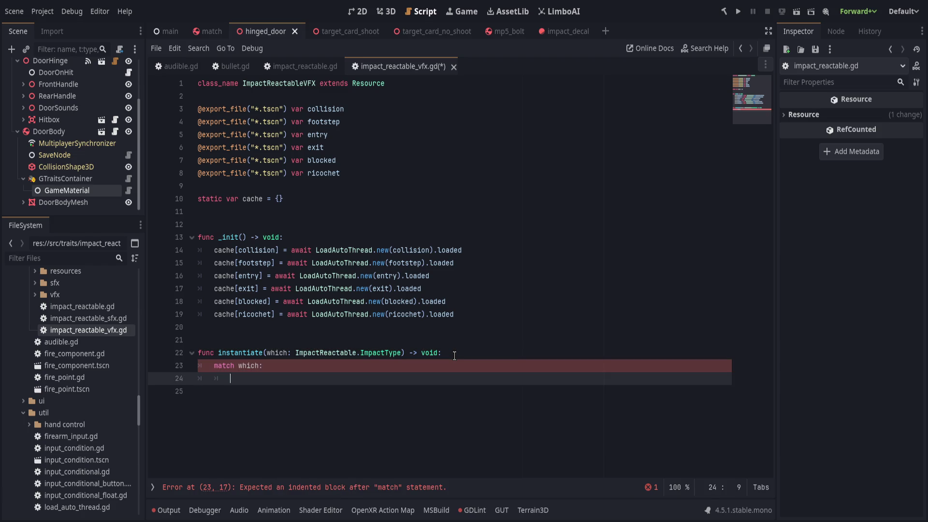
{"action": "left_click", "coordinate": [305, 66]}
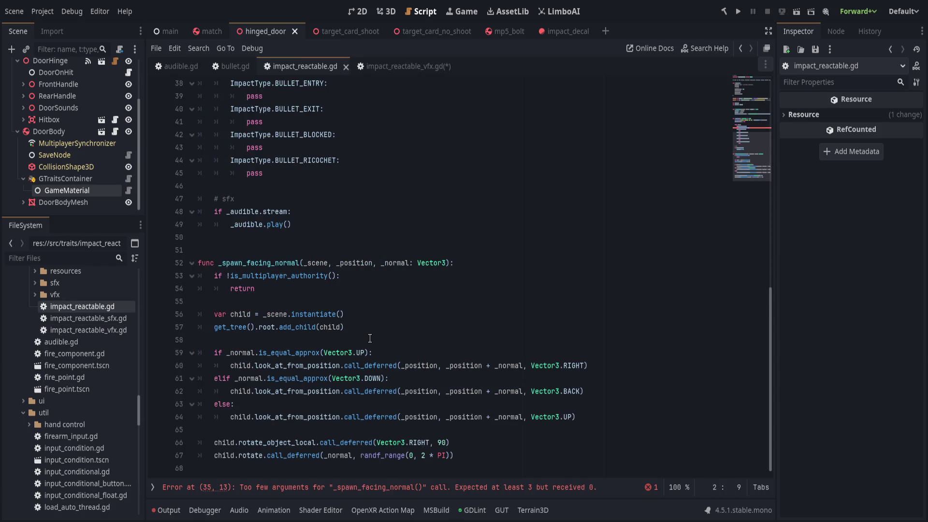
{"action": "scroll", "coordinate": [369, 338], "scroll_direction": "up", "scroll_amount": 2}
- Copy the match impact block (lines 33–45) from impact_reactable.gd over the match which: lines
{"action": "left_click", "coordinate": [413, 198]}
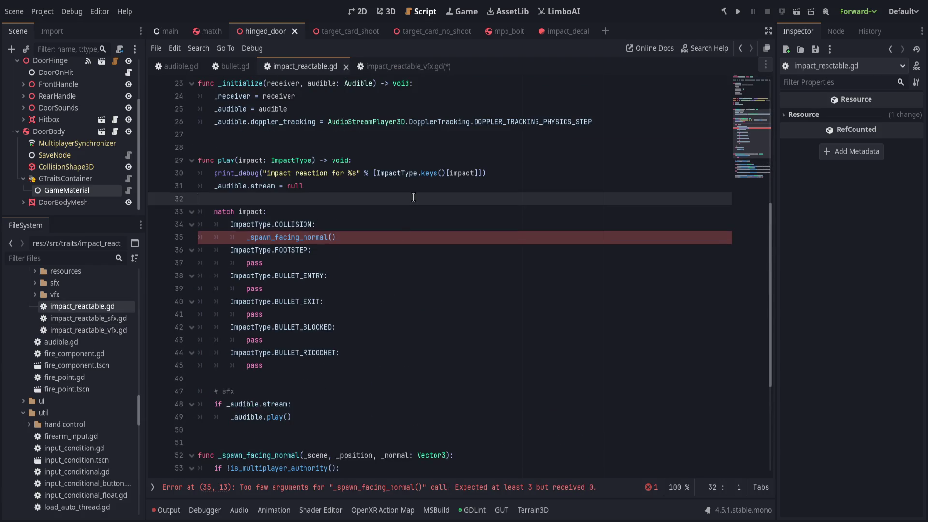
{"action": "left_click", "coordinate": [382, 376]}
{"action": "mouse_move", "coordinate": [381, 377]}
{"action": "left_mouse_down"}
{"action": "mouse_move", "coordinate": [416, 212]}
{"action": "mouse_move", "coordinate": [429, 214]}
{"action": "left_mouse_up"}
{"action": "key", "text": "ctrl+c"}
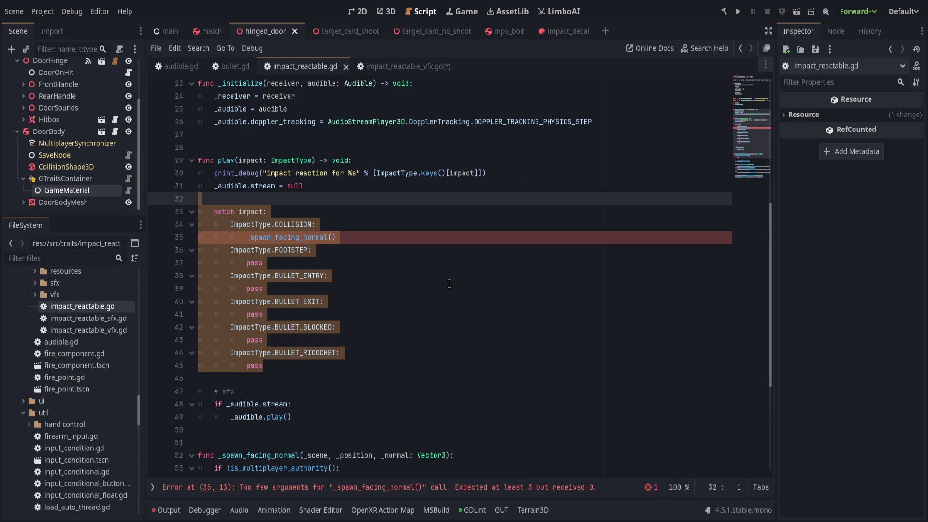
{"action": "left_click", "coordinate": [389, 68]}
{"action": "left_click_drag", "start_coordinate": [305, 367], "coordinate": [165, 375]}
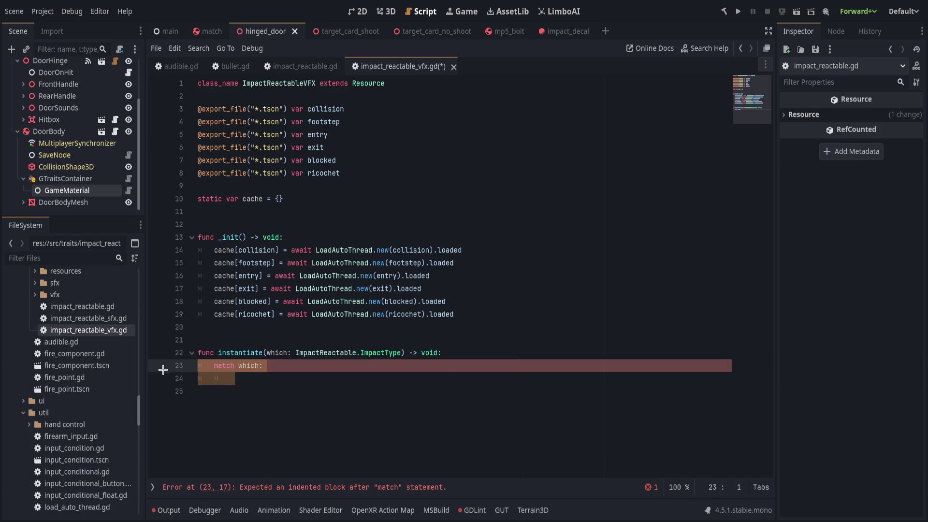
{"action": "key", "text": "ctrl+v"}
{"action": "left_click", "coordinate": [322, 301]}
{"action": "key", "text": "Delete"}
- Change the return type to Node3D and rename the function instantiate_facing_normal, adding pos, norm parameters
{"action": "left_click", "coordinate": [482, 288]}
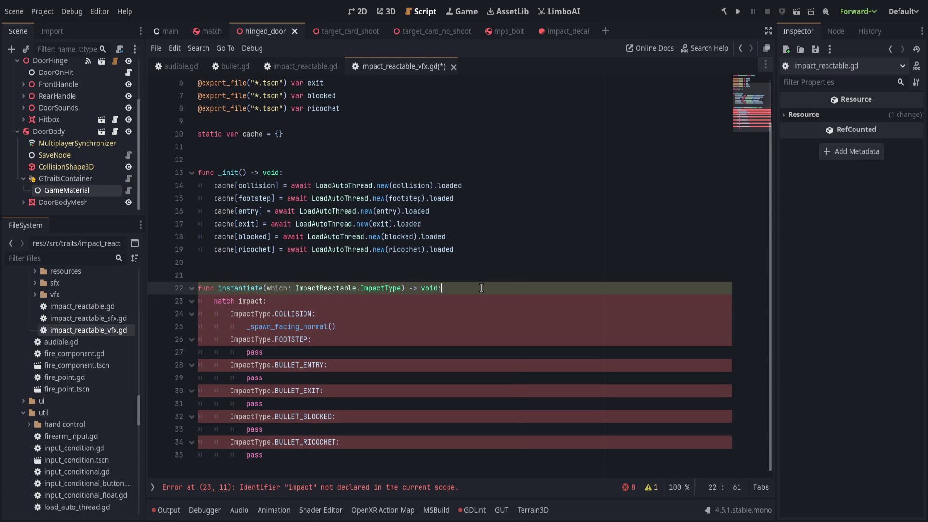
{"action": "key", "text": "Delete"}
{"action": "key", "text": "Delete"}
{"action": "key", "text": "Delete"}
{"action": "type", "text": "Node3D:"}
{"action": "left_click", "coordinate": [405, 291]}
{"action": "double_click", "coordinate": [241, 288]}
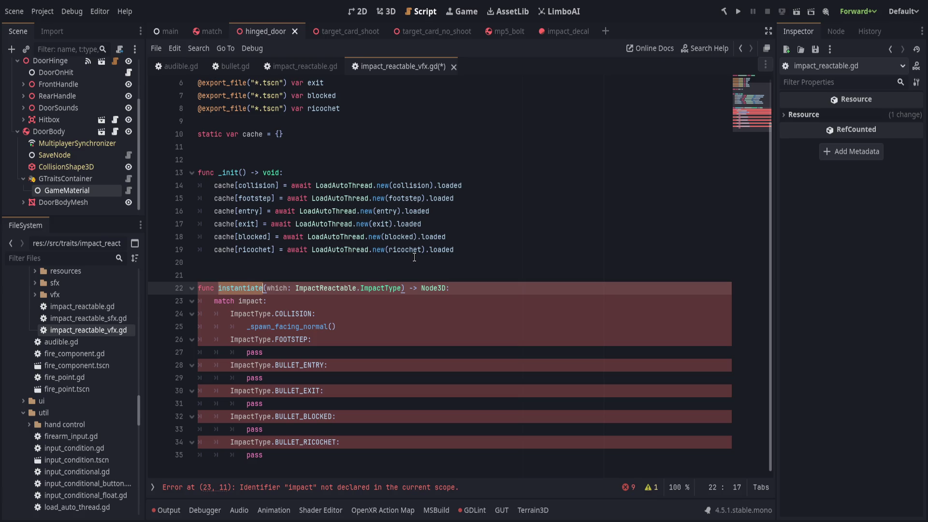
{"action": "key", "text": "Escape"}
{"action": "type", "text": "_w"}
{"action": "key", "text": "BackSpace"}
{"action": "type", "text": "facing_normal"}
{"action": "key", "text": "ctrl+Right"}
{"action": "key", "text": "ctrl+Right"}
{"action": "key", "text": "ctrl+Right"}
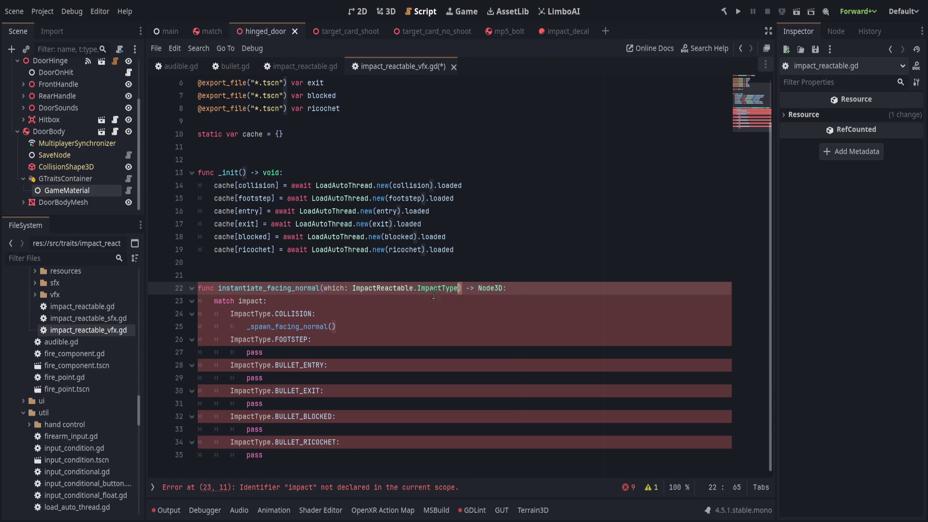
{"action": "type", "text": ", pos, norm"}
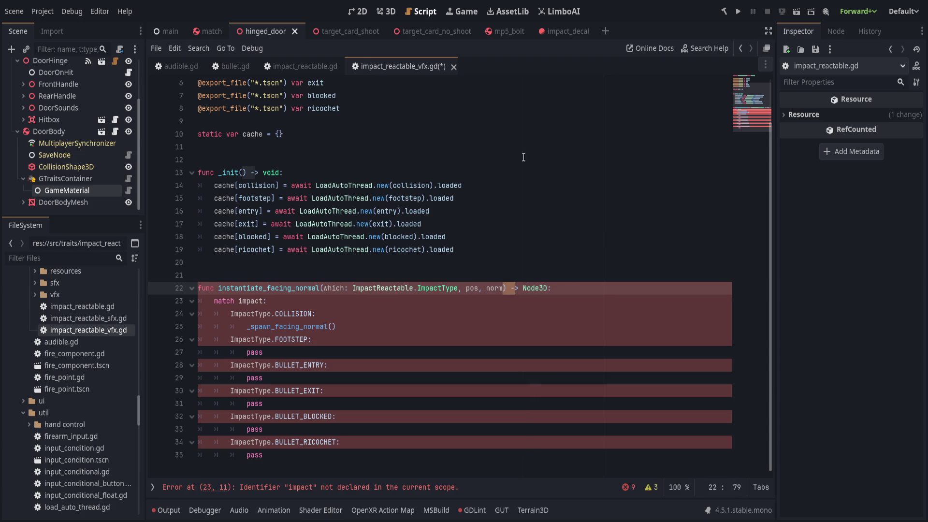
{"action": "left_click", "coordinate": [312, 68]}
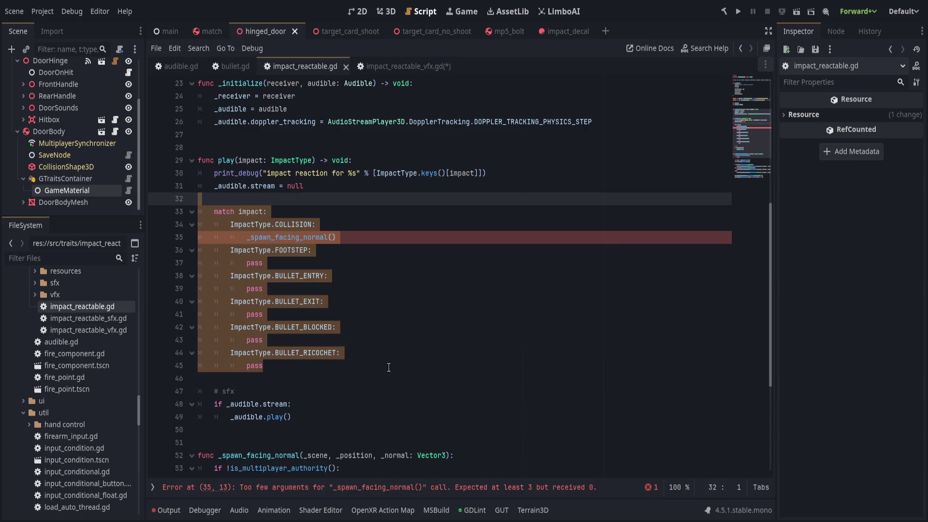
- Cut the _spawn_facing_normal function and paste it into impact_reactable_vfx.gd above instantiate_facing_normal
{"action": "scroll", "coordinate": [387, 368], "scroll_direction": "down", "scroll_amount": 5}
{"action": "double_click", "coordinate": [259, 263]}
{"action": "key", "text": "ctrl+shift+End"}
{"action": "key", "text": "ctrl+c"}
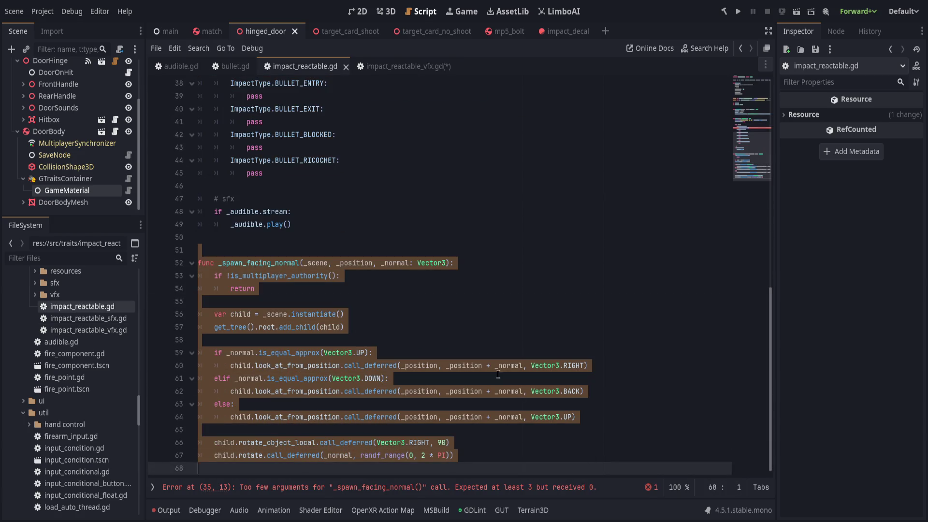
{"action": "key", "text": "BackSpace"}
{"action": "left_click", "coordinate": [410, 66]}
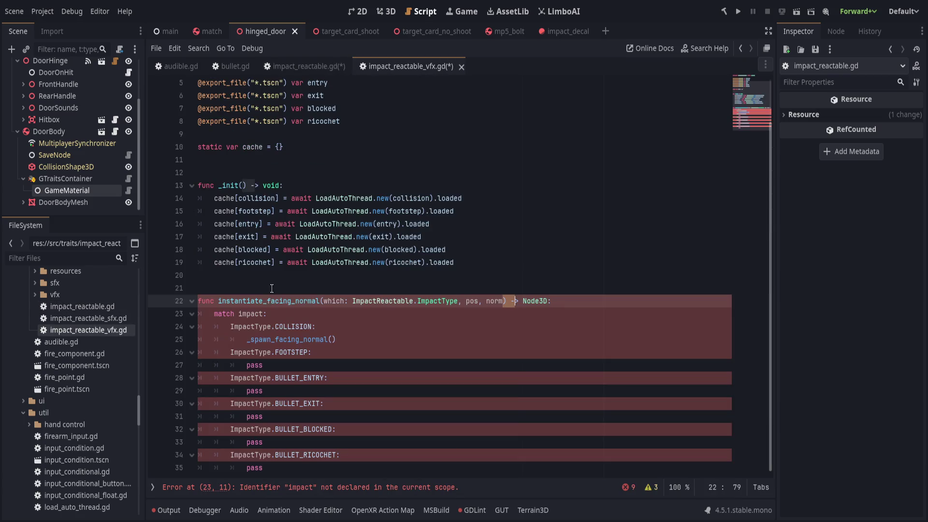
{"action": "left_click_drag", "start_coordinate": [198, 289], "coordinate": [392, 468]}
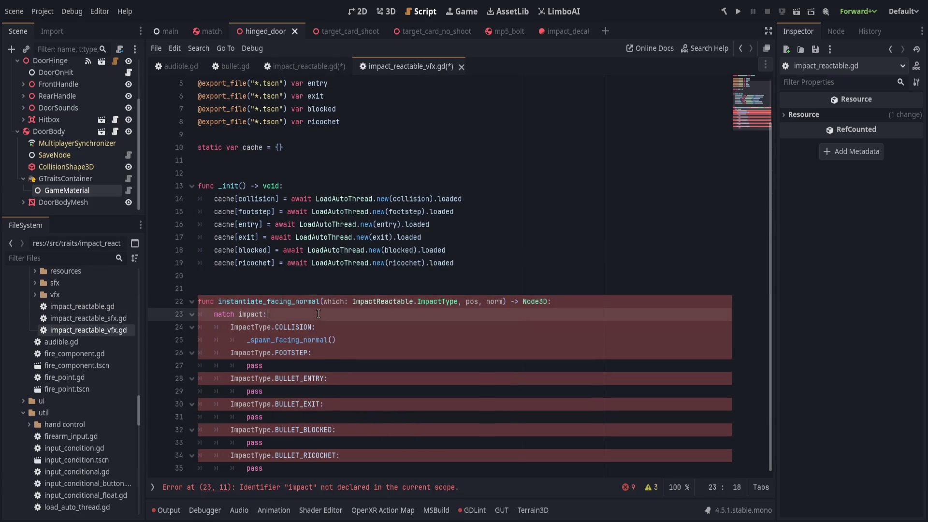
{"action": "key", "text": "ctrl+v"}
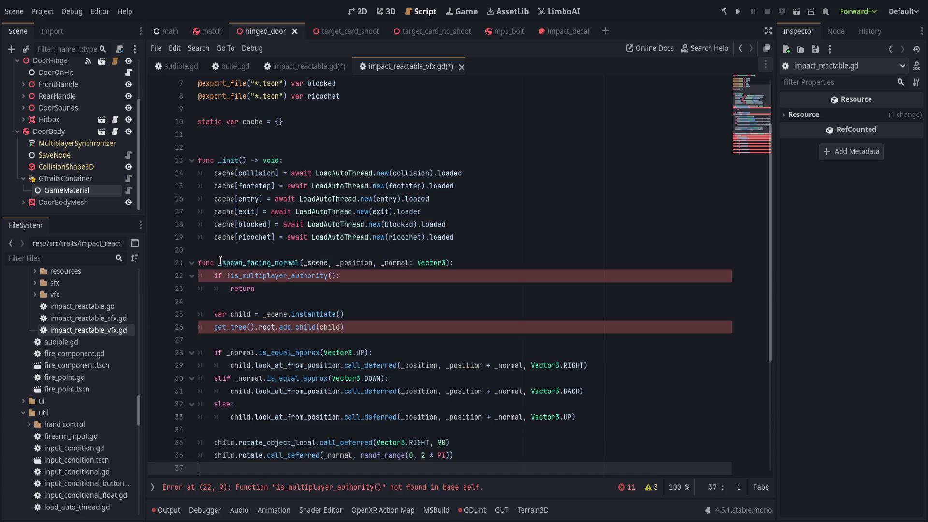
- Retype the pasted function's name as spawn_facing_normal
{"action": "left_click", "coordinate": [221, 263]}
{"action": "key", "text": "Delete"}
{"action": "key", "text": "Delete"}
{"action": "key", "text": "Delete"}
{"action": "key", "text": "BackSpace"}
{"action": "type", "text": "c"}
{"action": "key", "text": "BackSpace"}
{"action": "type", "text": "spawn"}
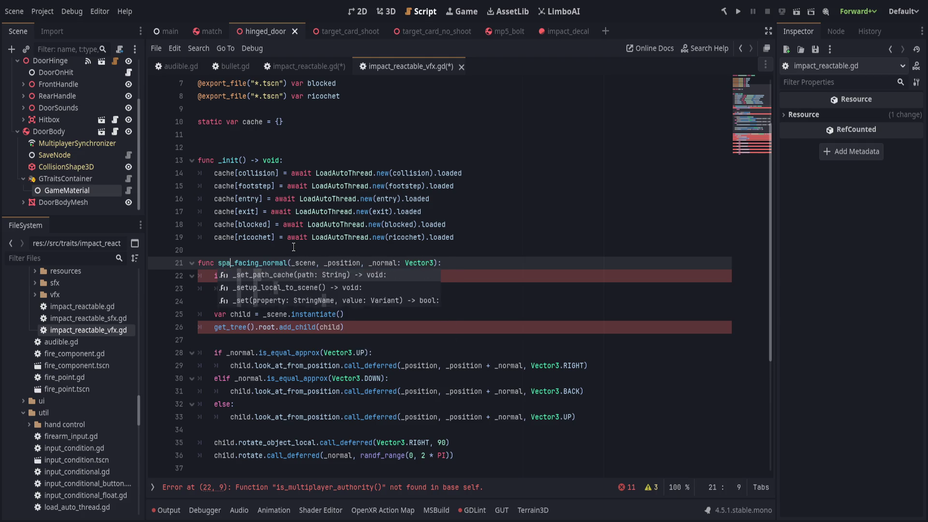
- Replace the _scene parameter with type: ImpactReactable.ImpactType
{"action": "scroll", "coordinate": [319, 152], "scroll_direction": "down", "scroll_amount": 3}
{"action": "double_click", "coordinate": [319, 147]}
{"action": "type", "text": "uid: String"}
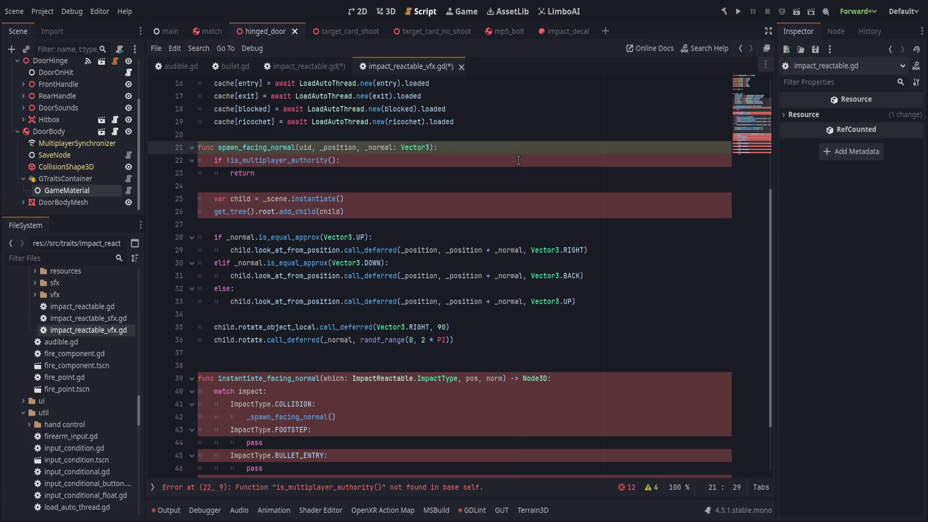
{"action": "key", "text": "BackSpace"}
{"action": "key", "text": "BackSpace"}
{"action": "key", "text": "BackSpace"}
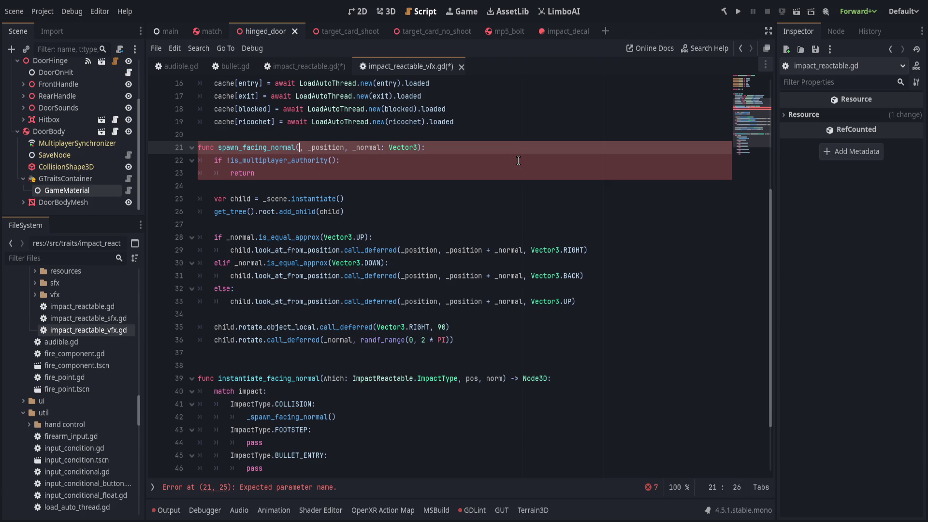
{"action": "type", "text": "type: W"}
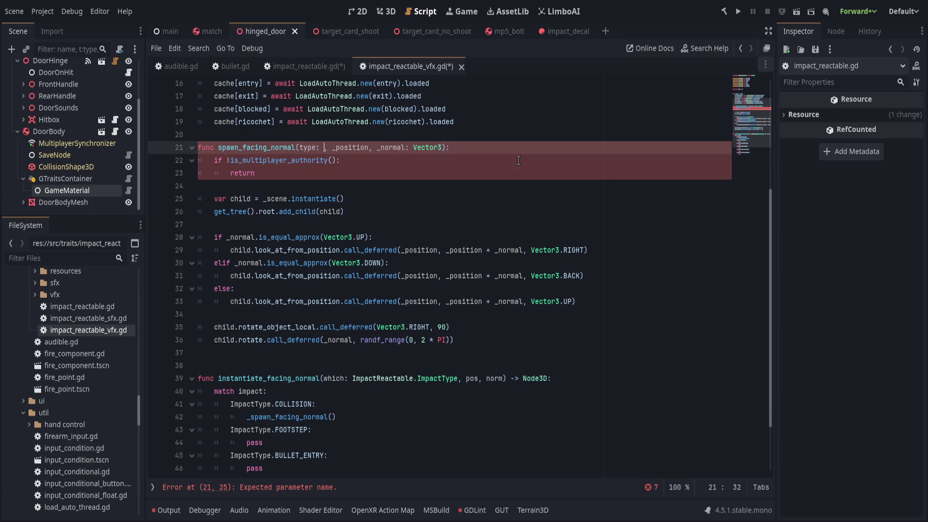
{"action": "key", "text": "BackSpace"}
{"action": "type", "text": "Imp"}
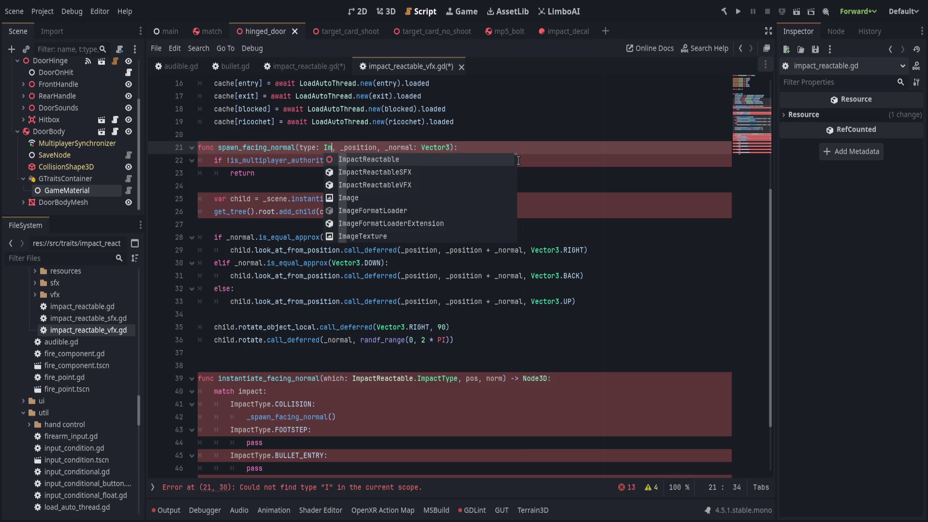
{"action": "key", "text": "Return"}
{"action": "type", "text": "."}
{"action": "key", "text": "Return"}
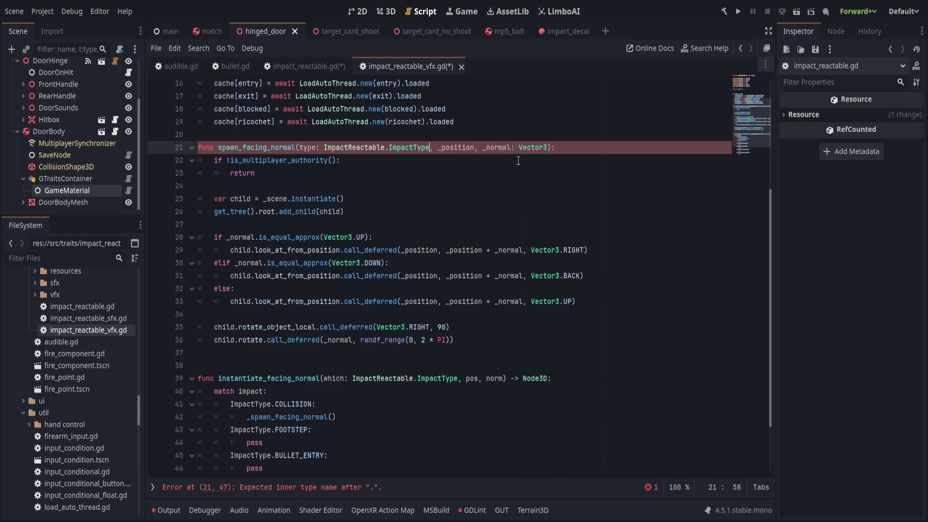
- Type _position as Vector3, add a -> void return type, and delete the multiplayer authority check
{"action": "scroll", "coordinate": [518, 161], "scroll_direction": "up", "scroll_amount": 3}
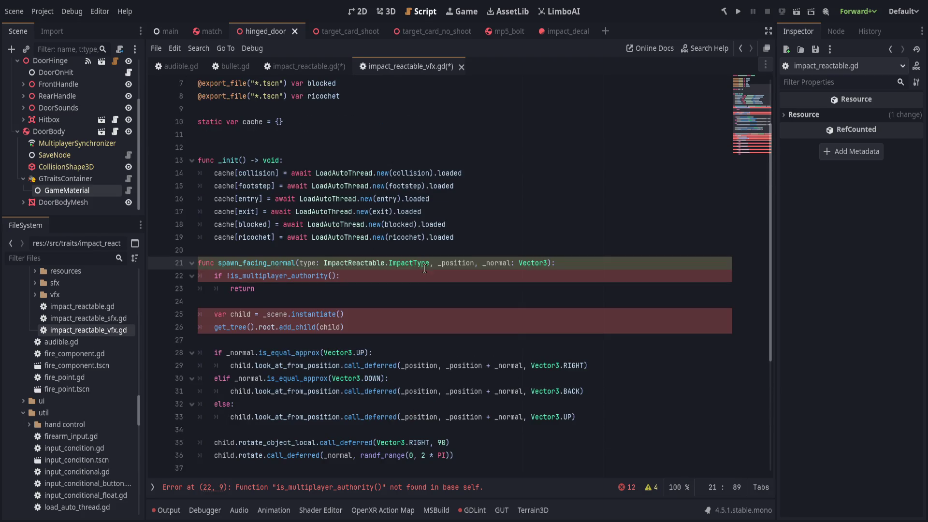
{"action": "left_click", "coordinate": [477, 263]}
{"action": "type", "text": ": Vector3"}
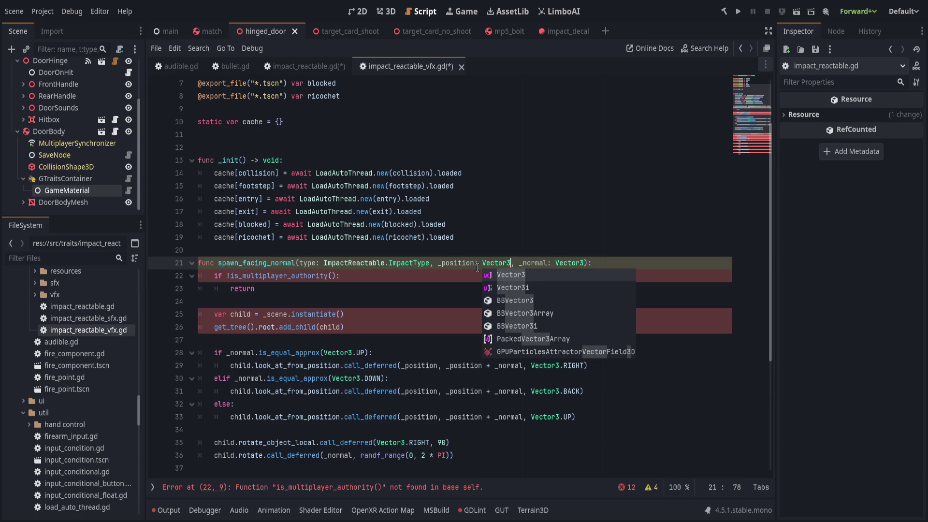
{"action": "key", "text": "Escape"}
{"action": "key", "text": "Down"}
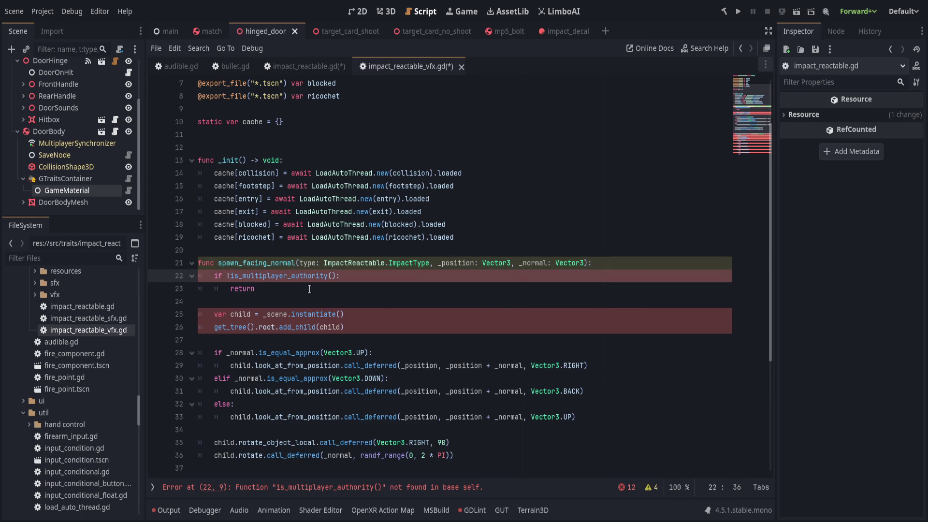
{"action": "left_click", "coordinate": [309, 289]}
{"action": "left_click", "coordinate": [631, 263]}
{"action": "type", "text": "> void:"}
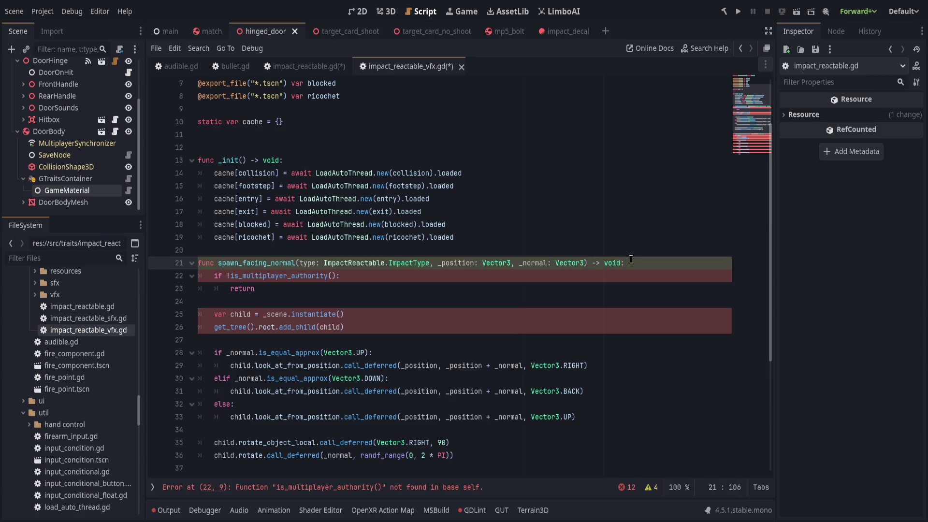
{"action": "left_click", "coordinate": [421, 289]}
{"action": "left_click", "coordinate": [431, 275]}
{"action": "key", "text": "ctrl+shift+k"}
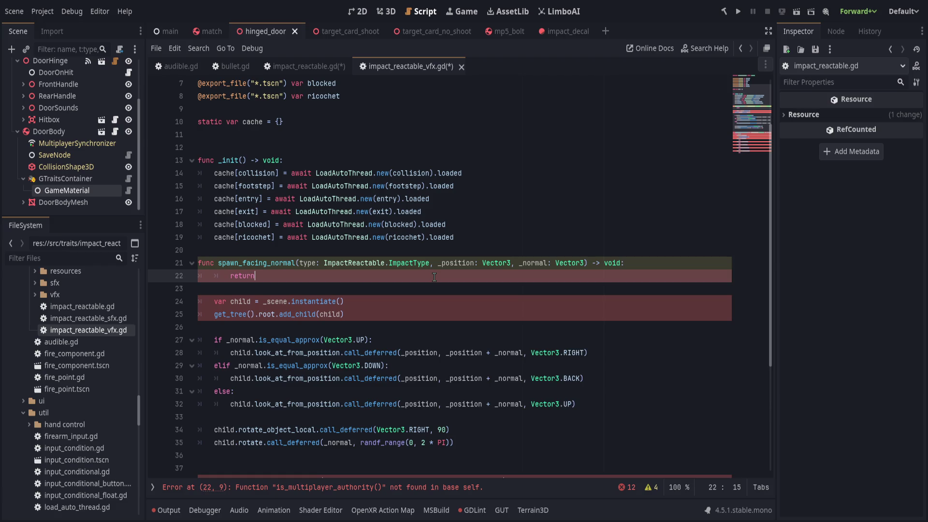
- Delete the leftover return line and rewrite line 22 to start 'var scene = cache[type'
{"action": "key", "text": "ctrl+shift+k"}
{"action": "key", "text": "ctrl+shift+k"}
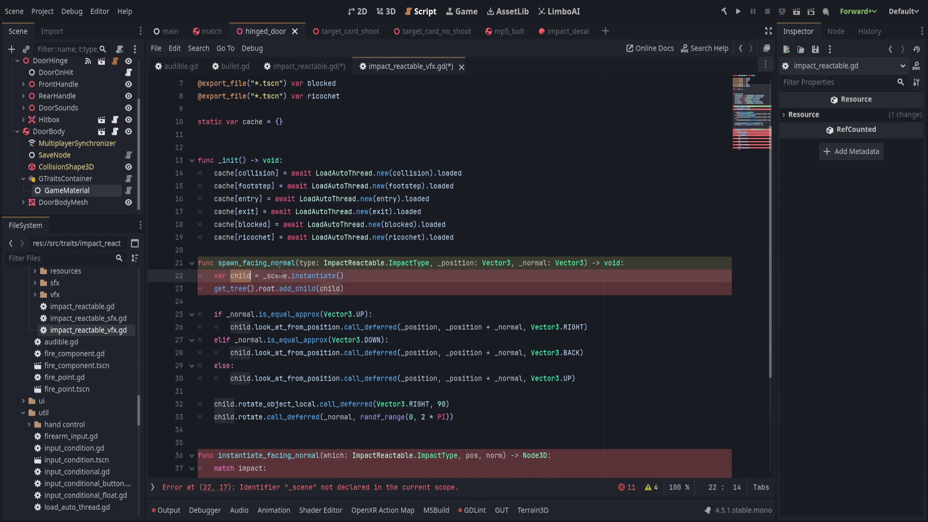
{"action": "double_click", "coordinate": [275, 277]}
{"action": "type", "text": "cache"}
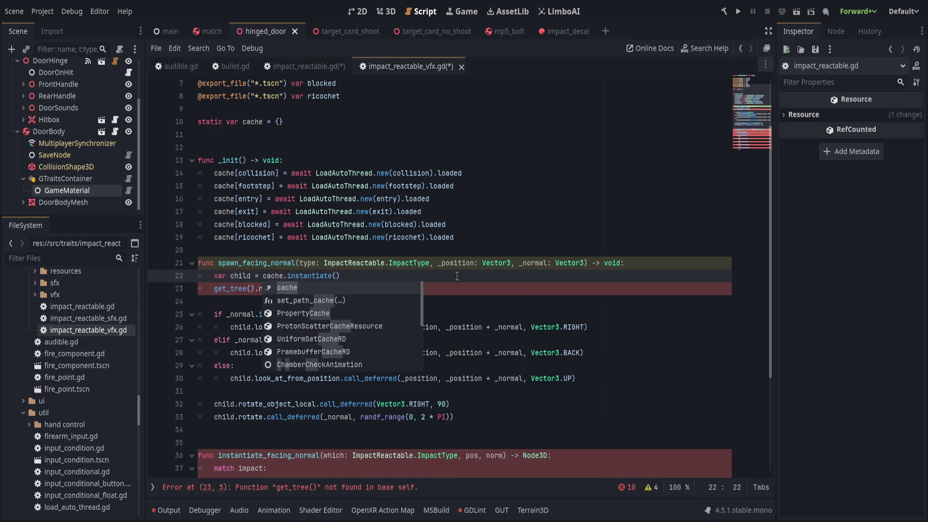
{"action": "type", "text": "."}
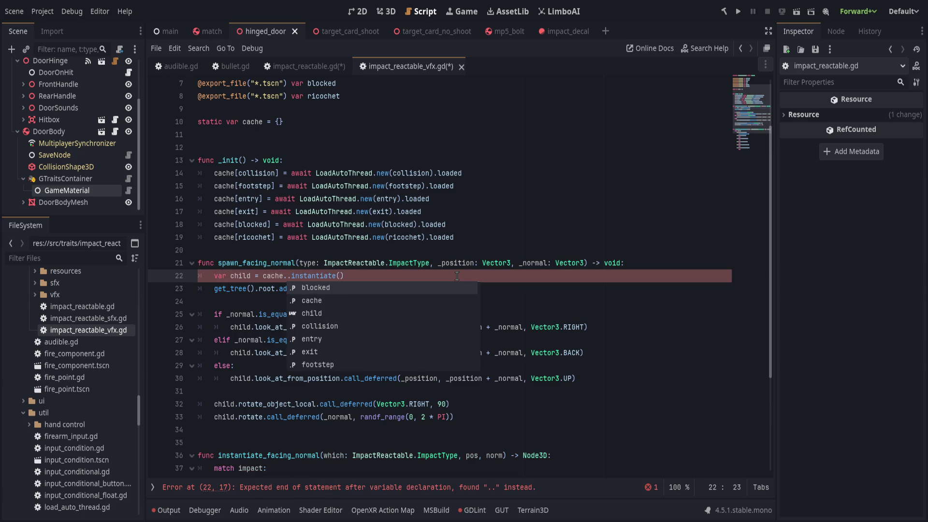
{"action": "key", "text": "shift+Home"}
{"action": "type", "text": "var scene "}
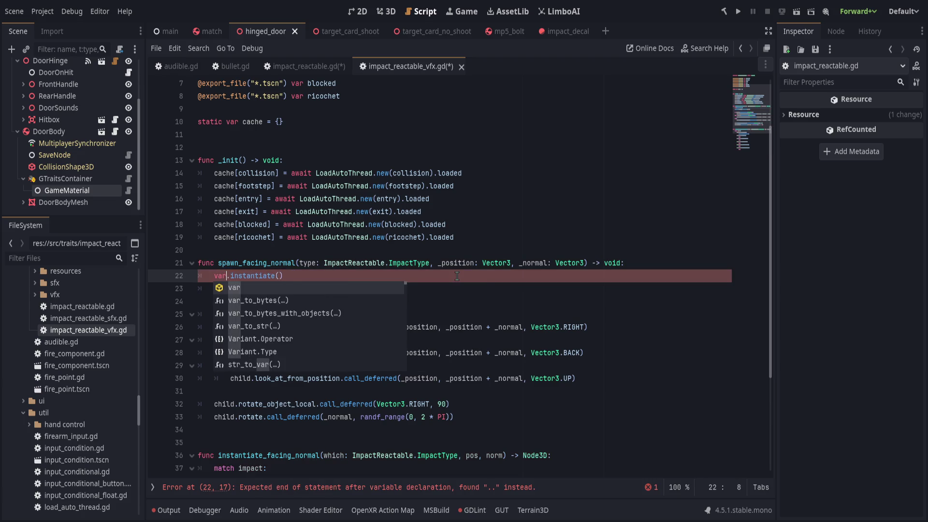
{"action": "type", "text": "= cache["}
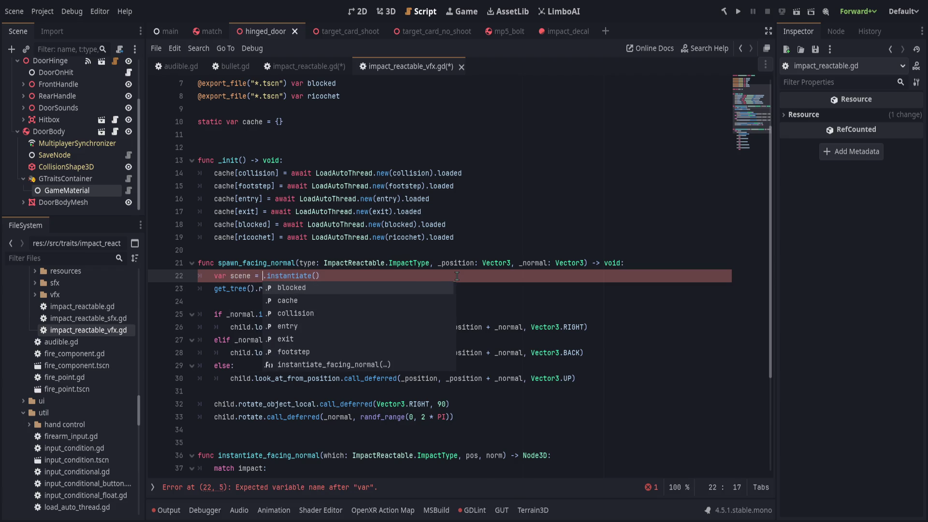
{"action": "type", "text": "type"}
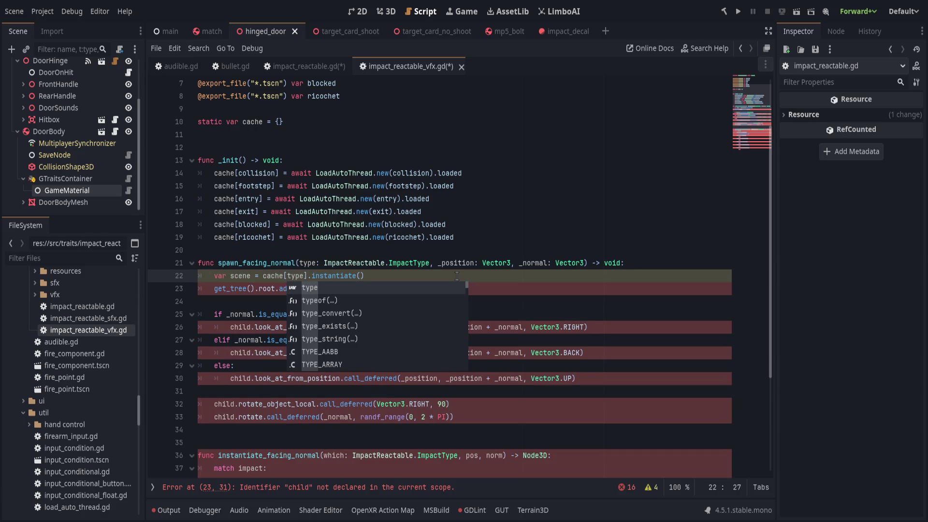
{"action": "scroll", "coordinate": [439, 170], "scroll_direction": "up", "scroll_amount": 2}
{"action": "left_click", "coordinate": [439, 171]}
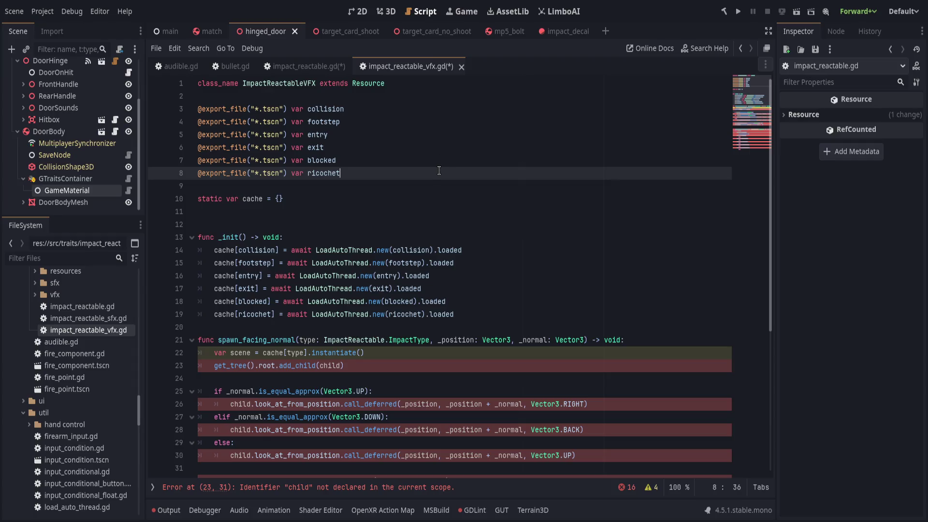
- Start a 'static var table = {' dictionary on line 11
{"action": "left_click", "coordinate": [426, 199]}
{"action": "left_click", "coordinate": [421, 208]}
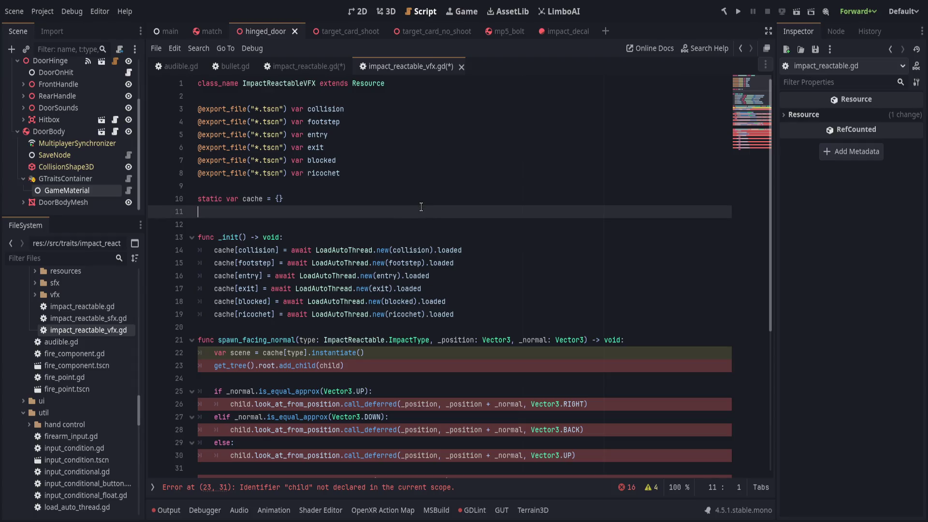
{"action": "type", "text": "static var table = {"}
{"action": "key", "text": "Return"}
{"action": "key", "text": "BackSpace"}
{"action": "key", "text": "Return"}
{"action": "key", "text": "BackSpace"}
- Add an ImpactReactable.ImpactType.COLLISION: collision entry inside the braces
{"action": "left_click_drag", "start_coordinate": [366, 339], "coordinate": [430, 340]}
{"action": "key", "text": "ctrl+c"}
{"action": "left_click", "coordinate": [279, 212]}
{"action": "key", "text": "ctrl+v"}
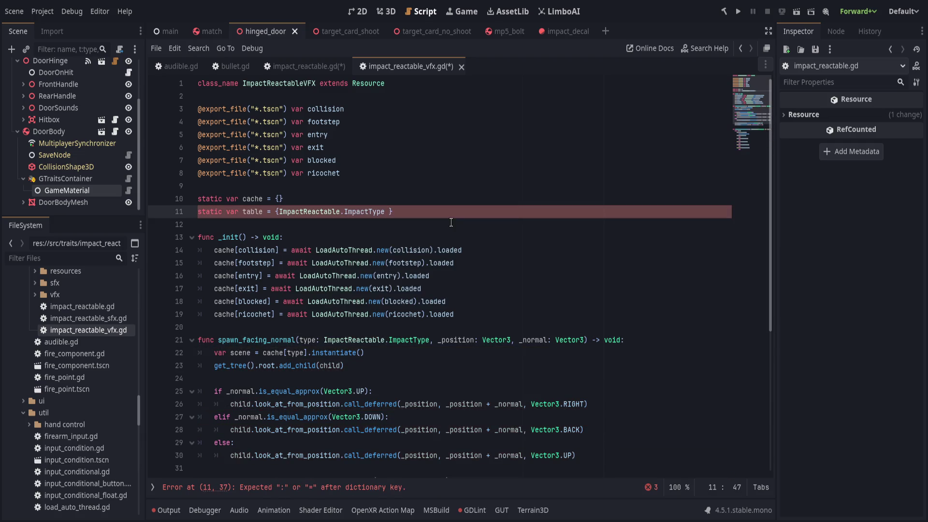
{"action": "type", "text": ": "}
{"action": "type", "text": "."}
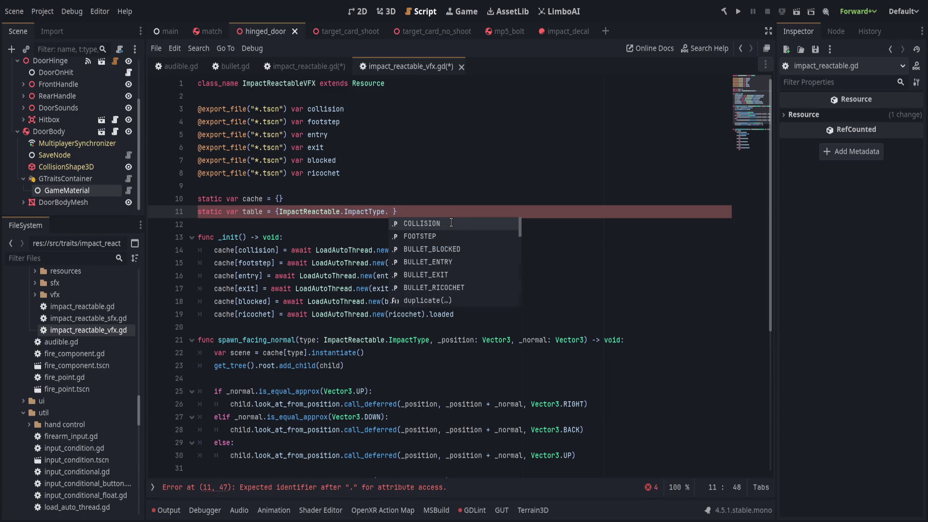
{"action": "key", "text": "Return"}
{"action": "type", "text": ": collision"}
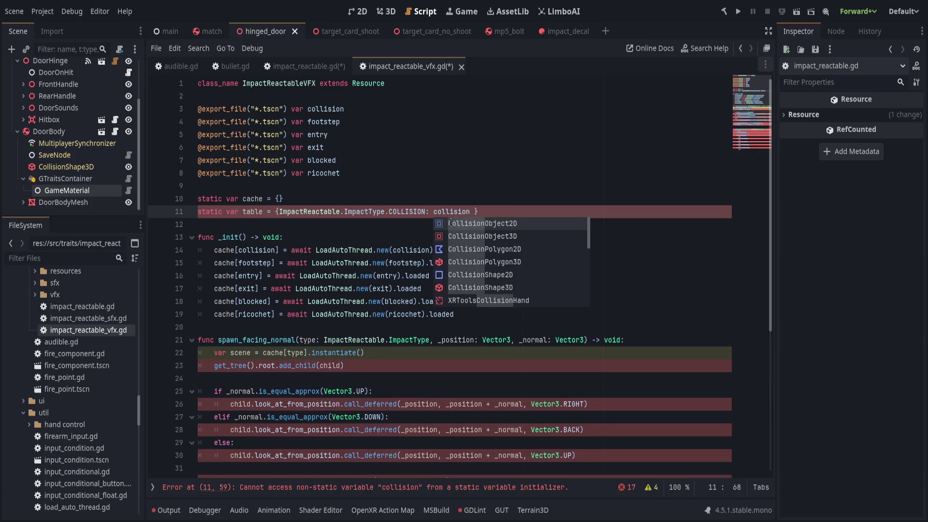
{"action": "type", "text": ","}
- Move the COLLISION entry onto its own line and duplicate it five times
{"action": "left_click", "coordinate": [280, 211]}
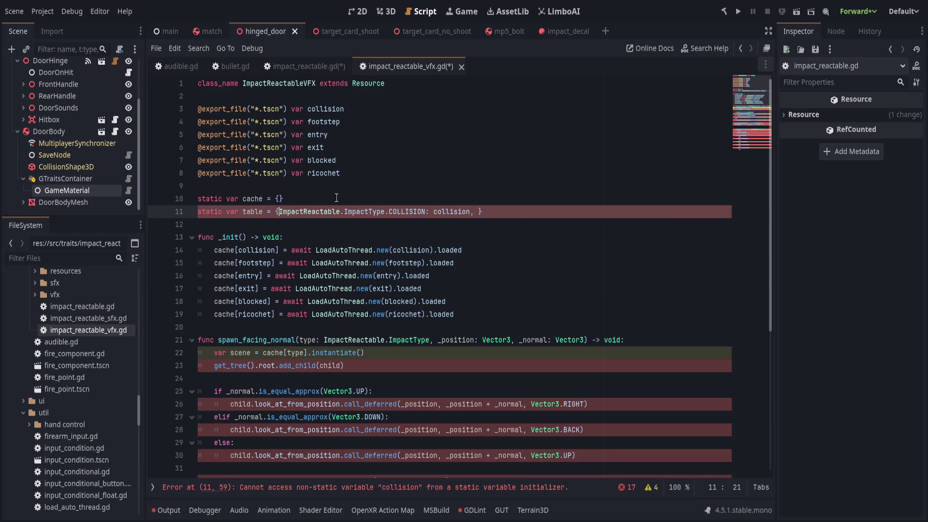
{"action": "key", "text": "Return"}
{"action": "left_click", "coordinate": [411, 225]}
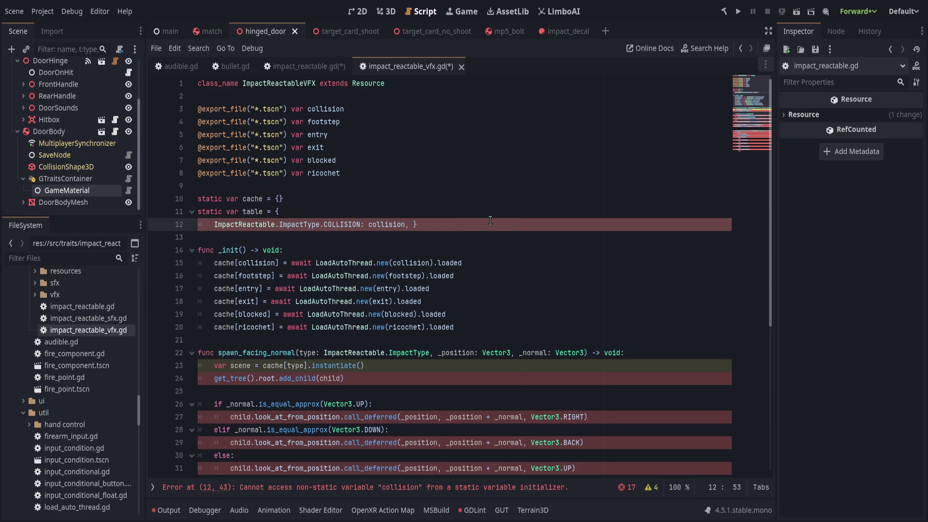
{"action": "key", "text": "ctrl+shift+d"}
{"action": "key", "text": "ctrl+shift+d"}
{"action": "key", "text": "ctrl+shift+d"}
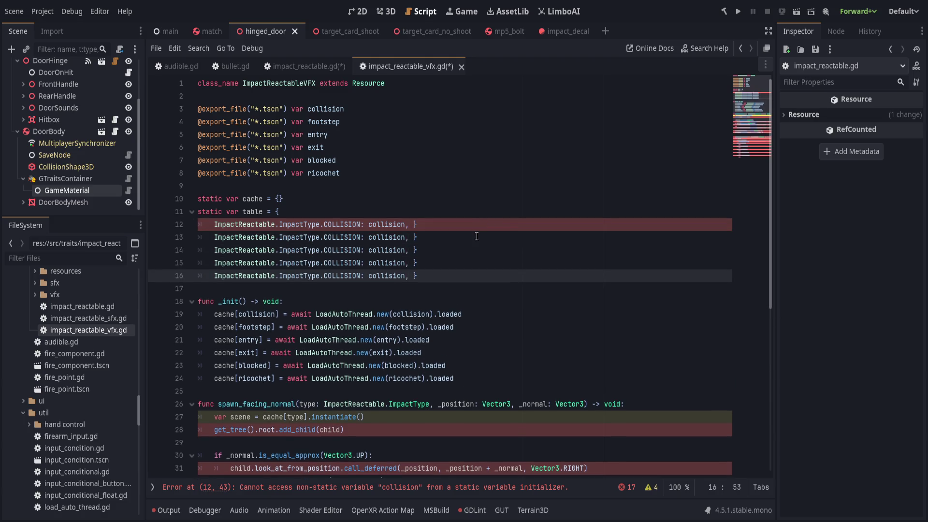
- Delete the COLLISION key from the five duplicated entries on lines 13-17
{"action": "left_click", "coordinate": [366, 237]}
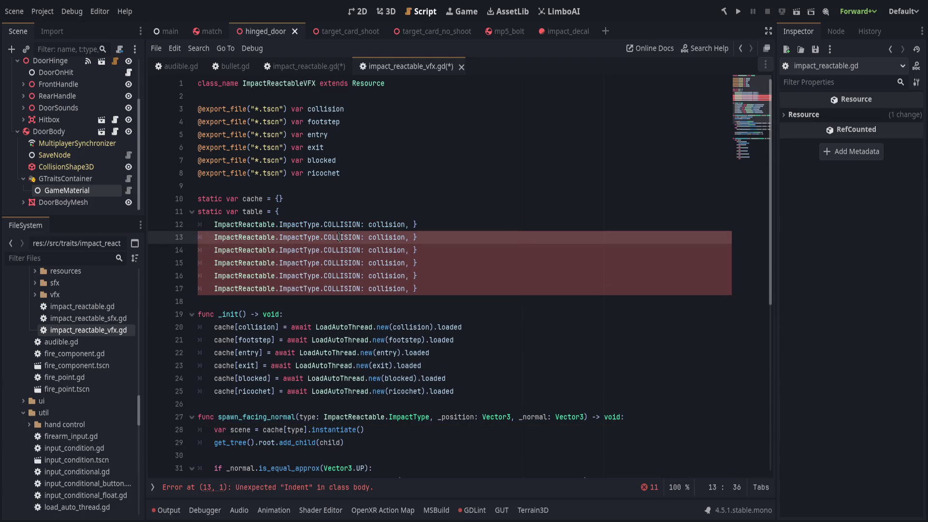
{"action": "left_click_drag", "start_coordinate": [315, 237], "coordinate": [334, 250]}
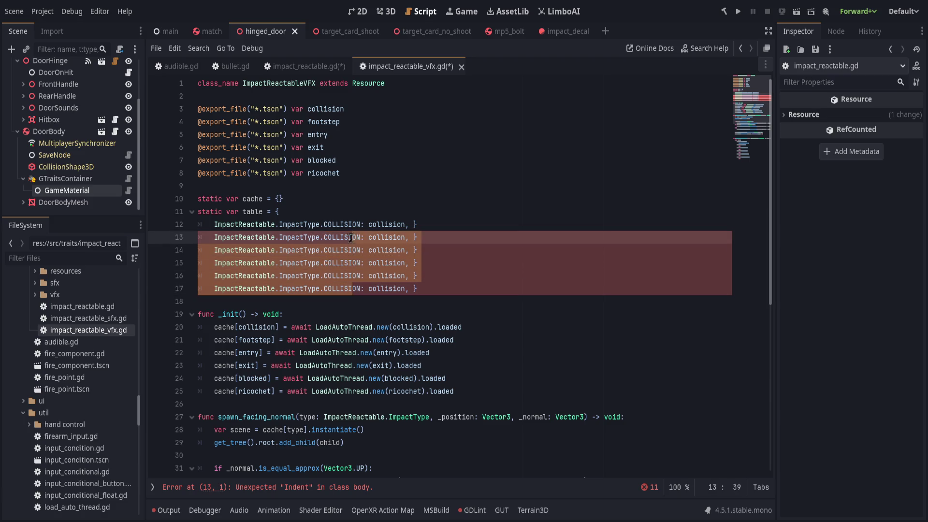
{"action": "left_click", "coordinate": [377, 263]}
{"action": "double_click", "coordinate": [334, 237]}
{"action": "key", "text": "BackSpace"}
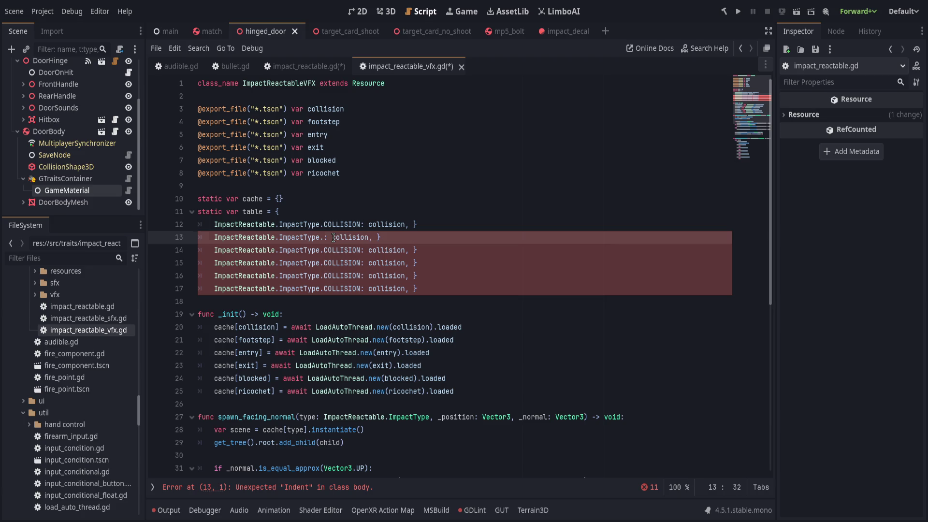
{"action": "key", "text": "Down"}
{"action": "key", "text": "ctrl+Delete"}
{"action": "key", "text": "Down"}
{"action": "key", "text": "ctrl+Delete"}
{"action": "key", "text": "Down"}
{"action": "key", "text": "ctrl+Delete"}
{"action": "key", "text": "Down"}
{"action": "key", "text": "ctrl+Delete"}
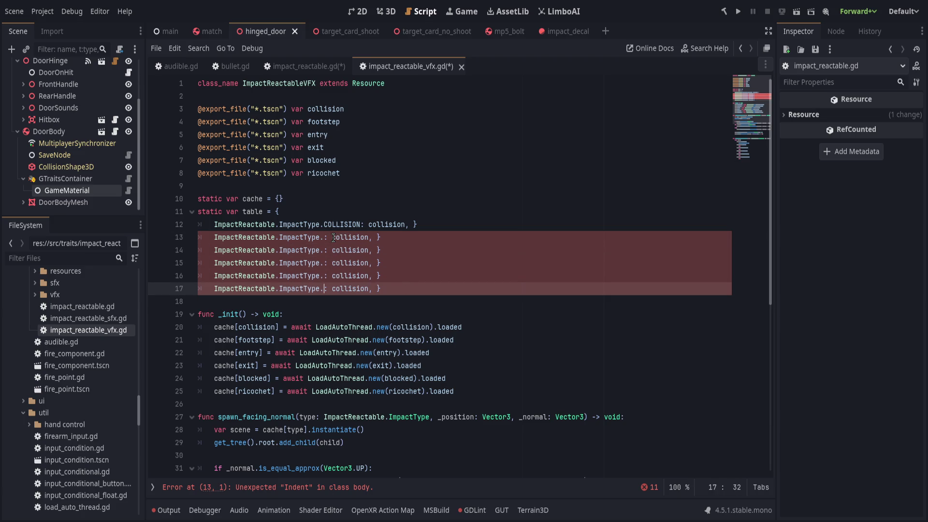
- Delete the collision value from the five duplicated entries
{"action": "key", "text": "Up"}
{"action": "key", "text": "Up"}
{"action": "key", "text": "Up"}
{"action": "key", "text": "Down"}
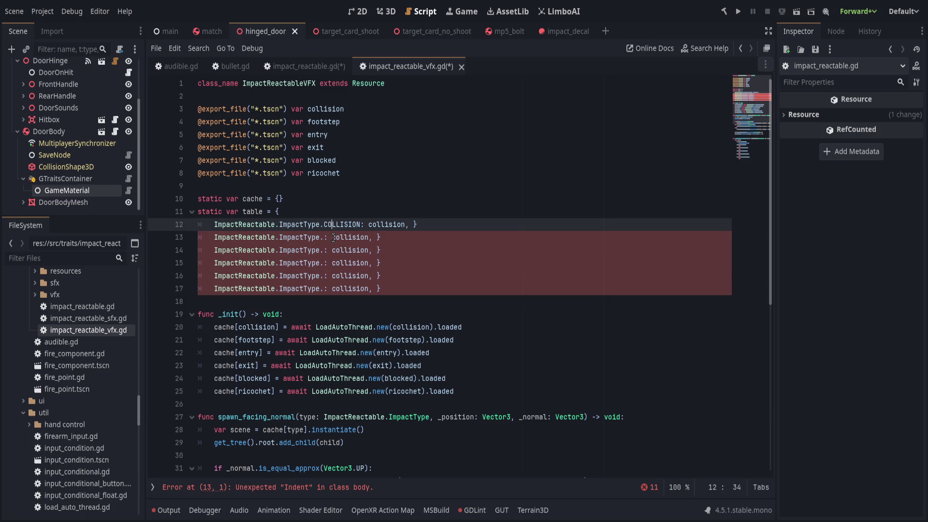
{"action": "key", "text": "ctrl+Delete"}
{"action": "key", "text": "ctrl+Delete"}
{"action": "key", "text": "Down"}
{"action": "key", "text": "ctrl+Delete"}
{"action": "key", "text": "Down"}
{"action": "key", "text": "ctrl+Delete"}
{"action": "key", "text": "Down"}
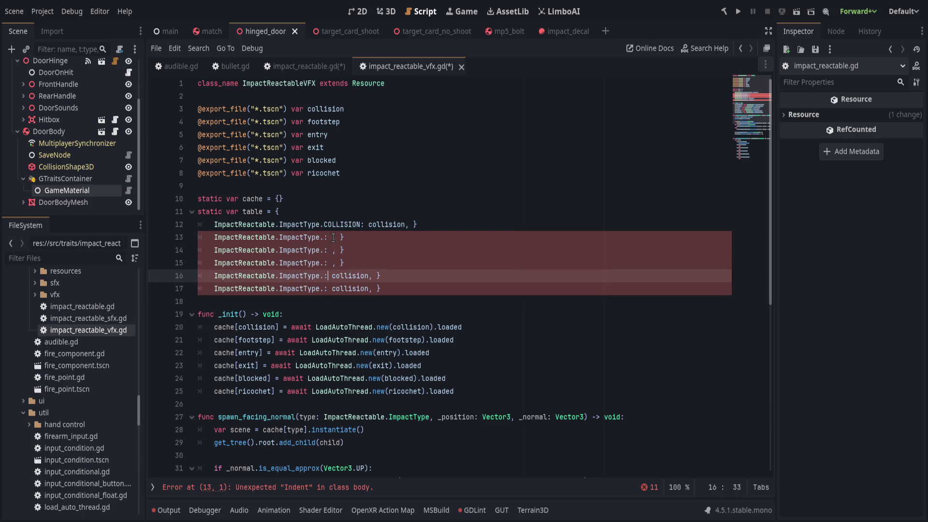
{"action": "key", "text": "ctrl+Delete"}
{"action": "key", "text": "Down"}
{"action": "key", "text": "ctrl+Delete"}
{"action": "key", "text": "Up"}
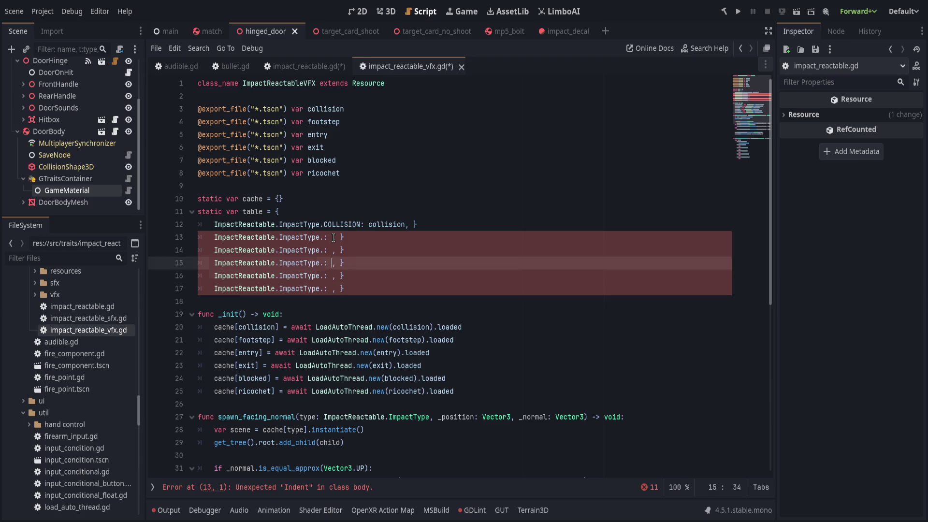
{"action": "key", "text": "Up"}
{"action": "key", "text": "Up"}
{"action": "key", "text": "Up"}
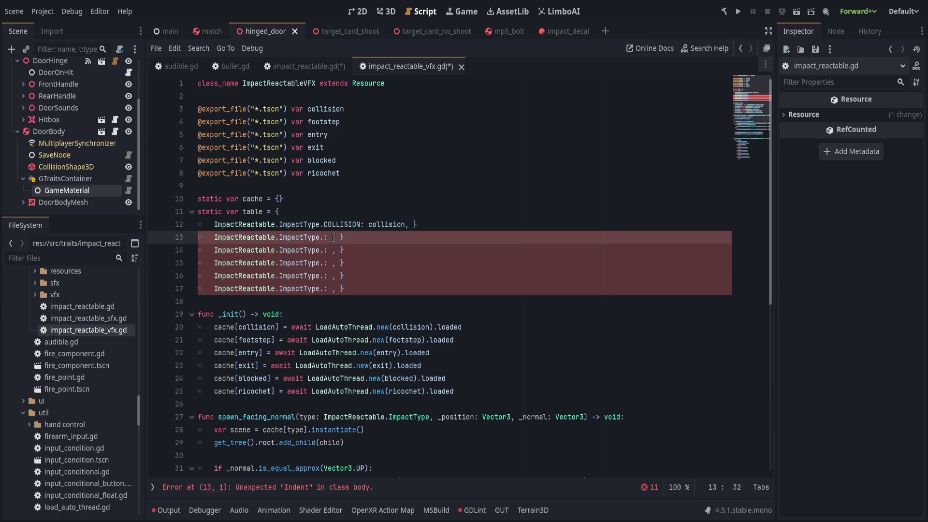
- Enter BULLET_ENTRY as line 13's key and fix the punctuation after collision
{"action": "type", "text": "BULLET_ENTRY"}
{"action": "key", "text": "BackSpace"}
{"action": "key", "text": "BackSpace"}
{"action": "type", "text": ":"}
{"action": "key", "text": "Up"}
{"action": "key", "text": "End"}
{"action": "key", "text": "Left"}
{"action": "key", "text": "Left"}
{"action": "key", "text": "BackSpace"}
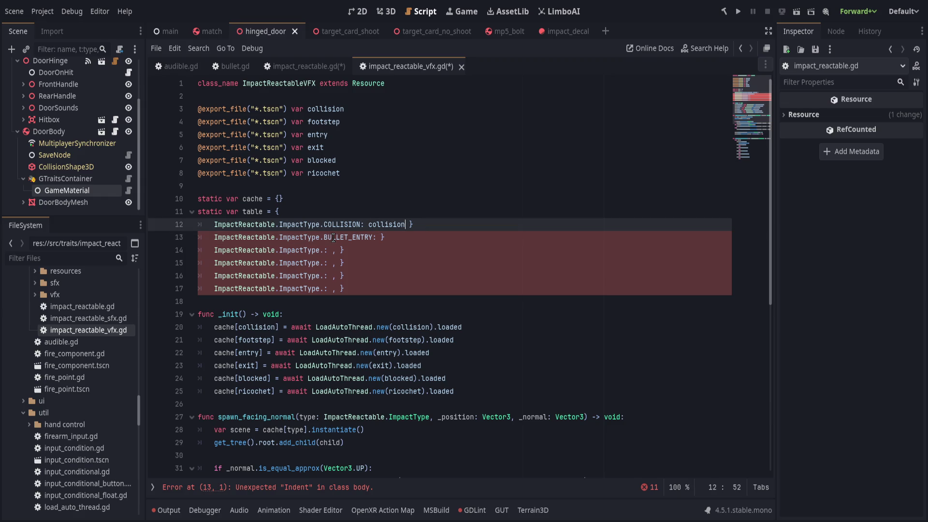
{"action": "type", "text": ","}
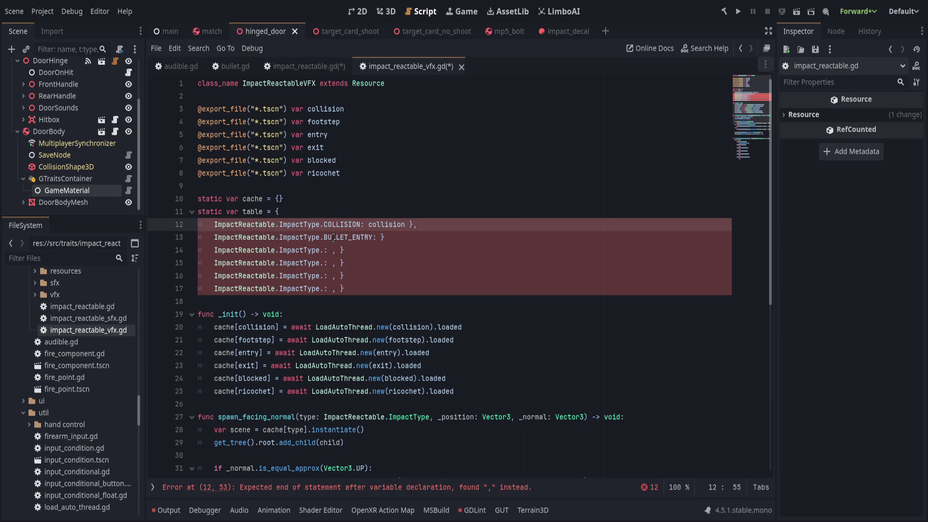
{"action": "key", "text": "BackSpace"}
{"action": "key", "text": "BackSpace"}
- Strip the trailing closing braces from table lines 13 through 17
{"action": "key", "text": "Down"}
{"action": "key", "text": "Down"}
{"action": "key", "text": "Escape"}
{"action": "key", "text": "Down"}
{"action": "key", "text": "BackSpace"}
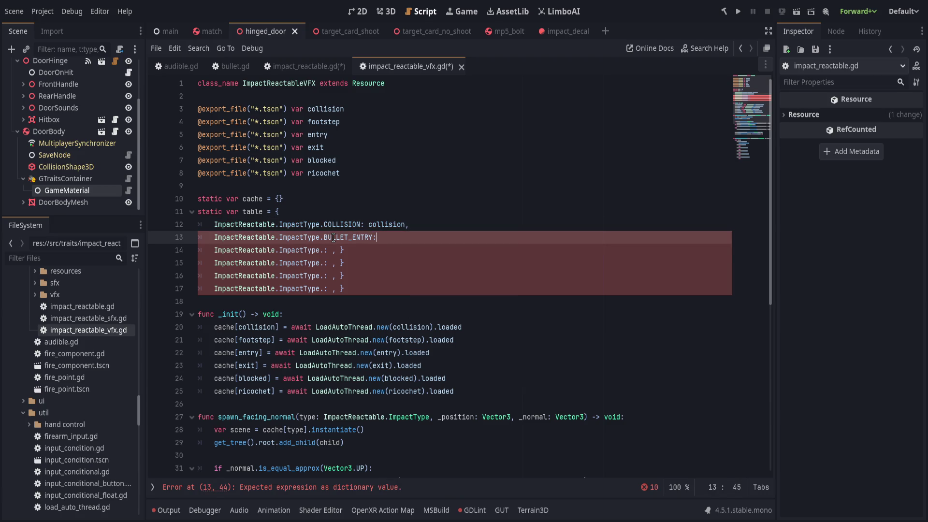
{"action": "key", "text": "Down"}
{"action": "key", "text": "BackSpace"}
{"action": "key", "text": "Down"}
{"action": "key", "text": "shift+End"}
{"action": "key", "text": "Delete"}
{"action": "key", "text": "Down"}
{"action": "key", "text": "shift+End"}
{"action": "key", "text": "Delete"}
{"action": "key", "text": "Down"}
{"action": "key", "text": "shift+End"}
{"action": "key", "text": "Delete"}
- Close the table dictionary with a single unindented closing brace
{"action": "key", "text": "Return"}
{"action": "type", "text": "}"}
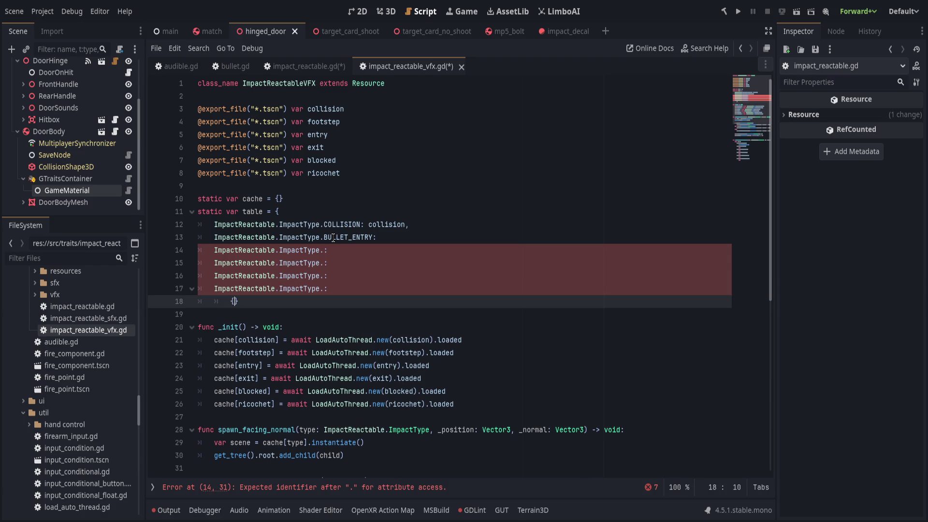
{"action": "key", "text": "shift+Tab"}
{"action": "key", "text": "Up"}
{"action": "key", "text": "Up"}
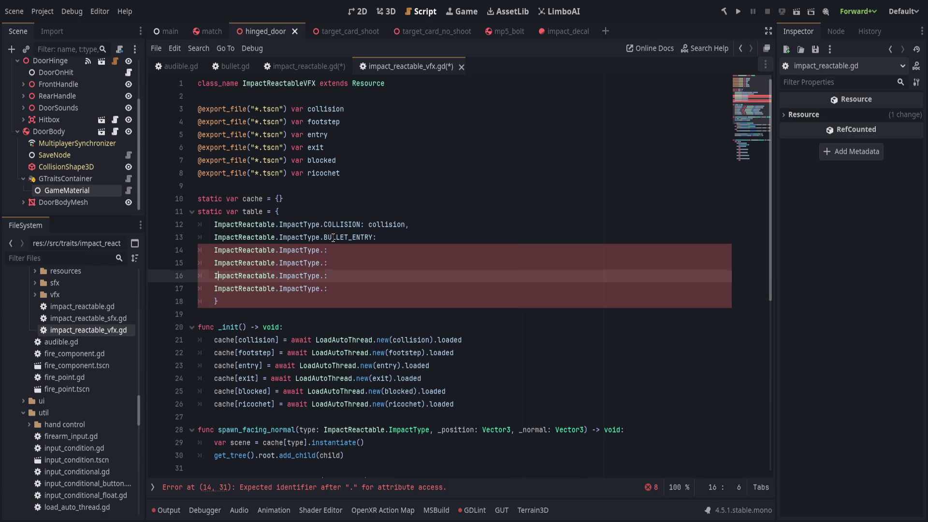
- Delete the leftover dots and colons from placeholder lines 14-17
{"action": "left_click", "coordinate": [378, 290]}
{"action": "left_click", "coordinate": [368, 251]}
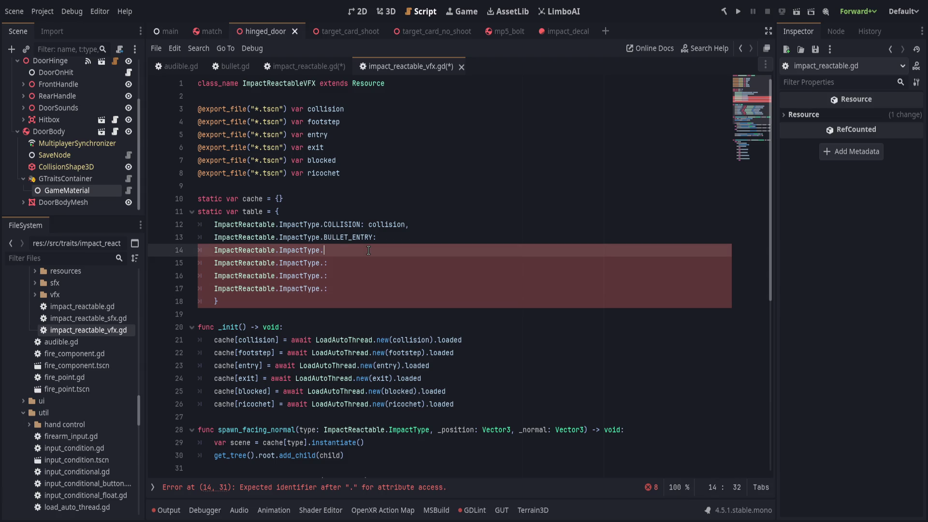
{"action": "key", "text": "BackSpace"}
{"action": "key", "text": "Down"}
{"action": "key", "text": "Delete"}
{"action": "key", "text": "Delete"}
{"action": "key", "text": "Down"}
{"action": "key", "text": "Delete"}
{"action": "key", "text": "Delete"}
{"action": "key", "text": "Down"}
{"action": "key", "text": "Delete"}
- Give the BULLET_ENTRY key the value entry
{"action": "key", "text": "Up"}
{"action": "key", "text": "Up"}
{"action": "key", "text": "Up"}
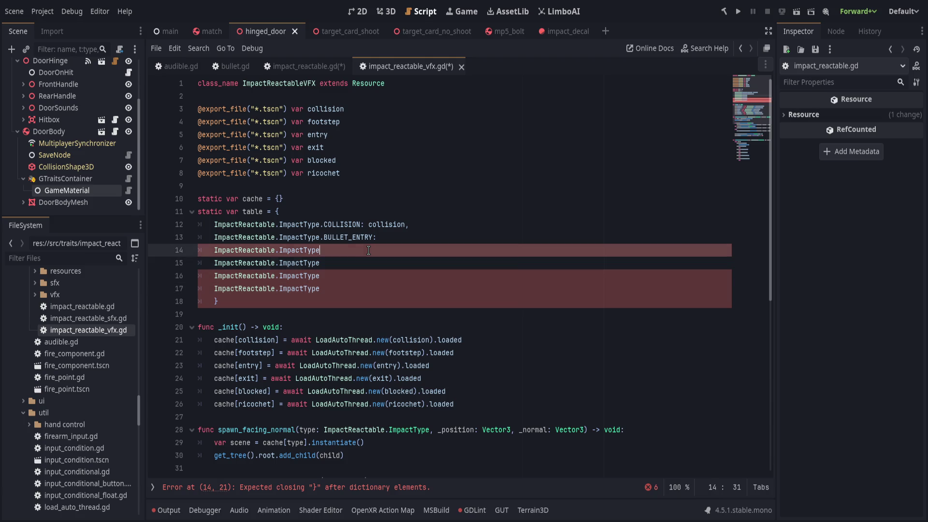
{"action": "key", "text": "Up"}
{"action": "key", "text": "End"}
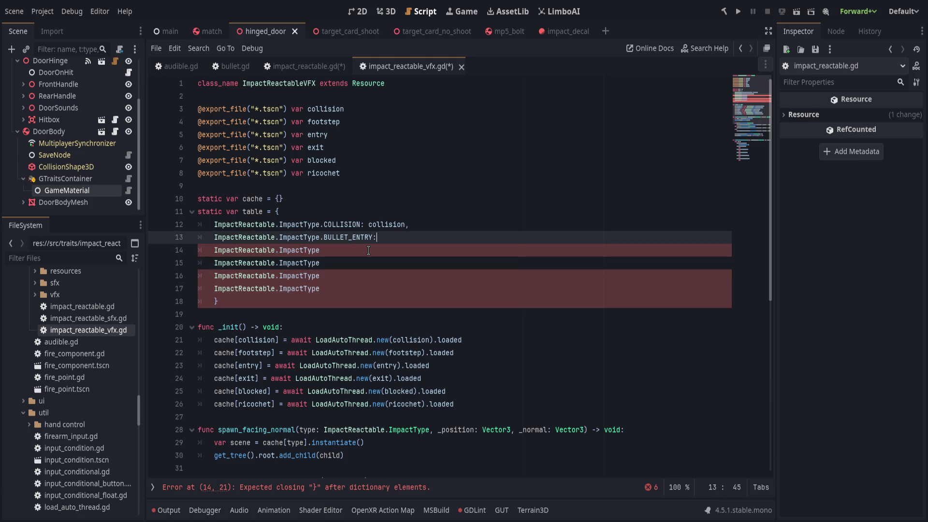
{"action": "type", "text": " entry,"}
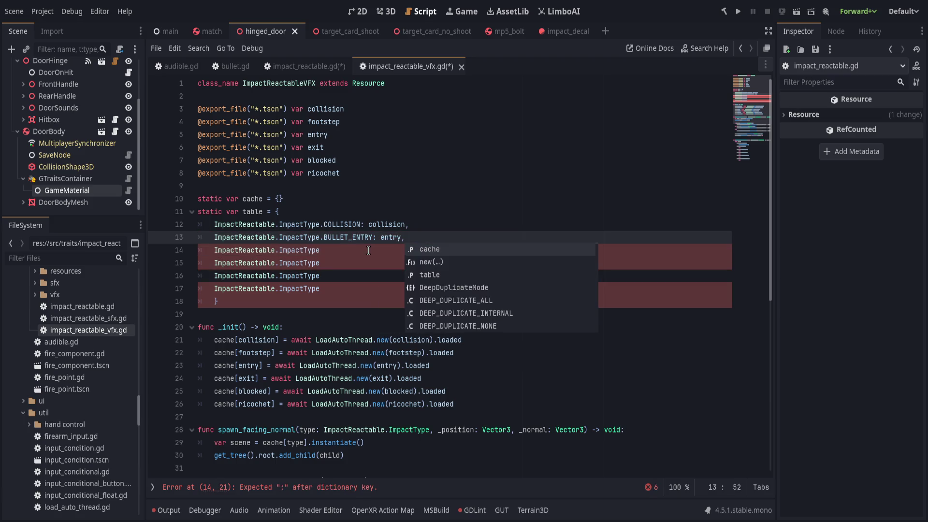
- Add the BULLET_BLOCKED: blocked entry on line 14 and move a placeholder line above it
{"action": "left_click", "coordinate": [368, 250]}
{"action": "type", "text": "bullet_b"}
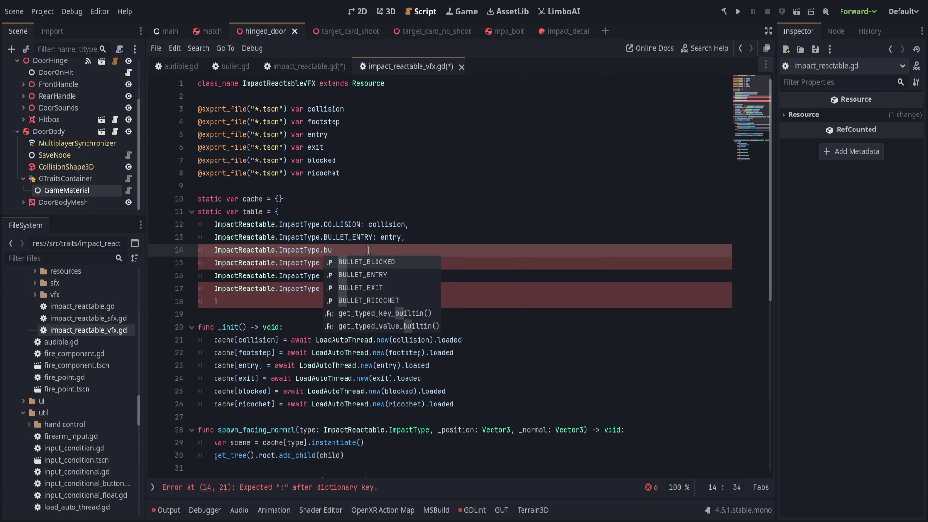
{"action": "key", "text": "Return"}
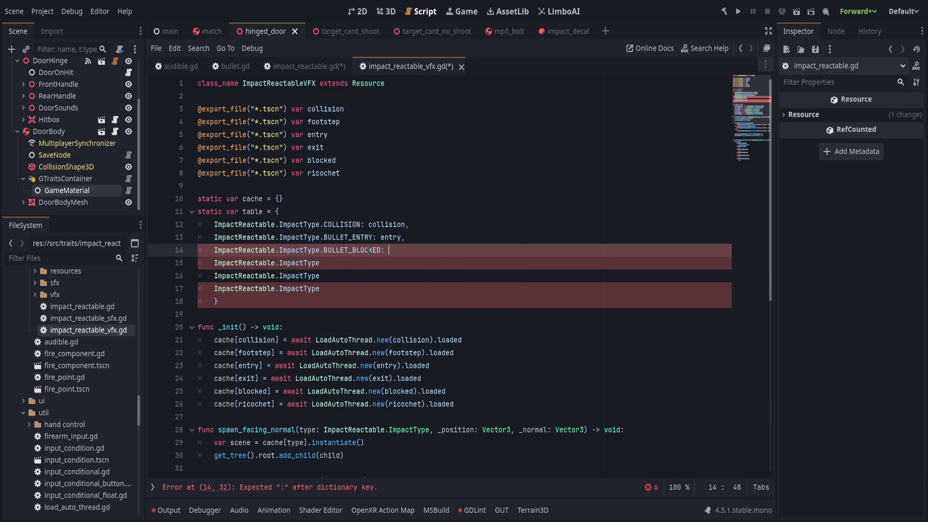
{"action": "type", "text": "bloc"}
{"action": "key", "text": "Return"}
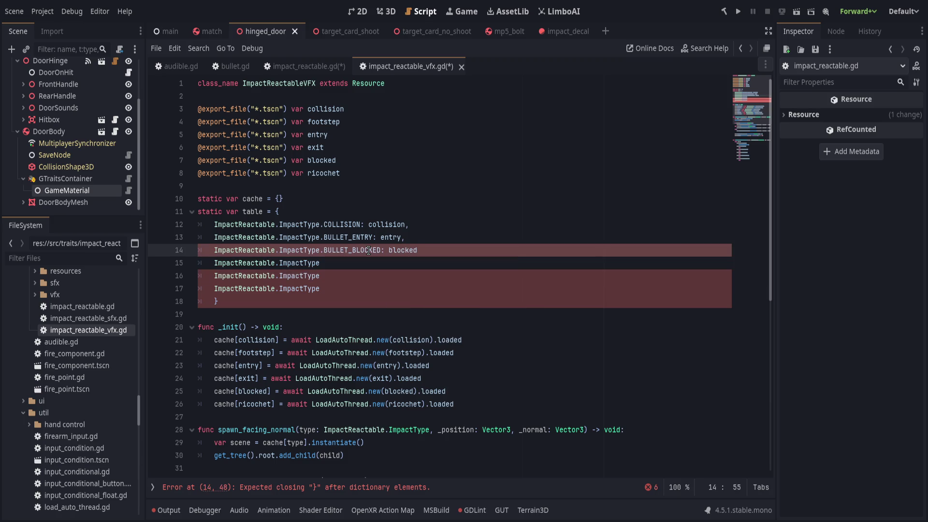
{"action": "type", "text": ","}
{"action": "key", "text": "Down"}
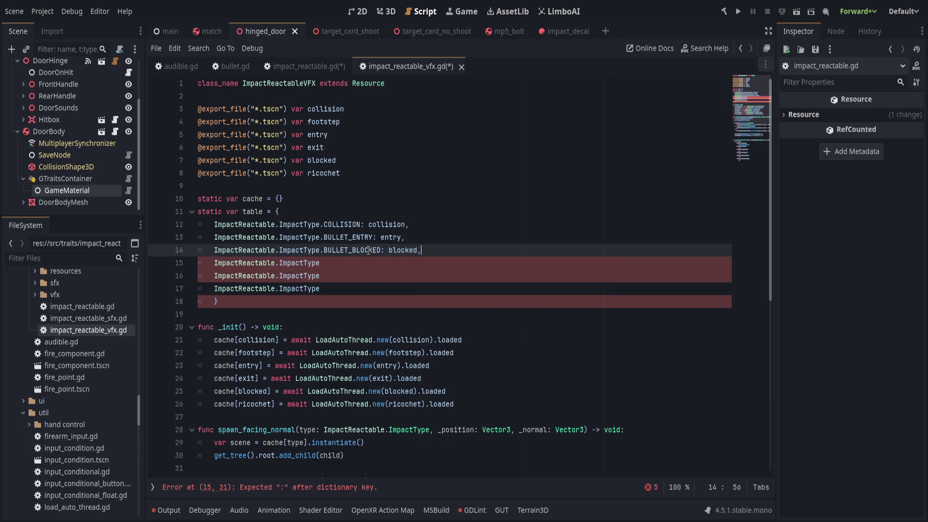
{"action": "key", "text": "alt+Up"}
- Fill that placeholder line as the BULLET_EXIT: exit entry
{"action": "type", "text": ".exit"}
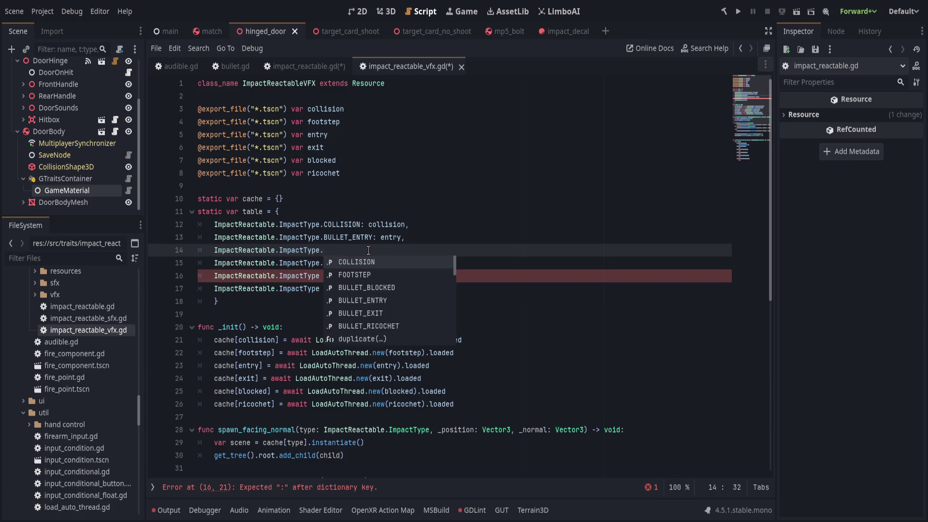
{"action": "key", "text": "Return"}
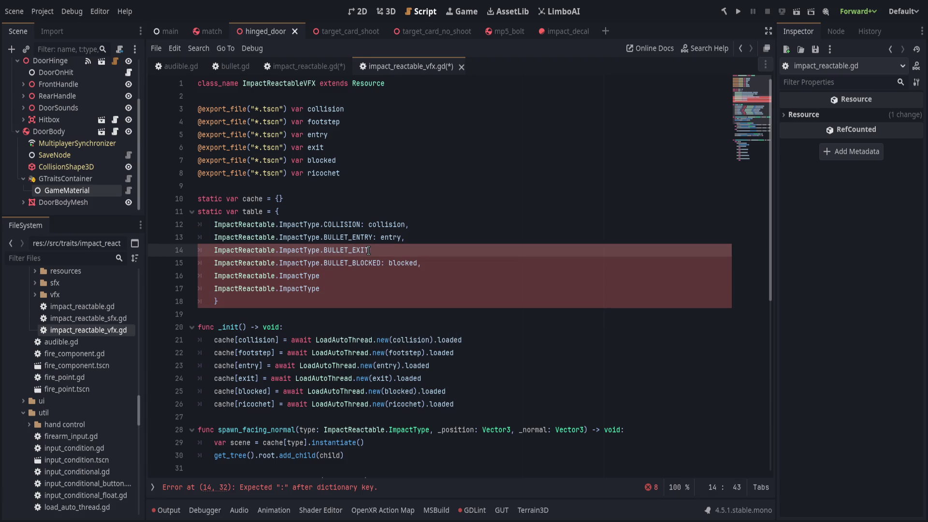
{"action": "type", "text": ": exit,"}
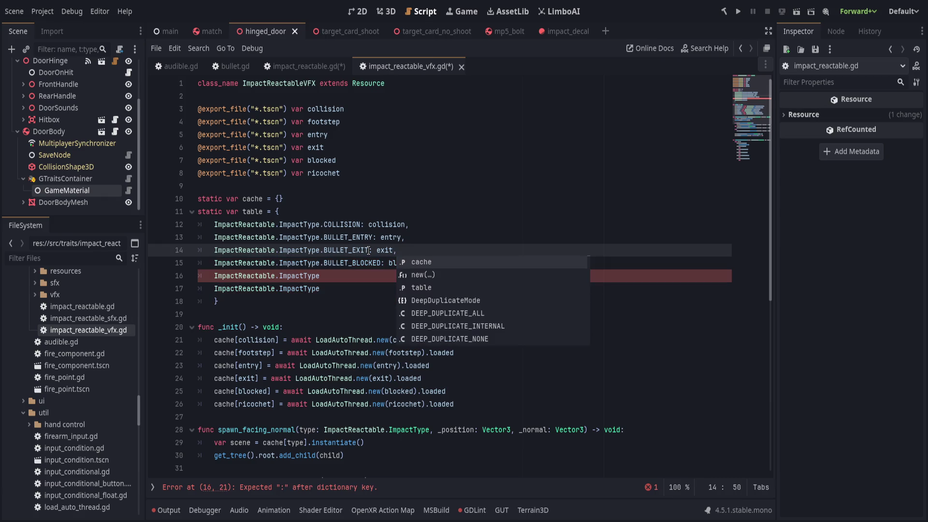
{"action": "key", "text": "Escape"}
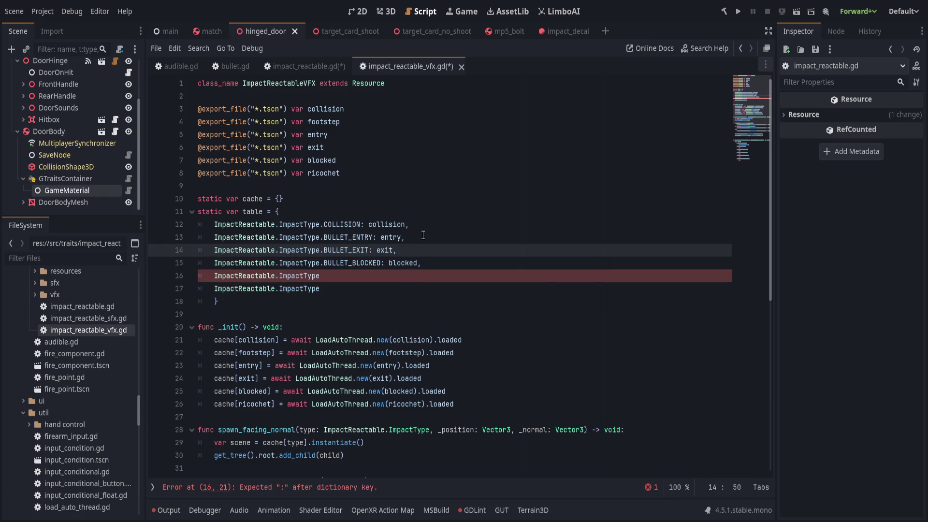
- Move a placeholder line up under COLLISION and type the FOOTSTEP: footstep entry
{"action": "key", "text": "Up"}
{"action": "key", "text": "Up"}
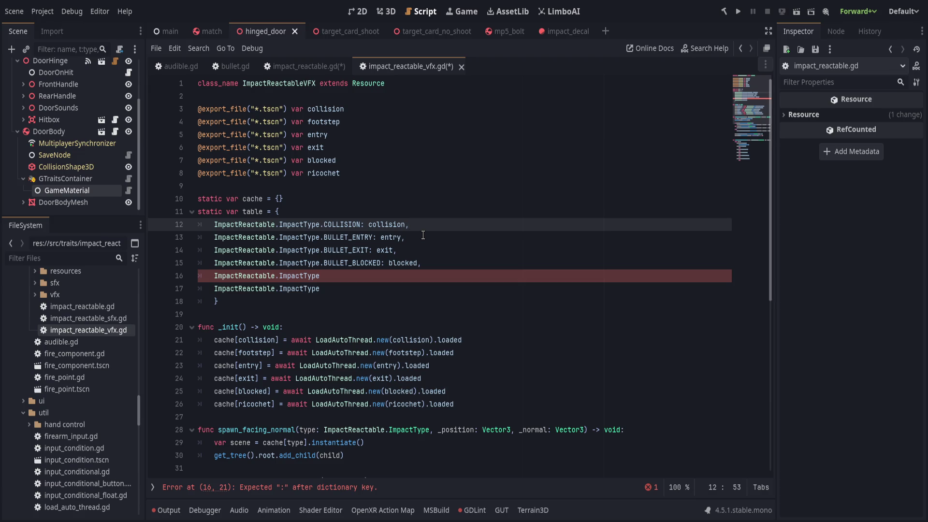
{"action": "key", "text": "Down"}
{"action": "key", "text": "Down"}
{"action": "key", "text": "Down"}
{"action": "key", "text": "alt+Up"}
{"action": "key", "text": "alt+Up"}
{"action": "key", "text": "alt+Up"}
{"action": "type", "text": ".fo"}
{"action": "key", "text": "Return"}
{"action": "type", "text": ": foot"}
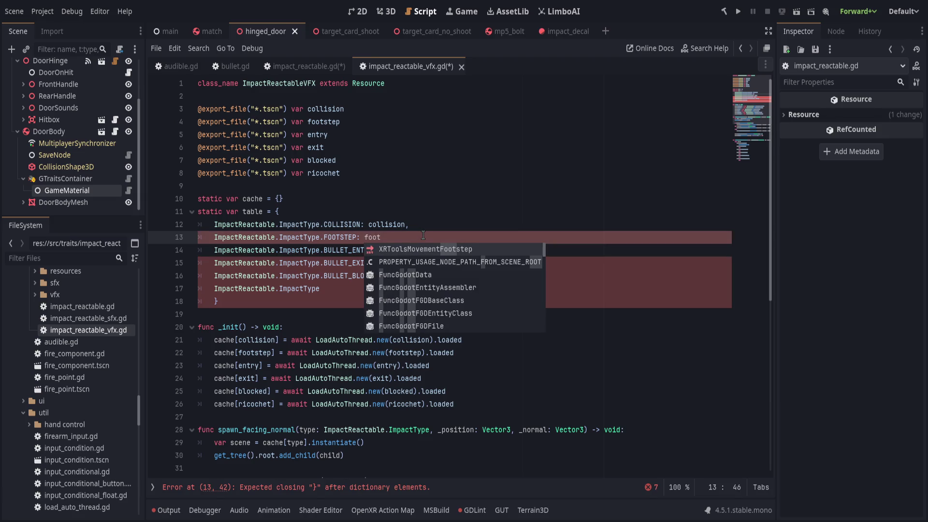
{"action": "type", "text": "step"}
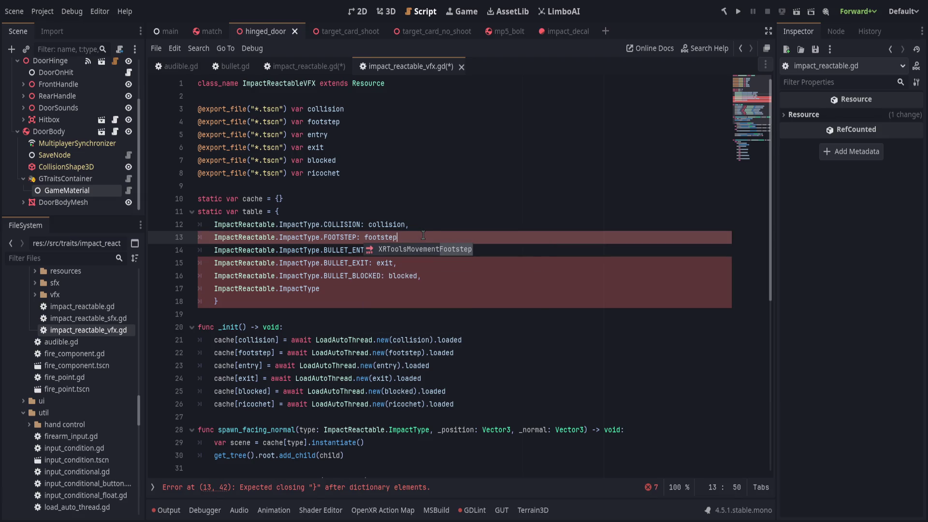
{"action": "type", "text": ","}
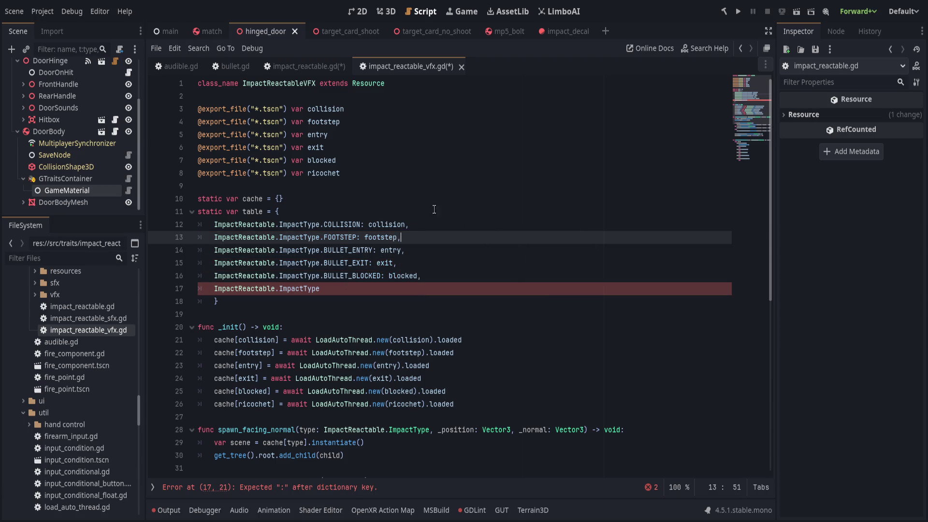
- Check the exported collision, footstep, entry, exit, blocked and ricochet scene variable names
{"action": "left_click", "coordinate": [329, 122]}
{"action": "double_click", "coordinate": [330, 121]}
{"action": "double_click", "coordinate": [319, 109]}
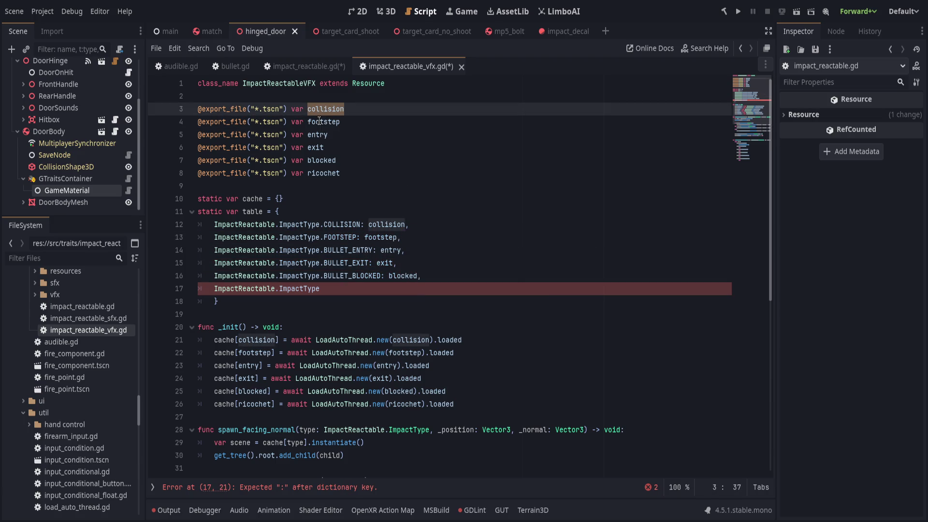
{"action": "double_click", "coordinate": [319, 122]}
{"action": "double_click", "coordinate": [318, 135]}
{"action": "double_click", "coordinate": [316, 148]}
{"action": "left_click", "coordinate": [319, 161]}
{"action": "double_click", "coordinate": [319, 160]}
{"action": "double_click", "coordinate": [321, 173]}
- Complete the last table line as BULLET_RICOCHET: ricochet and save the script
{"action": "left_click", "coordinate": [362, 296]}
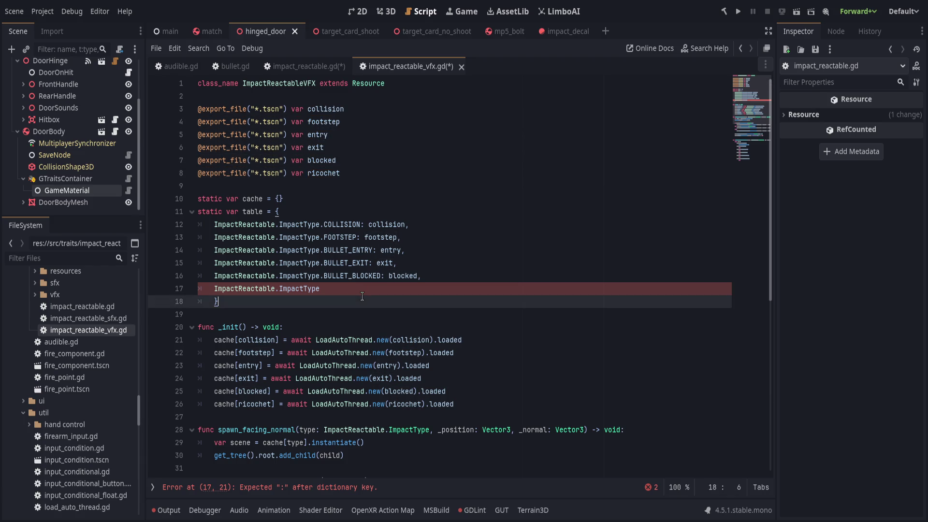
{"action": "left_click", "coordinate": [365, 290]}
{"action": "type", "text": "ric"}
{"action": "key", "text": "Return"}
{"action": "type", "text": ": ricochet,"}
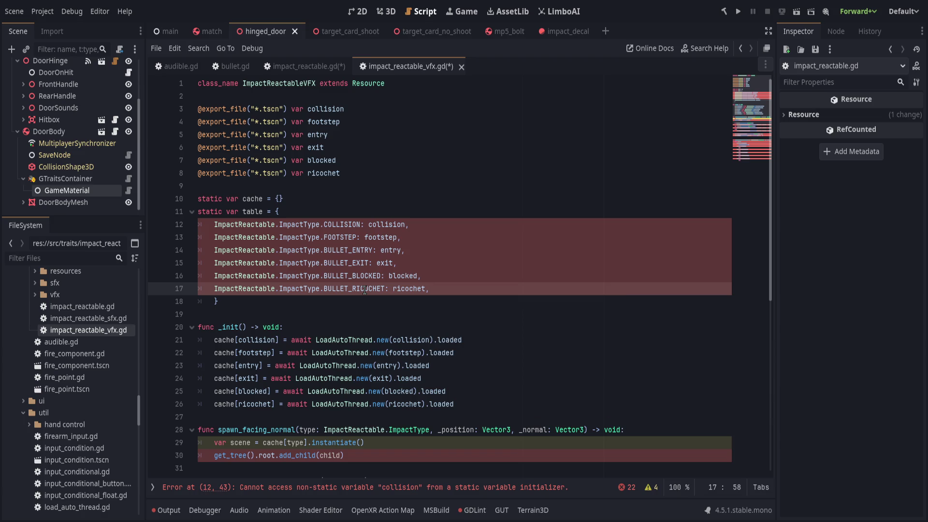
{"action": "key", "text": "ctrl+s"}
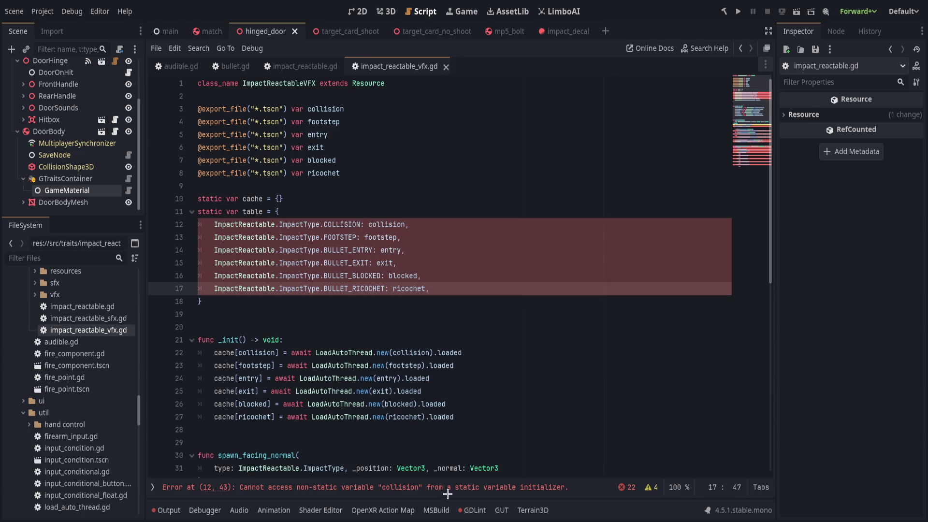
- Delete 'static' from the table declaration so it reads 'var table', then save
{"action": "left_click", "coordinate": [400, 202]}
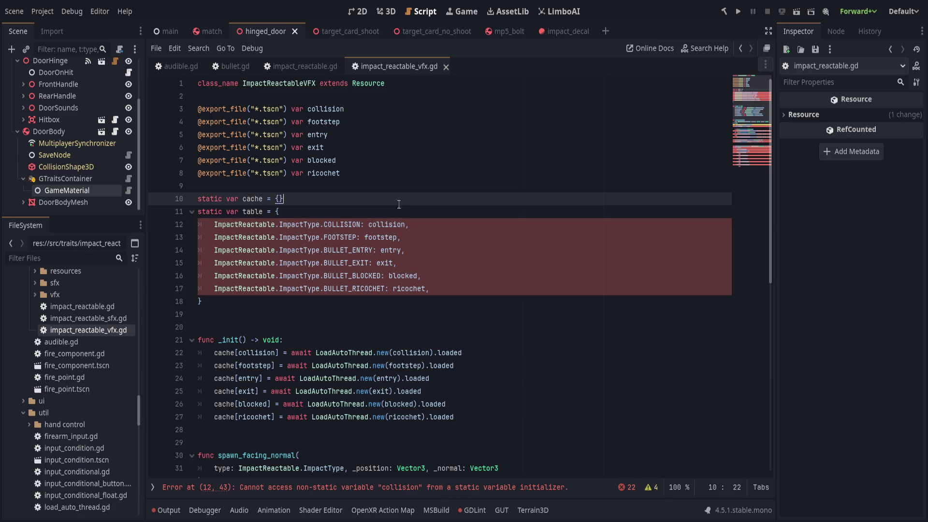
{"action": "left_click", "coordinate": [228, 213]}
{"action": "key", "text": "ctrl+BackSpace"}
{"action": "key", "text": "End"}
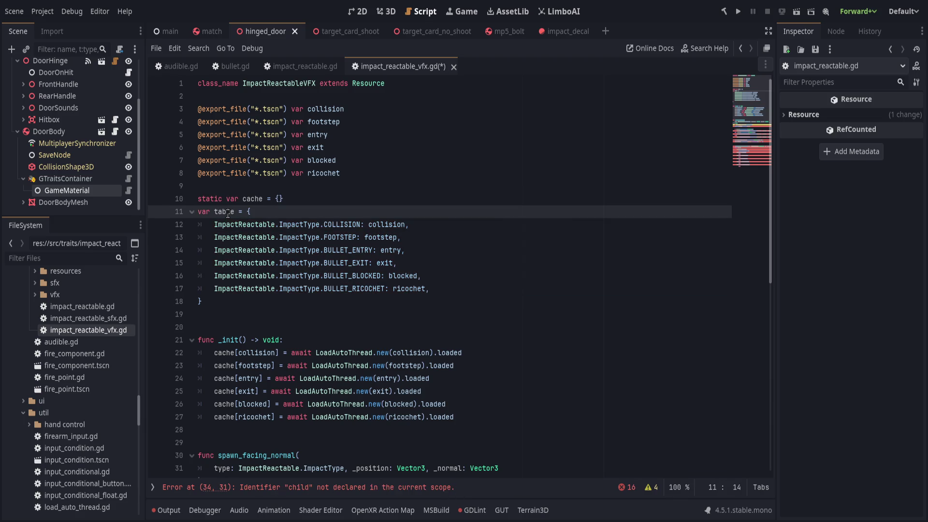
{"action": "key", "text": "ctrl+s"}
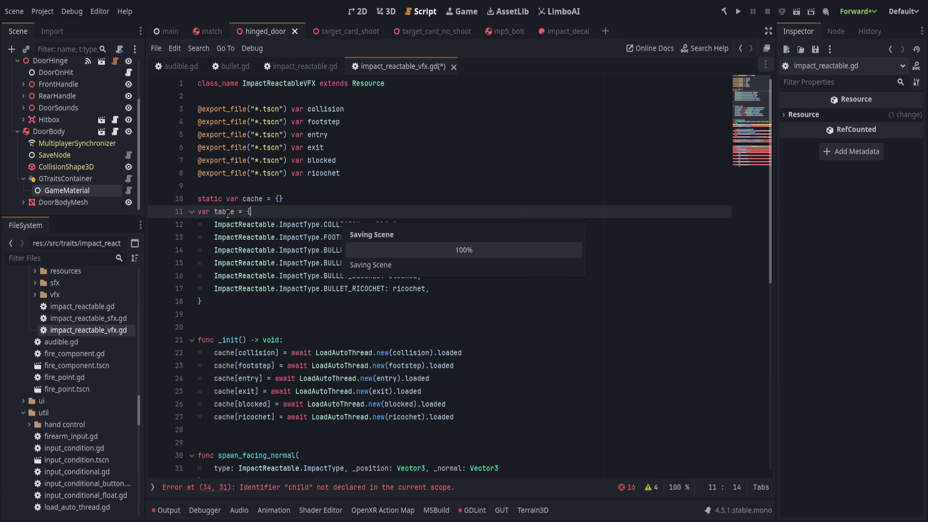
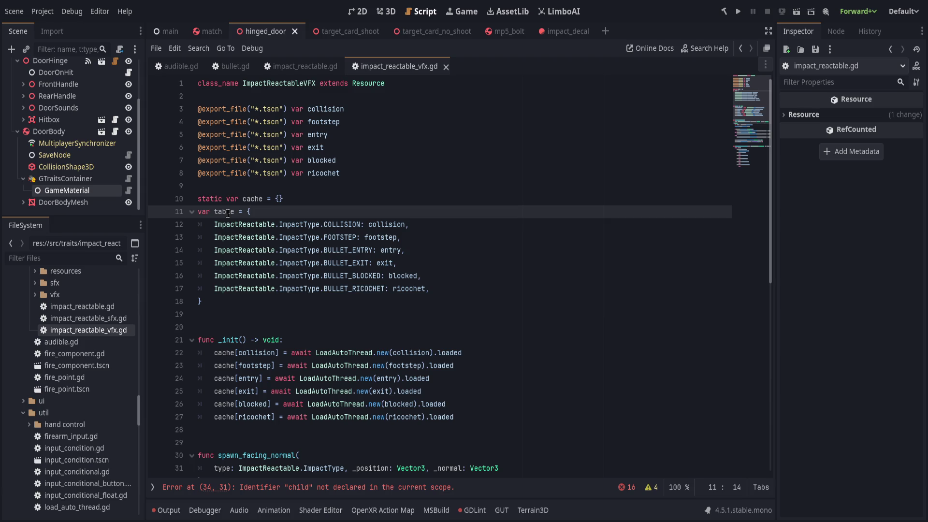
- Review the table dictionary and find the scene lookup line in spawn_facing_normal
{"action": "left_click", "coordinate": [339, 315]}
{"action": "scroll", "coordinate": [339, 314], "scroll_direction": "down", "scroll_amount": 2}
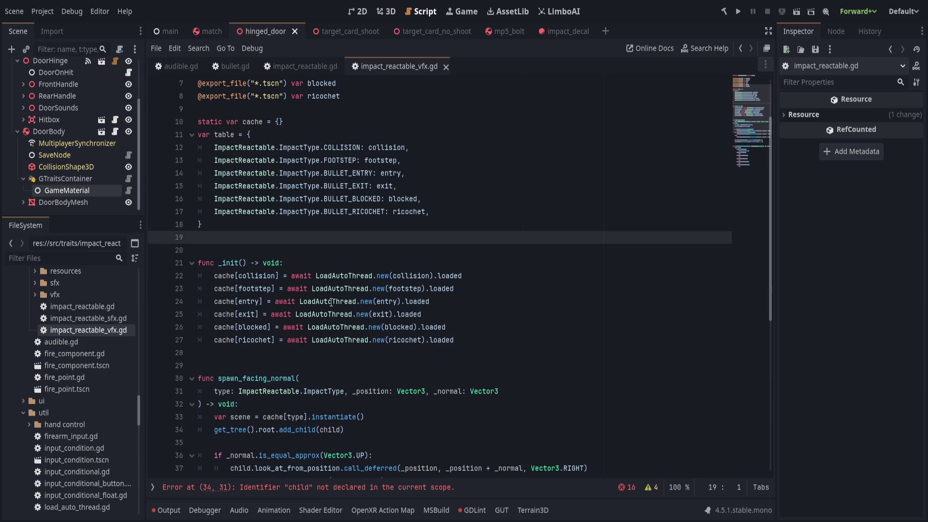
{"action": "left_click", "coordinate": [215, 135]}
{"action": "left_click", "coordinate": [366, 250]}
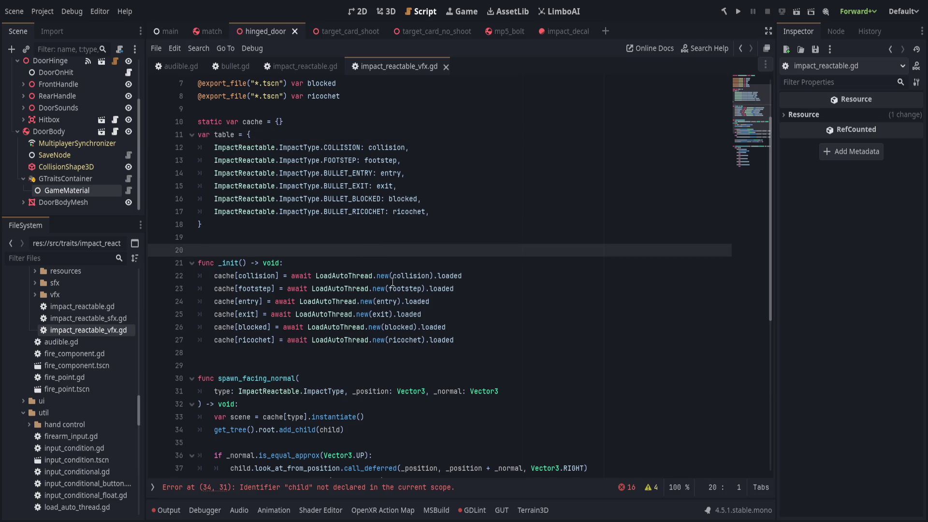
{"action": "scroll", "coordinate": [391, 280], "scroll_direction": "down", "scroll_amount": 3}
{"action": "left_click", "coordinate": [406, 264]}
{"action": "left_click", "coordinate": [427, 290]}
{"action": "left_click", "coordinate": [452, 302]}
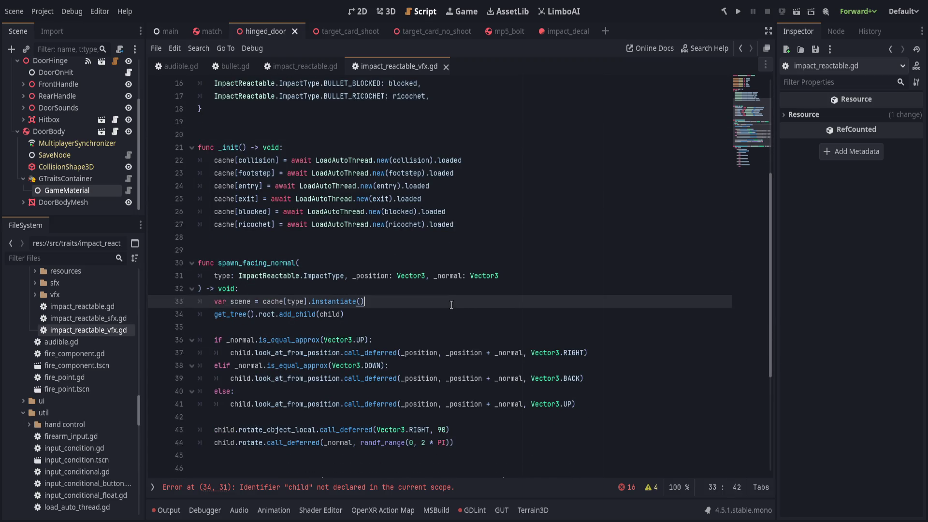
- Change line 33's cache lookup to var uid = table[type]
{"action": "left_click", "coordinate": [263, 301]}
{"action": "key", "text": "shift+End"}
{"action": "type", "text": "table[type["}
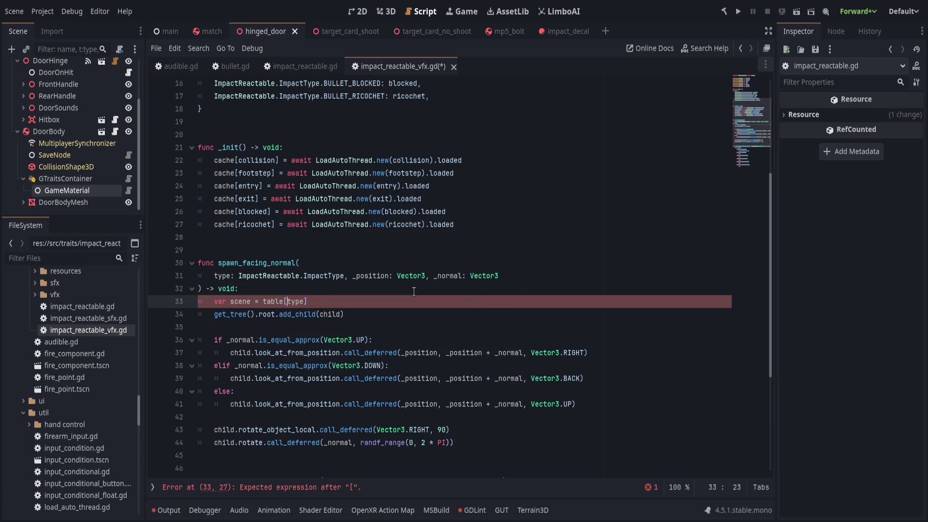
{"action": "key", "text": "ctrl+Left"}
{"action": "key", "text": "ctrl+Left"}
{"action": "key", "text": "ctrl+Left"}
{"action": "key", "text": "ctrl+shift+Right"}
{"action": "type", "text": "uid"}
- Add var scene = cache[uid] below the uid line
{"action": "key", "text": "End"}
{"action": "key", "text": "Return"}
{"action": "type", "text": "va"}
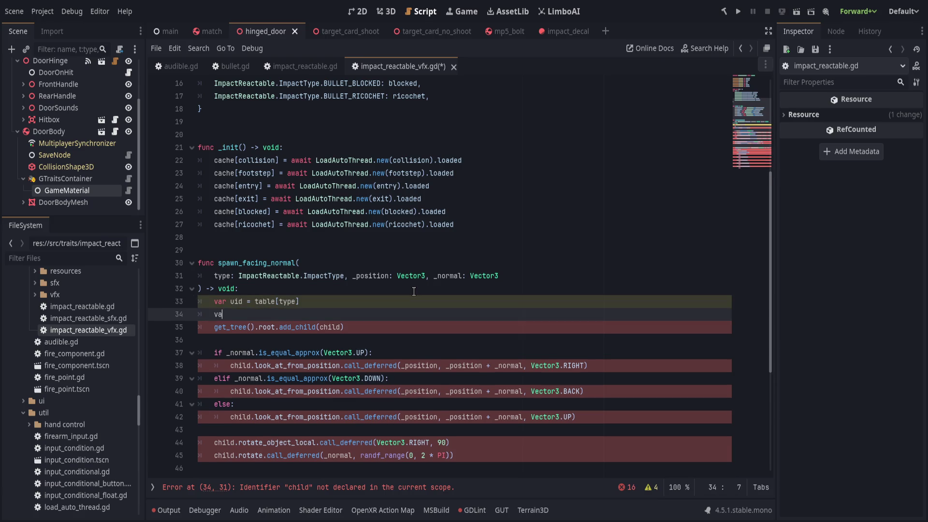
{"action": "type", "text": "r scene = cache"}
{"action": "type", "text": "[uid]"}
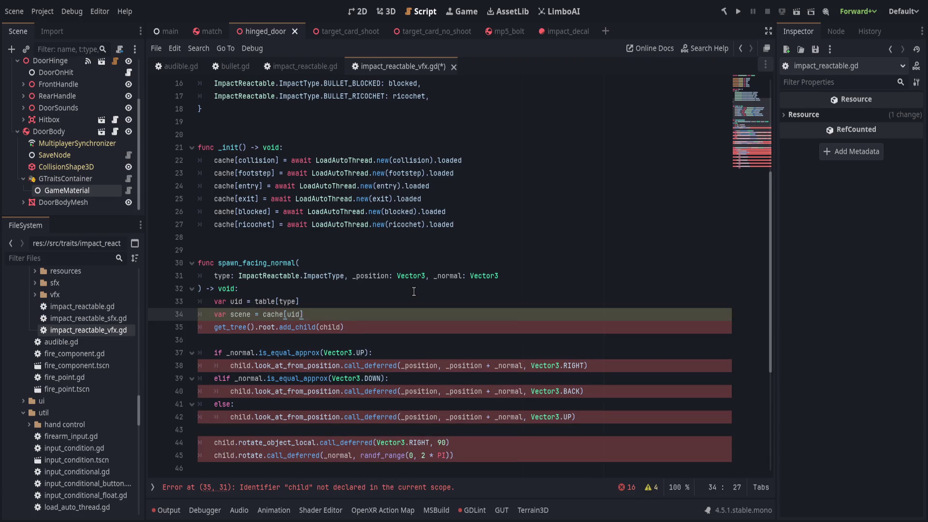
- Add an early return when the scene is missing: if !scene: return
{"action": "key", "text": "Return"}
{"action": "type", "text": "if scene"}
{"action": "type", "text": "!"}
{"action": "key", "text": "End"}
{"action": "type", "text": ":"}
{"action": "key", "text": "Return"}
{"action": "type", "text": "return"}
{"action": "key", "text": "Return"}
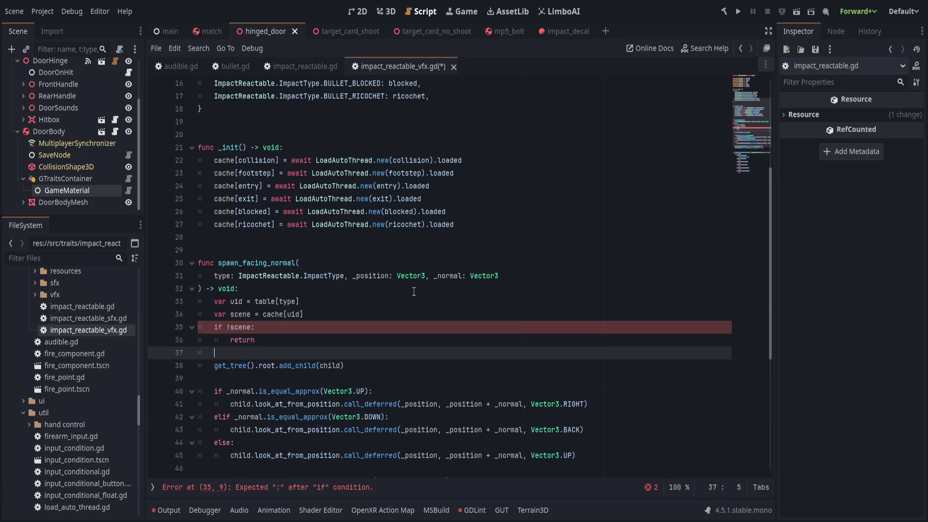
- Replace the old add_child call with Global.stage.world_3d.add_child.call_deferred(scene)
{"action": "scroll", "coordinate": [436, 319], "scroll_direction": "down", "scroll_amount": 1}
{"action": "left_click", "coordinate": [443, 330]}
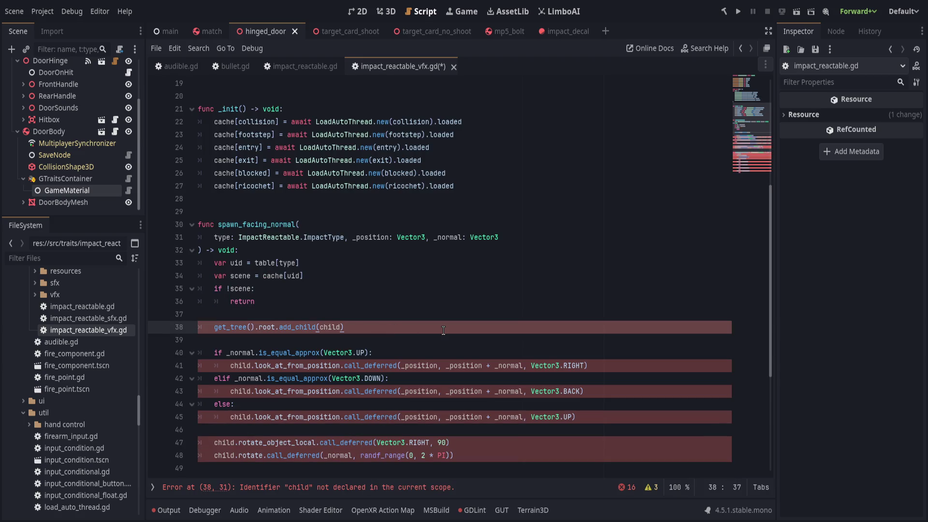
{"action": "key", "text": "shift+Home"}
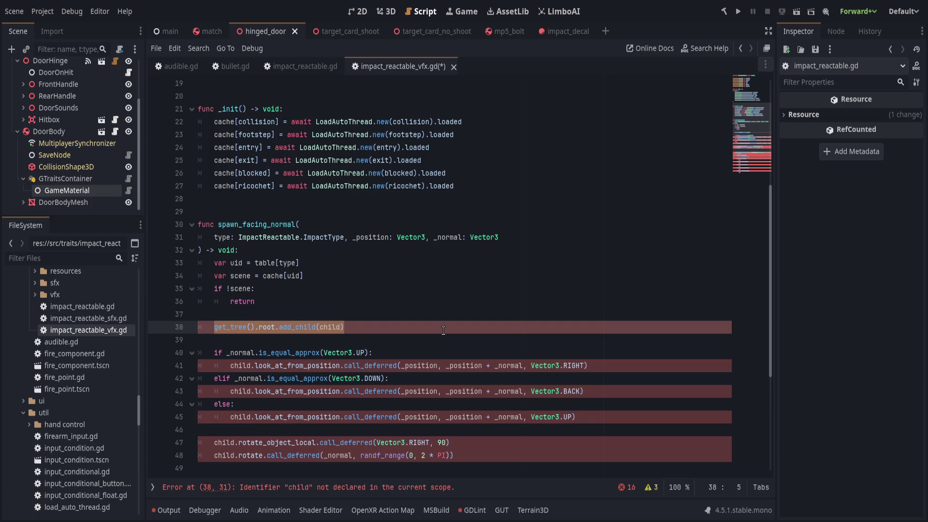
{"action": "key", "text": "BackSpace"}
{"action": "type", "text": "Global."}
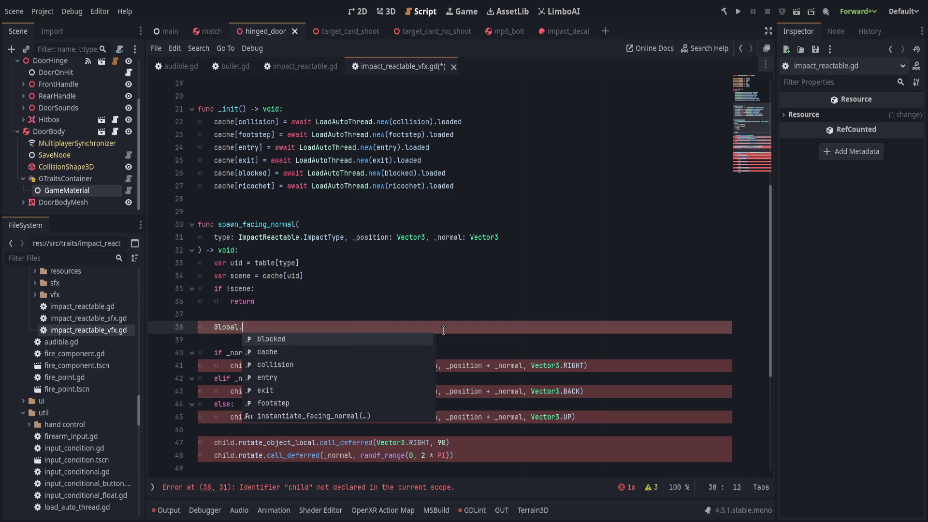
{"action": "type", "text": "stage.wo"}
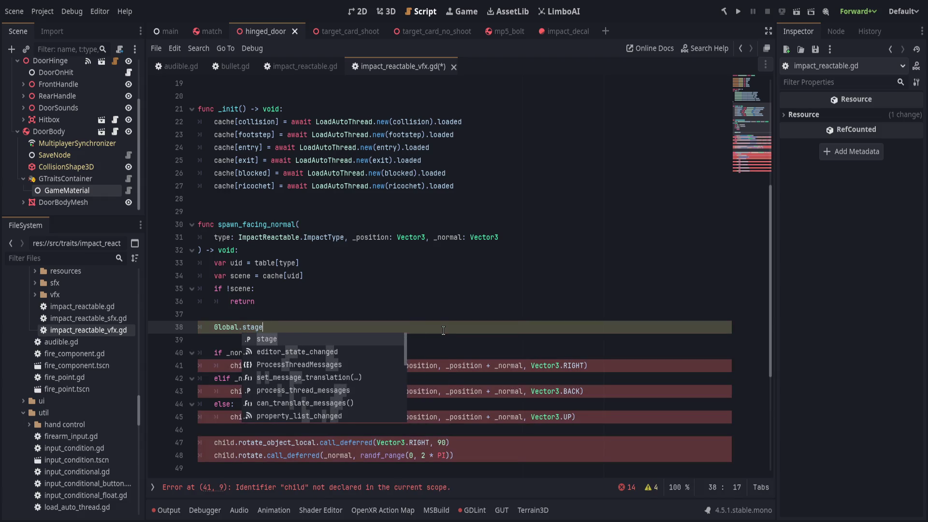
{"action": "key", "text": "Return"}
{"action": "type", "text": ".ad"}
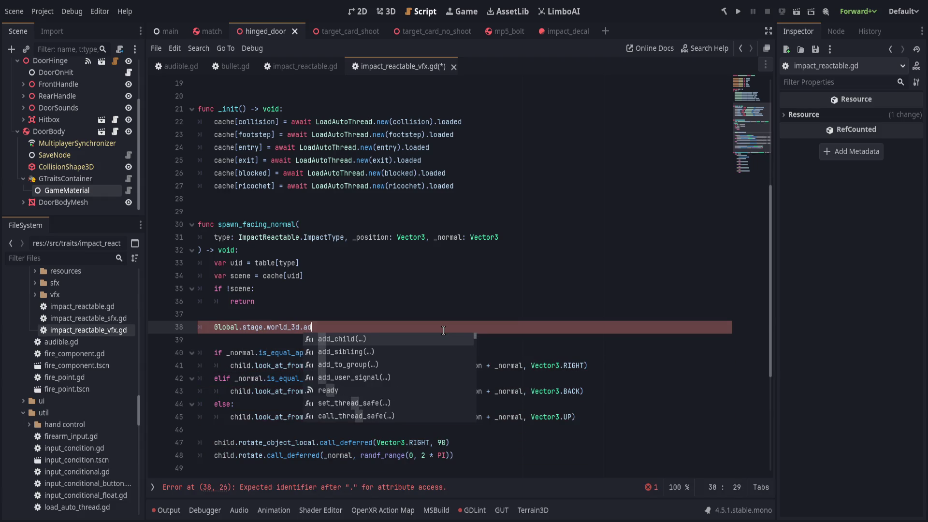
{"action": "type", "text": "d_child.call"}
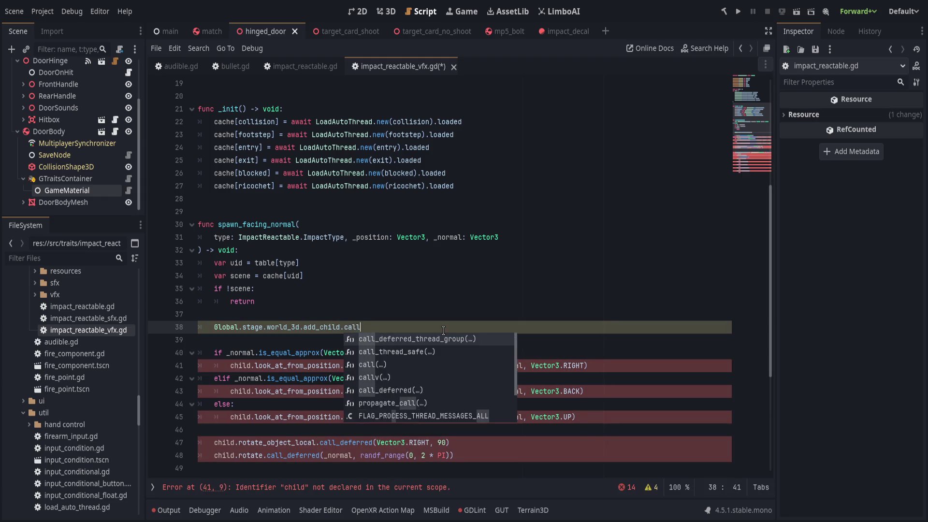
{"action": "type", "text": "_def"}
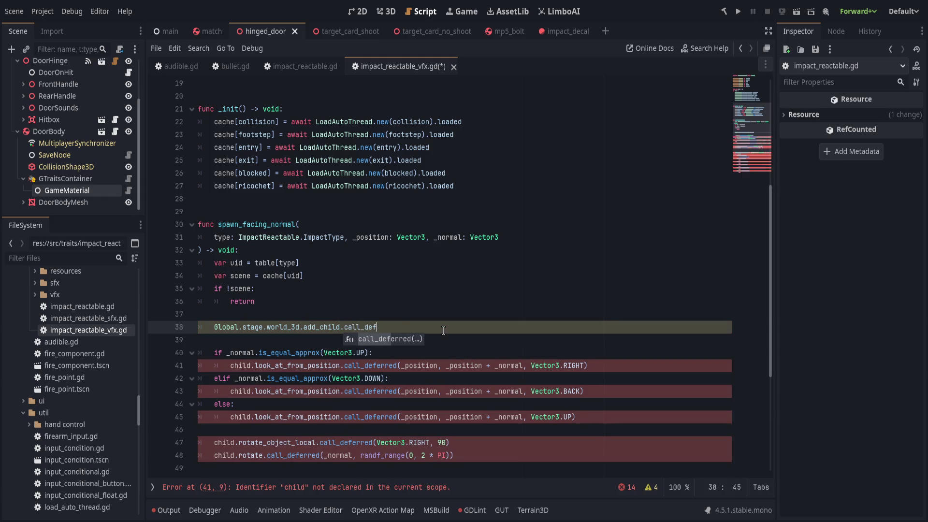
{"action": "key", "text": "Return"}
{"action": "type", "text": "scene)"}
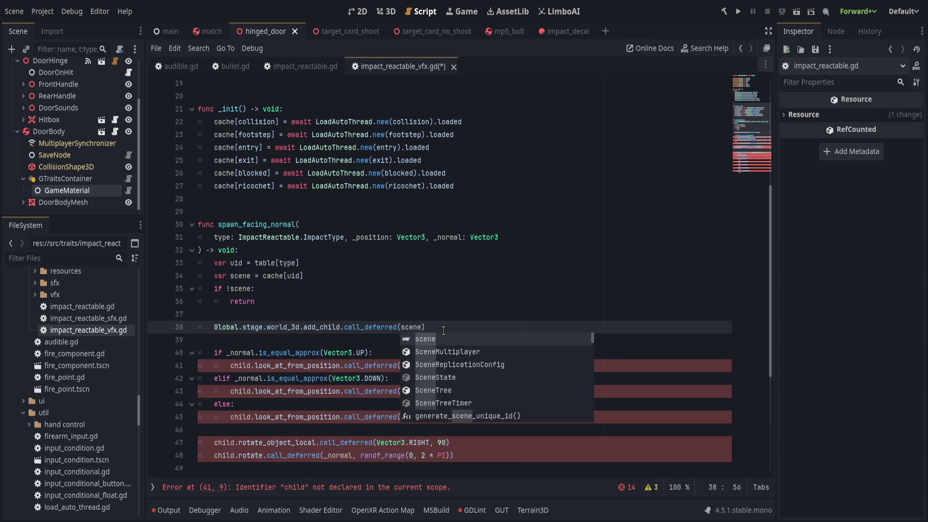
- Insert var node = scene.instantiate() after the scene cache line
{"action": "left_click", "coordinate": [326, 274]}
{"action": "scroll", "coordinate": [325, 274], "scroll_direction": "up", "scroll_amount": 1}
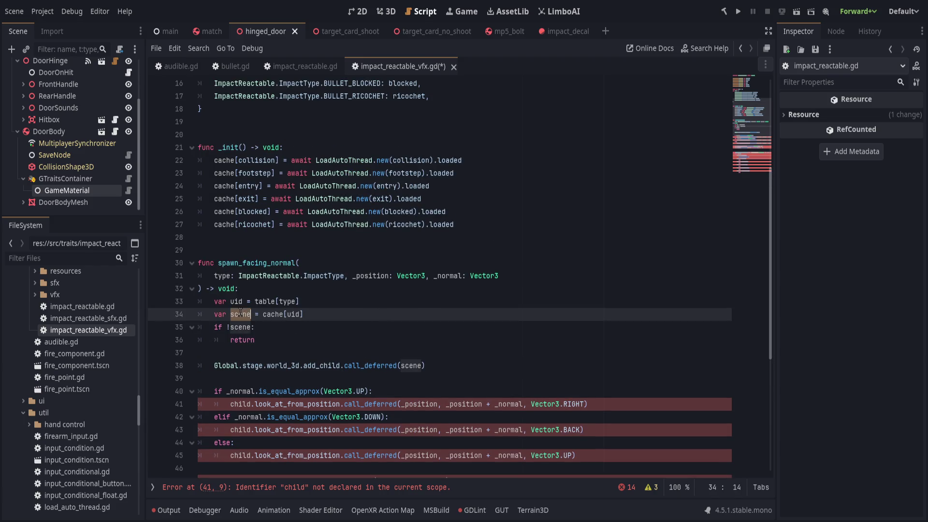
{"action": "key", "text": "Return"}
{"action": "type", "text": "var node = "}
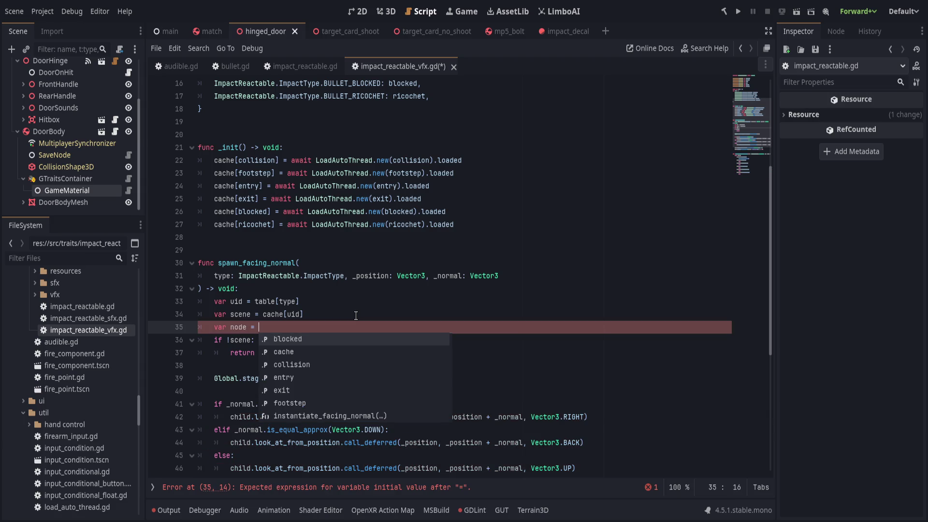
{"action": "type", "text": "scene.instantiate()"}
{"action": "left_click", "coordinate": [243, 315]}
- Rename scene to packed and make the node line check packed.can_instantiate()
{"action": "double_click", "coordinate": [242, 314]}
{"action": "type", "text": "packed"}
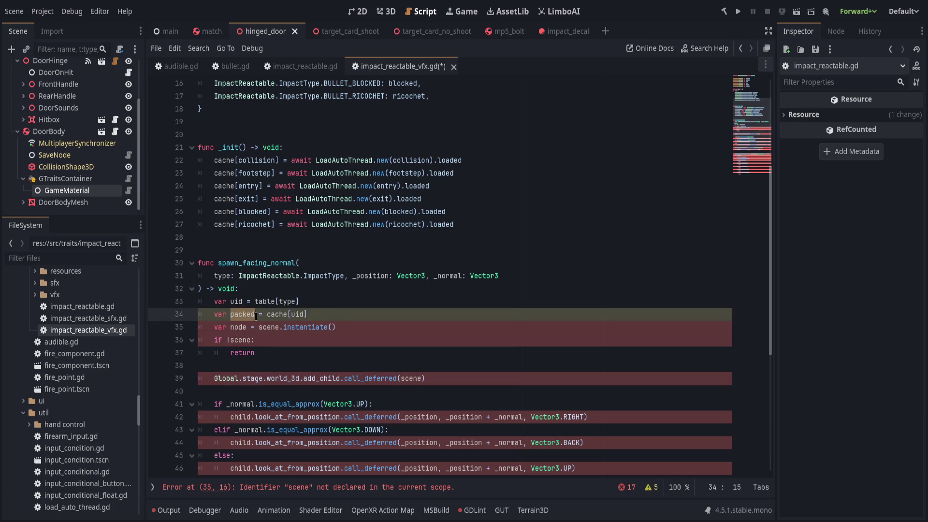
{"action": "double_click", "coordinate": [269, 327]}
{"action": "type", "text": "packed"}
{"action": "left_click", "coordinate": [440, 330]}
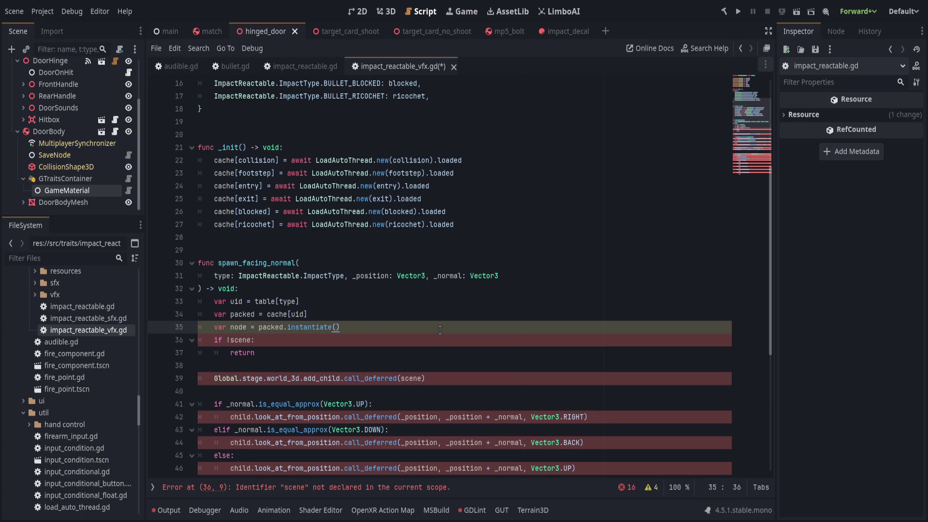
{"action": "type", "text": "if packed and packed.can_in"}
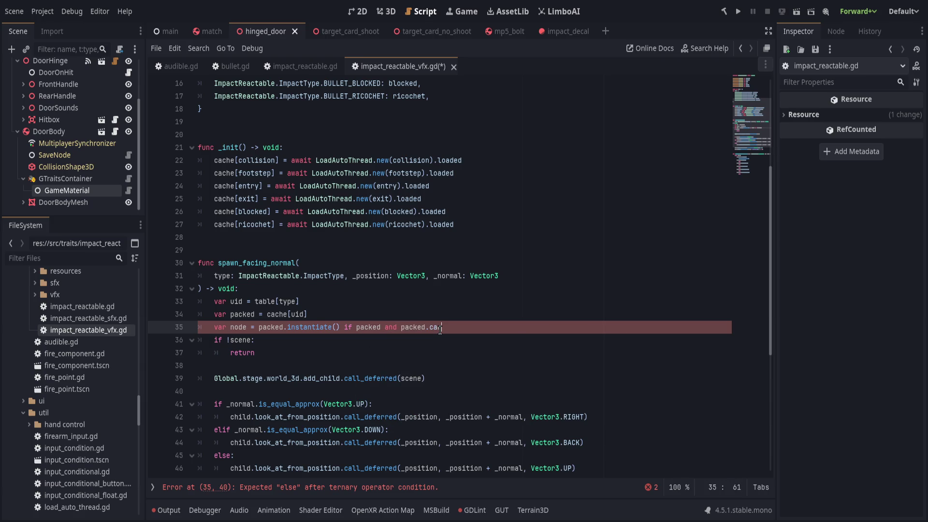
{"action": "type", "text": "stantiate() else false"}
- Use node instead of scene in the null check and the call_deferred argument
{"action": "left_click", "coordinate": [420, 342]}
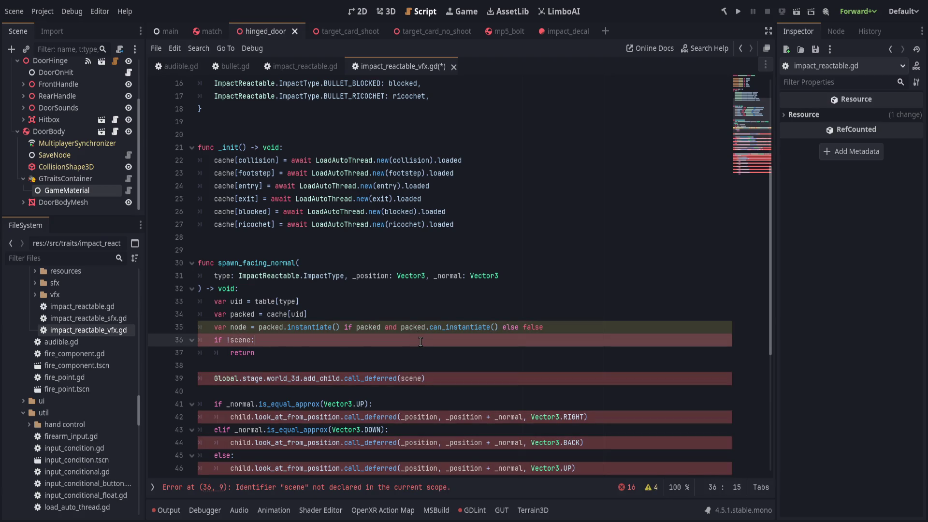
{"action": "double_click", "coordinate": [237, 340]}
{"action": "type", "text": "node"}
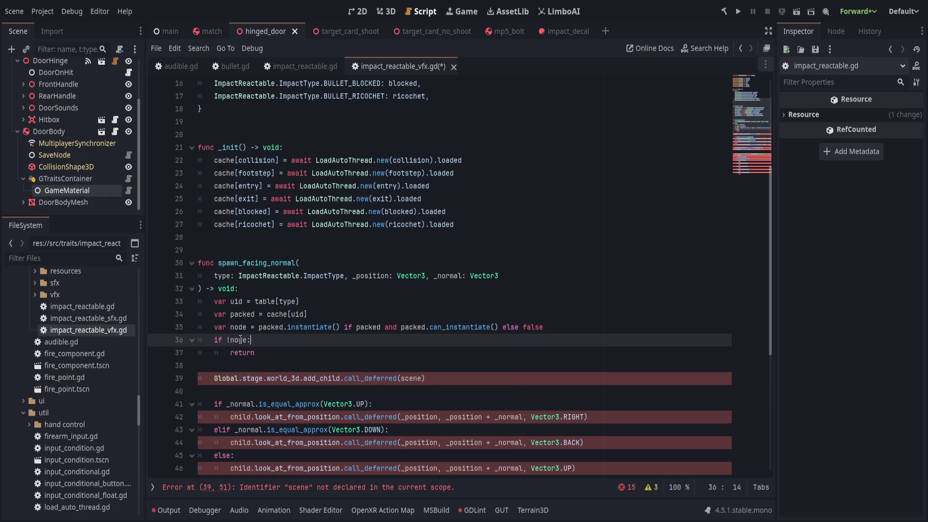
{"action": "key", "text": "Down"}
{"action": "scroll", "coordinate": [240, 340], "scroll_direction": "down", "scroll_amount": 1}
{"action": "left_click", "coordinate": [458, 338]}
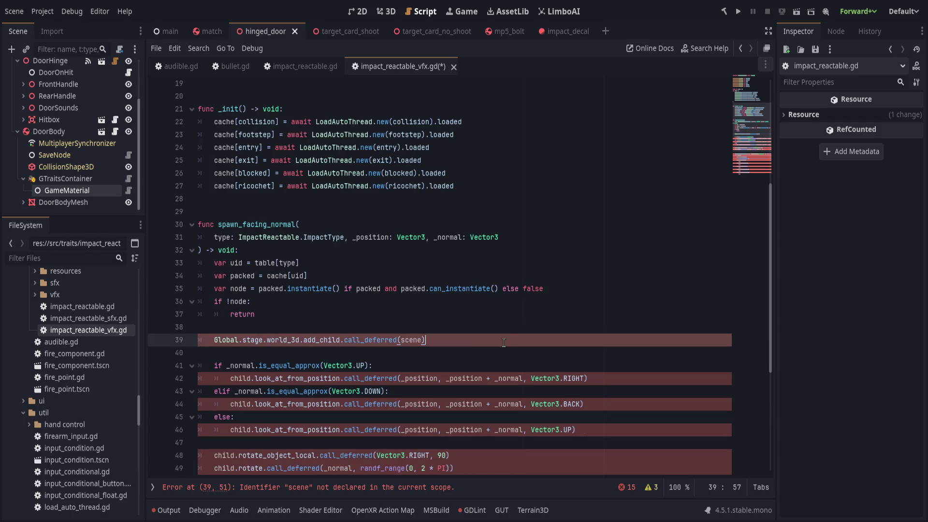
{"action": "double_click", "coordinate": [409, 340]}
{"action": "type", "text": "node"}
{"action": "scroll", "coordinate": [306, 347], "scroll_direction": "down", "scroll_amount": 2}
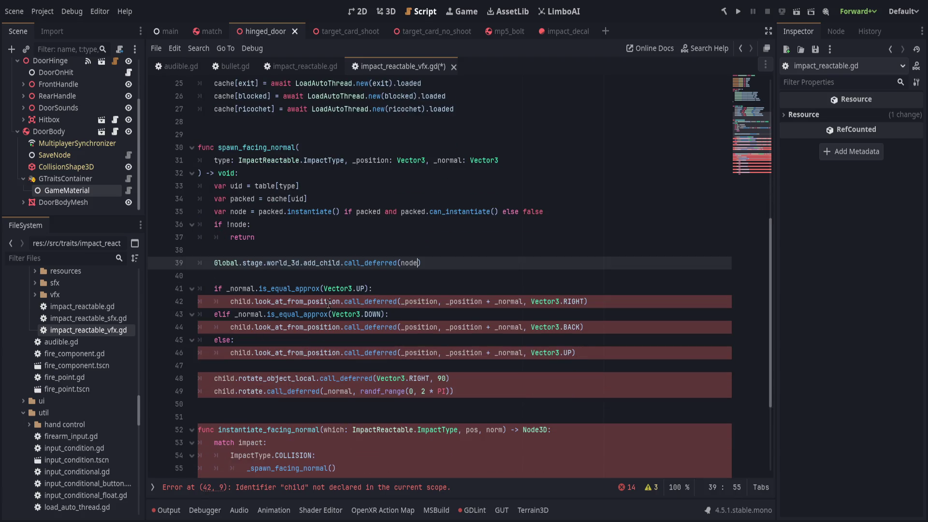
{"action": "left_click", "coordinate": [302, 277]}
{"action": "left_click", "coordinate": [420, 263]}
- Rename child to node on lines 42, 44, 46, 48 and 49
{"action": "double_click", "coordinate": [239, 302]}
{"action": "type", "text": "node"}
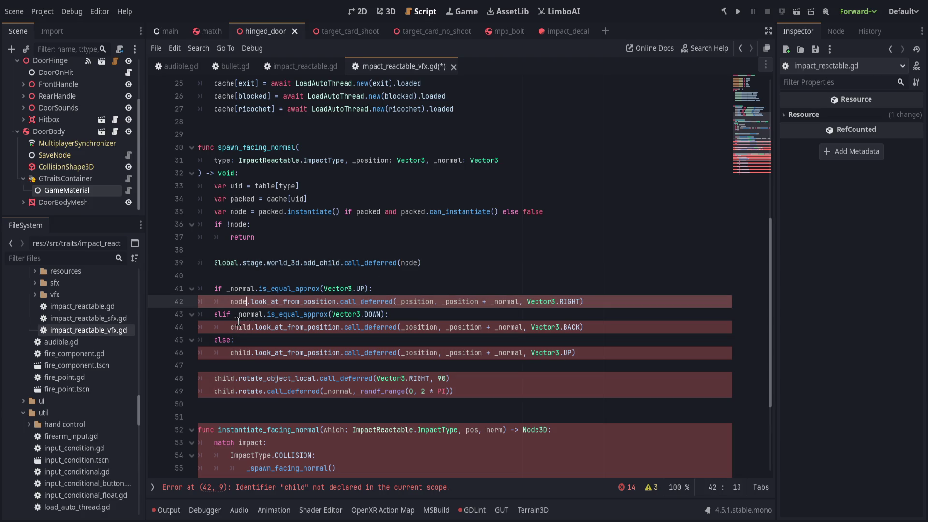
{"action": "double_click", "coordinate": [239, 328]}
{"action": "type", "text": "node"}
{"action": "left_click", "coordinate": [242, 352]}
{"action": "double_click", "coordinate": [241, 353]}
{"action": "type", "text": "node"}
{"action": "double_click", "coordinate": [223, 378]}
{"action": "type", "text": "node"}
{"action": "double_click", "coordinate": [223, 391]}
{"action": "type", "text": "node"}
{"action": "scroll", "coordinate": [268, 367], "scroll_direction": "down", "scroll_amount": 1}
{"action": "key", "text": "Down"}
{"action": "key", "text": "Down"}
{"action": "scroll", "coordinate": [268, 367], "scroll_direction": "down", "scroll_amount": 3}
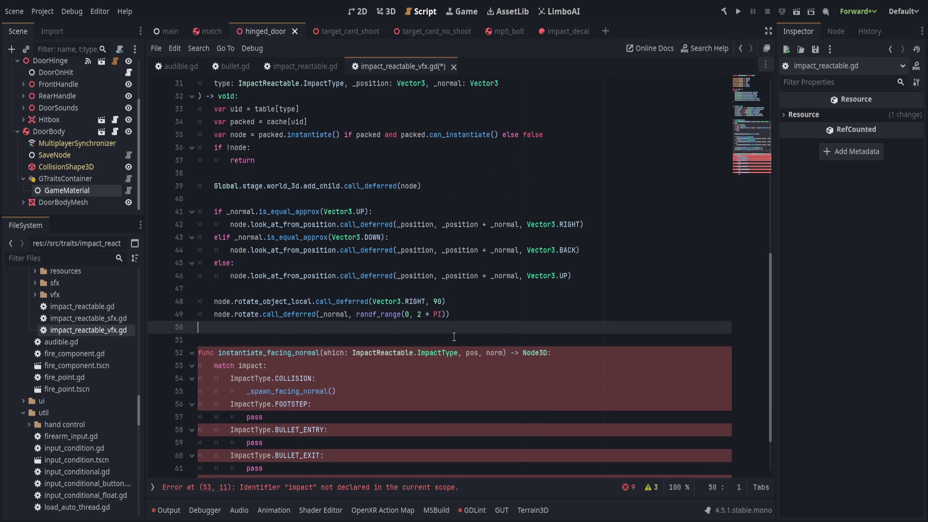
- Delete the old instantiate_facing_normal function and leftover lines, then save the script
{"action": "key", "text": "Down"}
{"action": "key", "text": "ctrl+shift+k"}
{"action": "key", "text": "ctrl+shift+k"}
{"action": "key", "text": "ctrl+shift+k"}
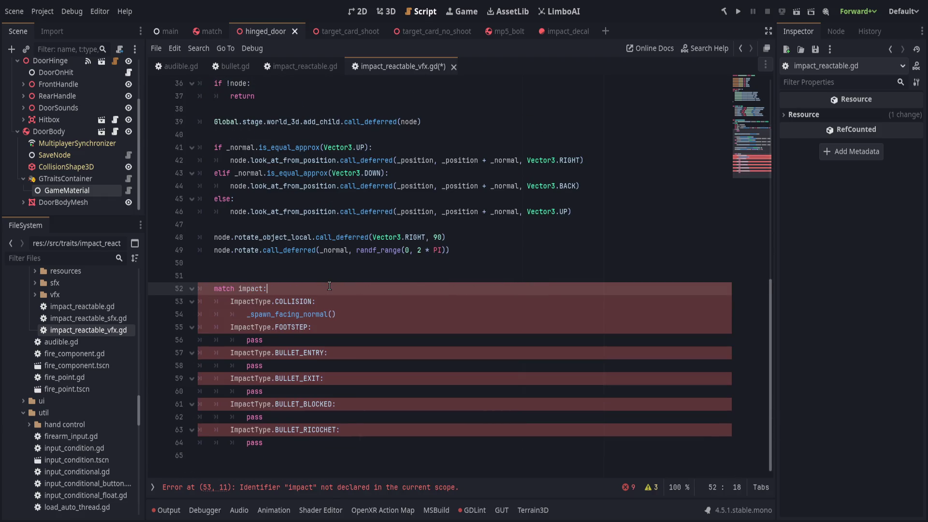
{"action": "key", "text": "ctrl+s"}
{"action": "key", "text": "ctrl+shift+k"}
{"action": "key", "text": "ctrl+shift+k"}
{"action": "key", "text": "ctrl+shift+k"}
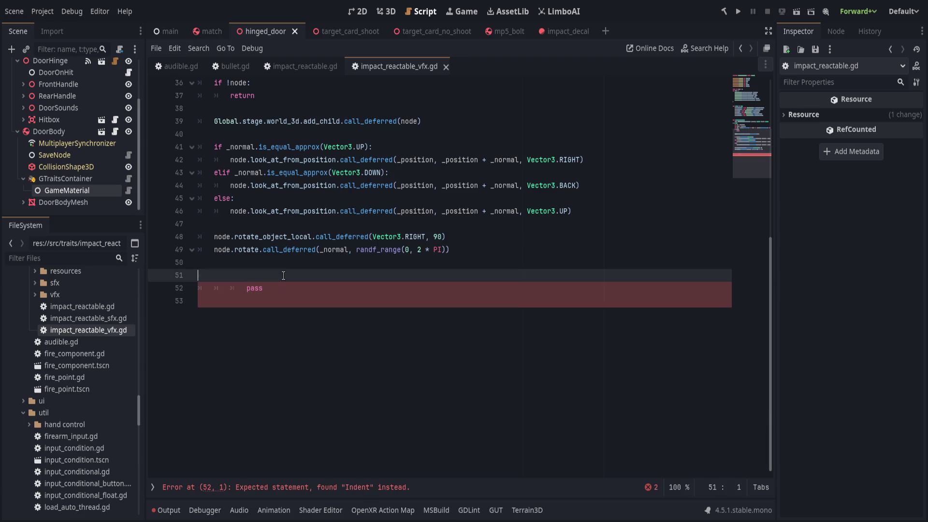
{"action": "key", "text": "ctrl+s"}
{"action": "scroll", "coordinate": [276, 348], "scroll_direction": "up", "scroll_amount": 7}
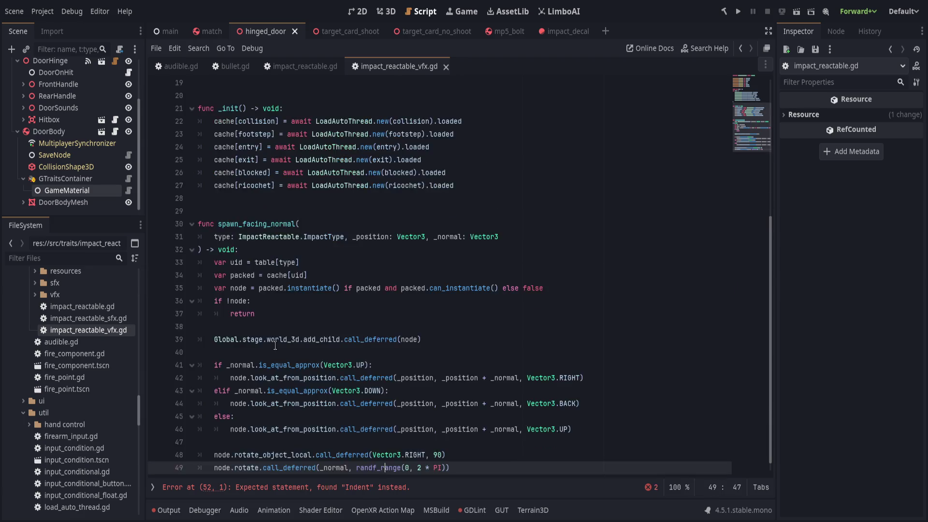
{"action": "double_click", "coordinate": [269, 275]}
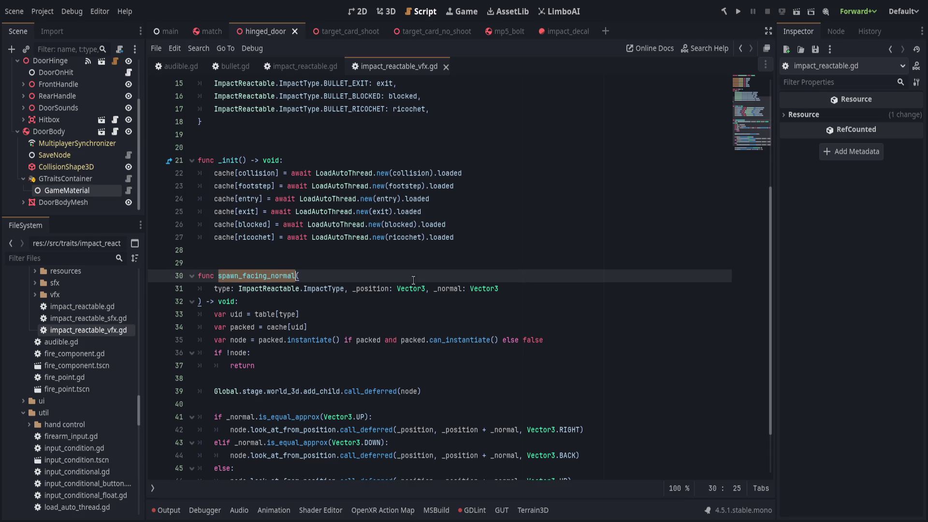
- Rename the GameMaterial node to ImpactReactable
{"action": "left_click", "coordinate": [363, 301]}
{"action": "left_click", "coordinate": [375, 290]}
{"action": "left_click", "coordinate": [415, 304]}
{"action": "scroll", "coordinate": [387, 343], "scroll_direction": "down", "scroll_amount": 2}
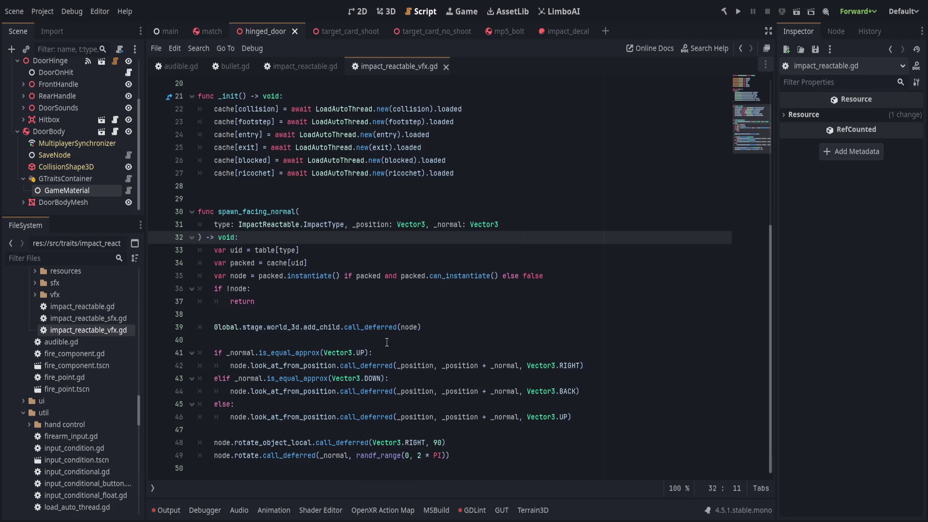
{"action": "scroll", "coordinate": [382, 341], "scroll_direction": "up", "scroll_amount": 6}
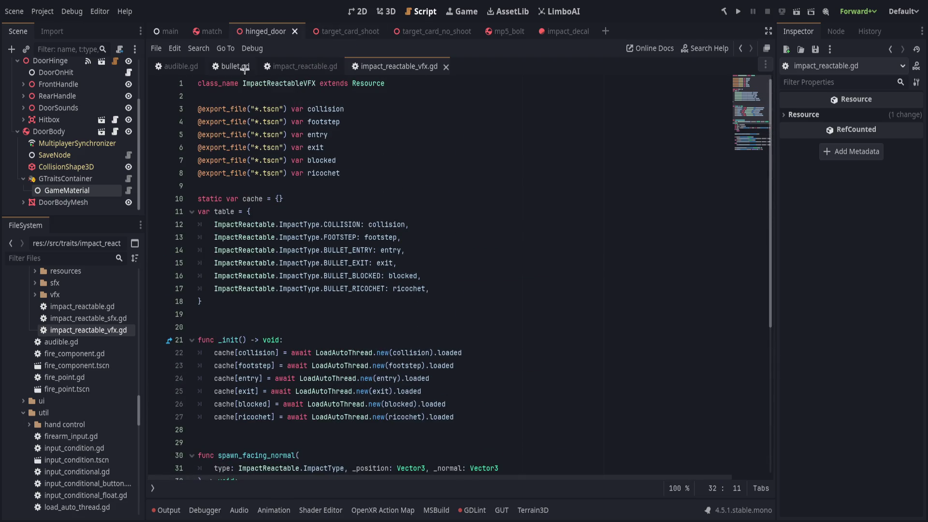
{"action": "left_click", "coordinate": [66, 190]}
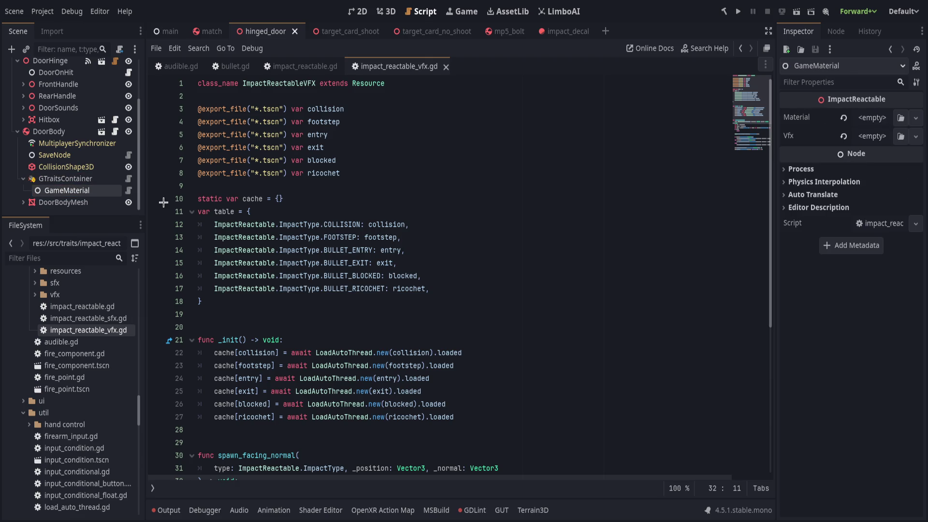
{"action": "key", "text": "ctrl+s"}
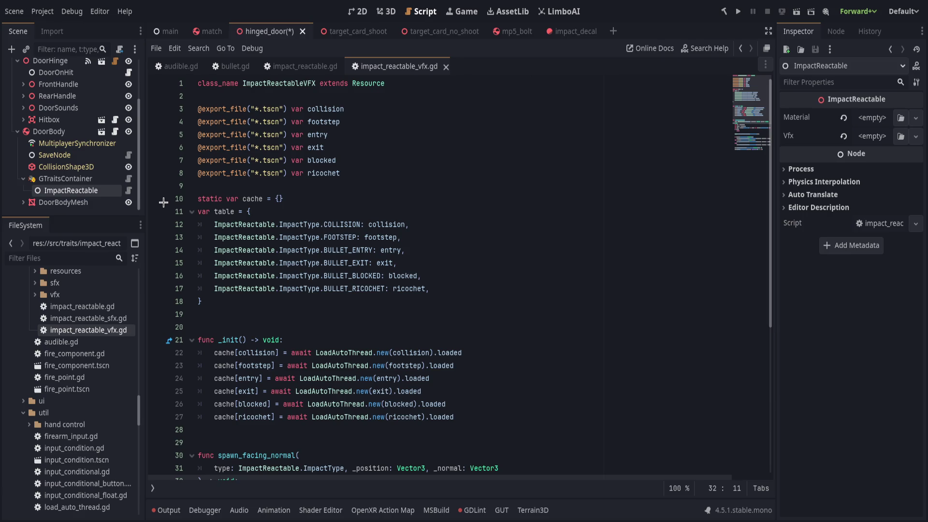
- Restore the default Material and Vfx resources on the ImpactReactable node
{"action": "left_click", "coordinate": [845, 118]}
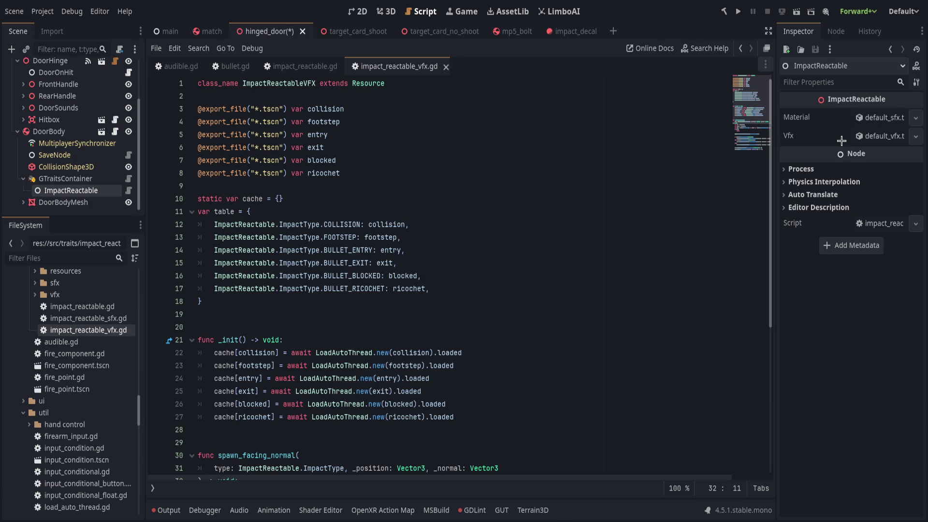
{"action": "left_click", "coordinate": [880, 137]}
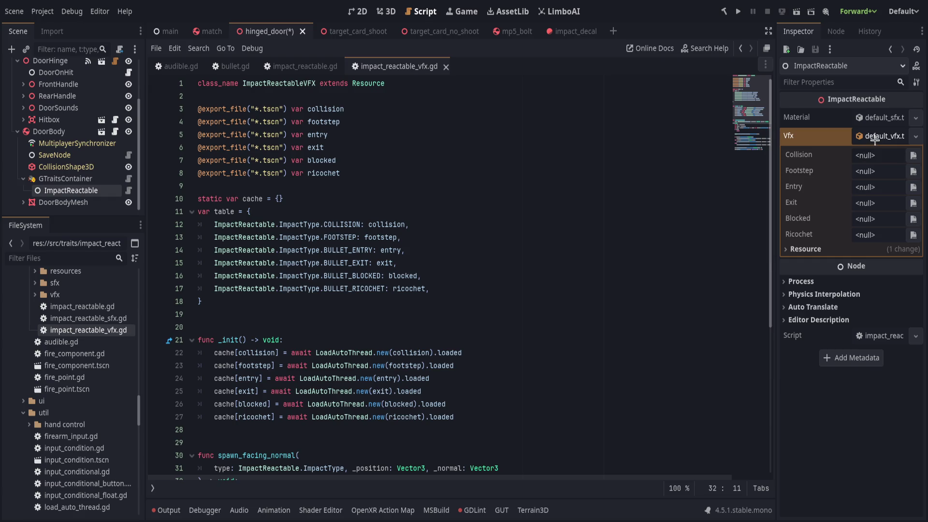
{"action": "left_click", "coordinate": [875, 136]}
{"action": "left_click", "coordinate": [859, 118]}
{"action": "left_click", "coordinate": [860, 118]}
- Open default_vfx.tres and paste scene paths into the Collision and Footstep slots
{"action": "scroll", "coordinate": [77, 319], "scroll_direction": "up", "scroll_amount": 2}
{"action": "left_click", "coordinate": [35, 301]}
{"action": "left_click", "coordinate": [91, 323]}
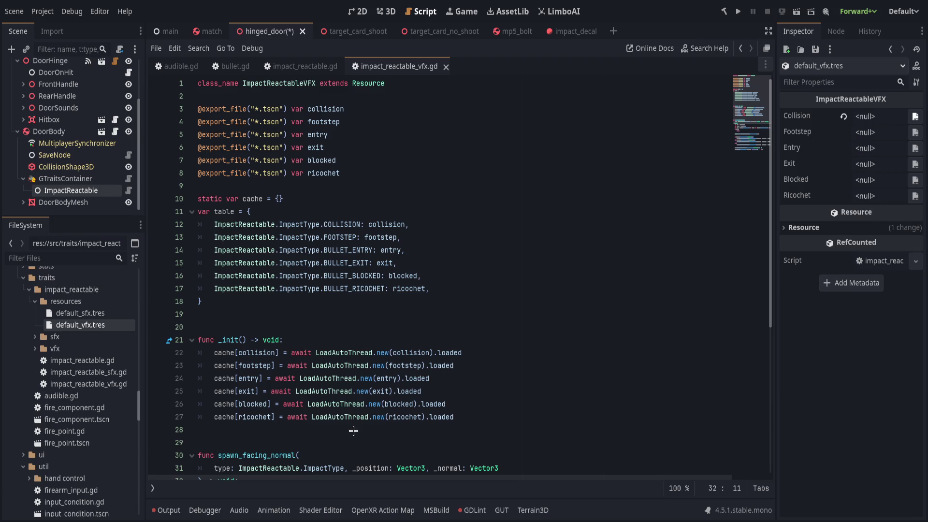
{"action": "left_click", "coordinate": [899, 116]}
{"action": "left_click", "coordinate": [876, 132]}
{"action": "key", "text": "ctrl+v"}
- Paste scene paths into the Entry, Exit, Blocked and Ricochet slots, then save the scene
{"action": "left_click", "coordinate": [878, 148]}
{"action": "key", "text": "ctrl+v"}
{"action": "left_click", "coordinate": [875, 164]}
{"action": "key", "text": "ctrl+v"}
{"action": "left_click", "coordinate": [881, 180]}
{"action": "key", "text": "ctrl+v"}
{"action": "left_click", "coordinate": [876, 195]}
{"action": "key", "text": "ctrl+v"}
{"action": "left_click", "coordinate": [575, 180]}
{"action": "key", "text": "ctrl+s"}
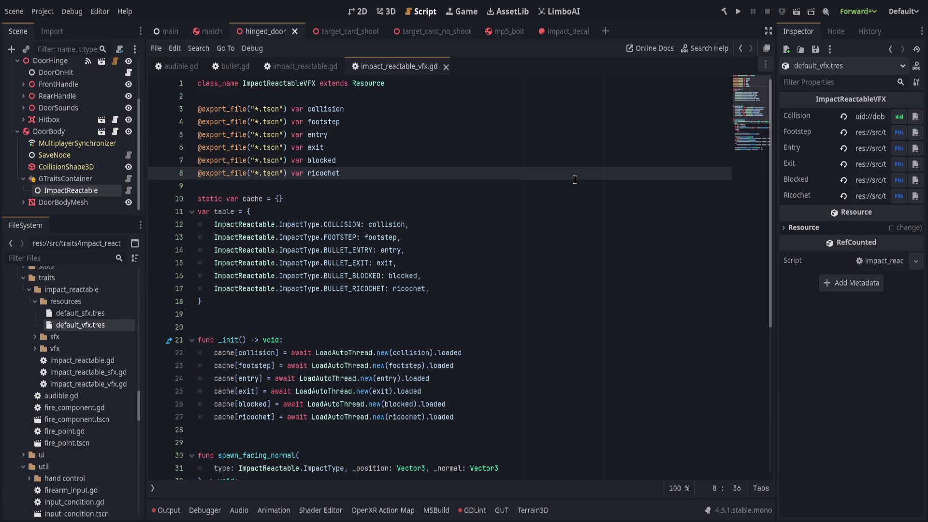
- Move static var cache = {} above the exports, add a blank line after it, and save
{"action": "left_click", "coordinate": [473, 511]}
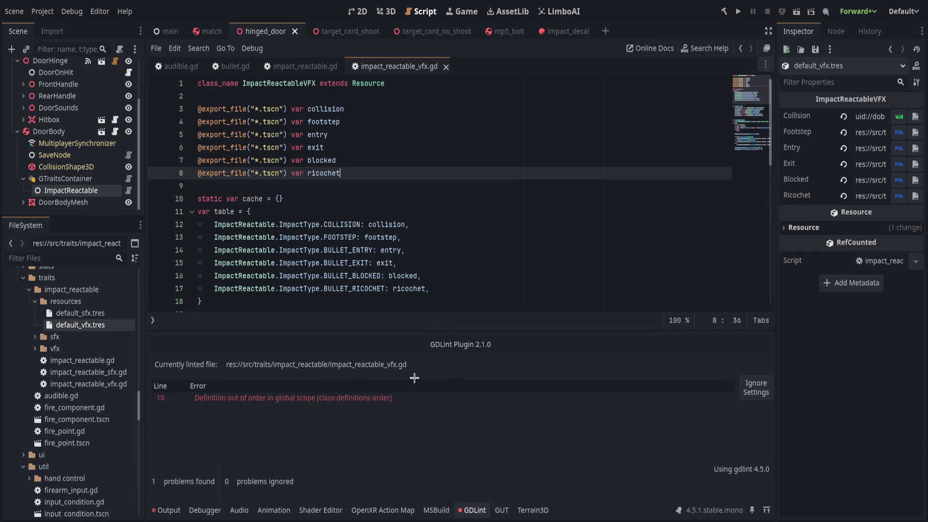
{"action": "left_click", "coordinate": [400, 397]}
{"action": "left_click_drag", "start_coordinate": [446, 332], "coordinate": [447, 371]}
{"action": "left_click", "coordinate": [405, 202]}
{"action": "key", "text": "alt+Up"}
{"action": "key", "text": "alt+Up"}
{"action": "key", "text": "alt+Up"}
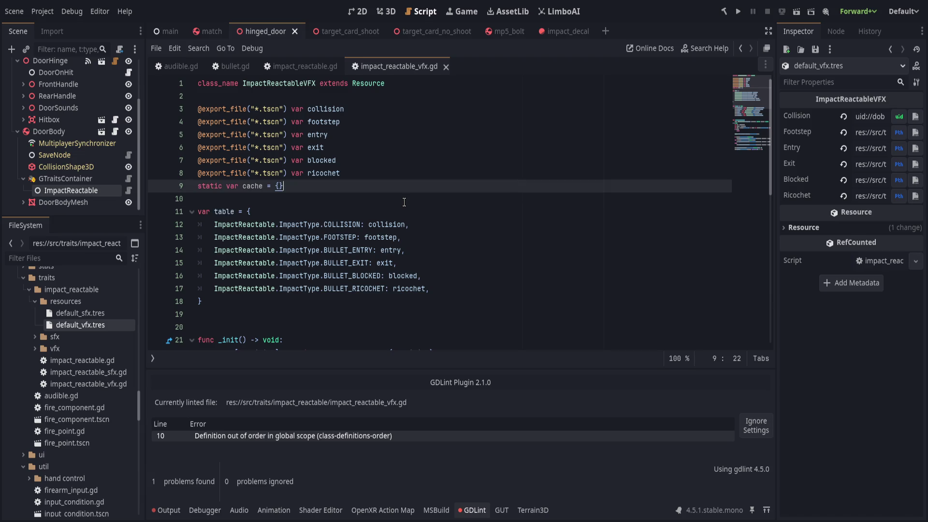
{"action": "key", "text": "ctrl+s"}
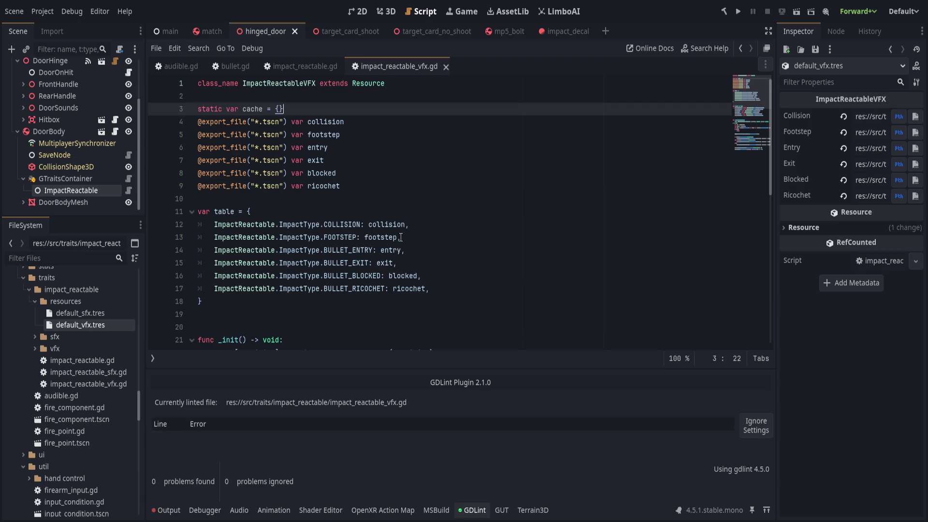
{"action": "key", "text": "Return"}
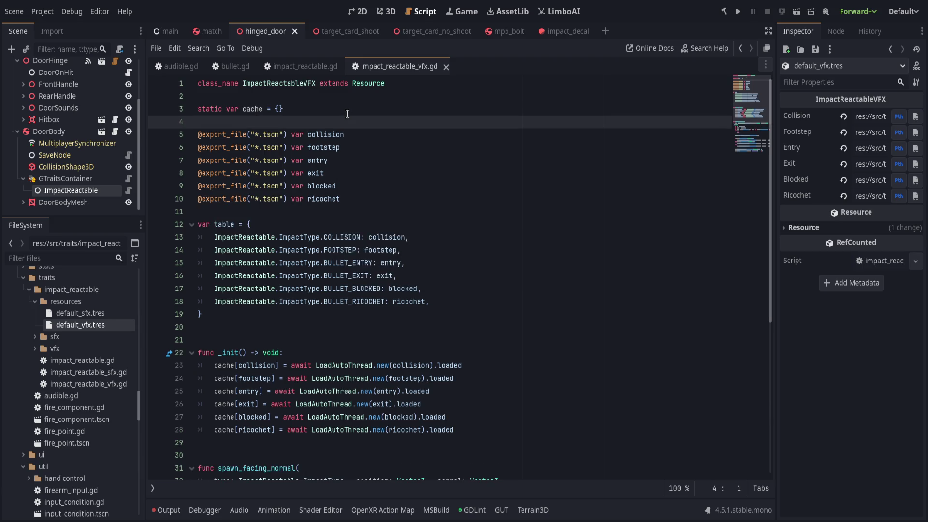
{"action": "key", "text": "ctrl+s"}
- Inspect default_sfx.tres, default_vfx.tres and the ImpactReactable node's full Vfx paths
{"action": "double_click", "coordinate": [101, 312]}
{"action": "double_click", "coordinate": [108, 324]}
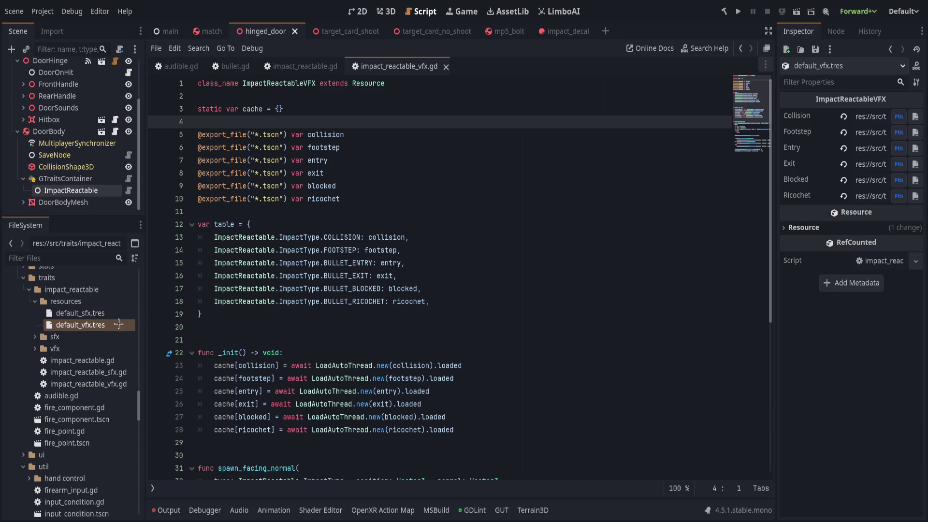
{"action": "left_click", "coordinate": [426, 301]}
{"action": "left_click", "coordinate": [71, 190]}
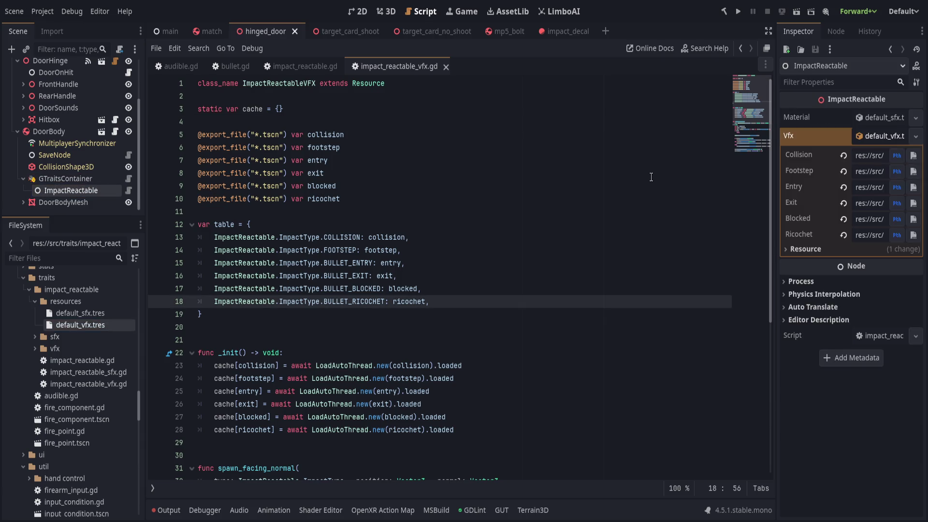
{"action": "left_click", "coordinate": [876, 136]}
{"action": "left_click", "coordinate": [876, 136]}
{"action": "left_click_drag", "start_coordinate": [777, 155], "coordinate": [727, 157]}
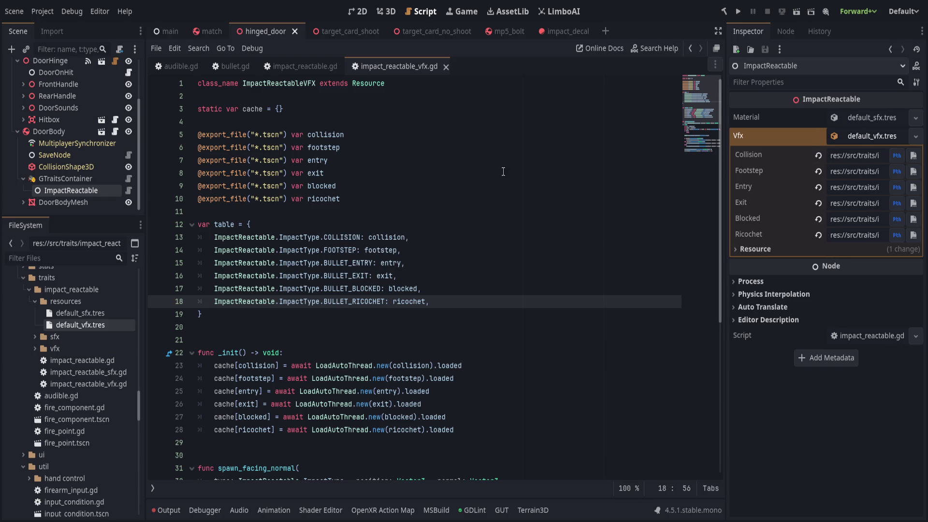
{"action": "left_click", "coordinate": [480, 186]}
{"action": "left_click", "coordinate": [448, 137]}
{"action": "type", "text": "= \"\""}
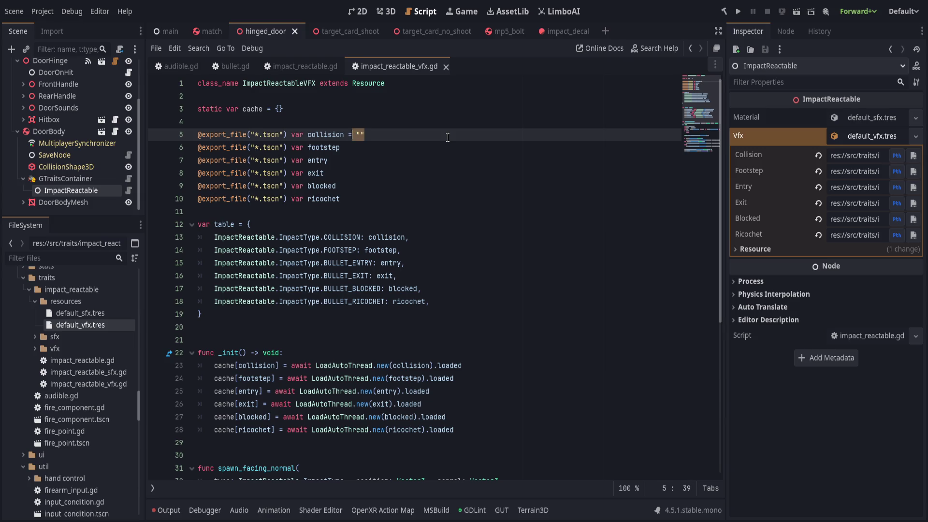
- Append = "" defaults to the remaining effect path exports and save impact_reactable_vfx.gd
{"action": "key", "text": "Down"}
{"action": "type", "text": "= \"\""}
{"action": "key", "text": "Down"}
{"action": "type", "text": "= \"\""}
{"action": "key", "text": "Down"}
{"action": "type", "text": "= \"\""}
{"action": "key", "text": "Down"}
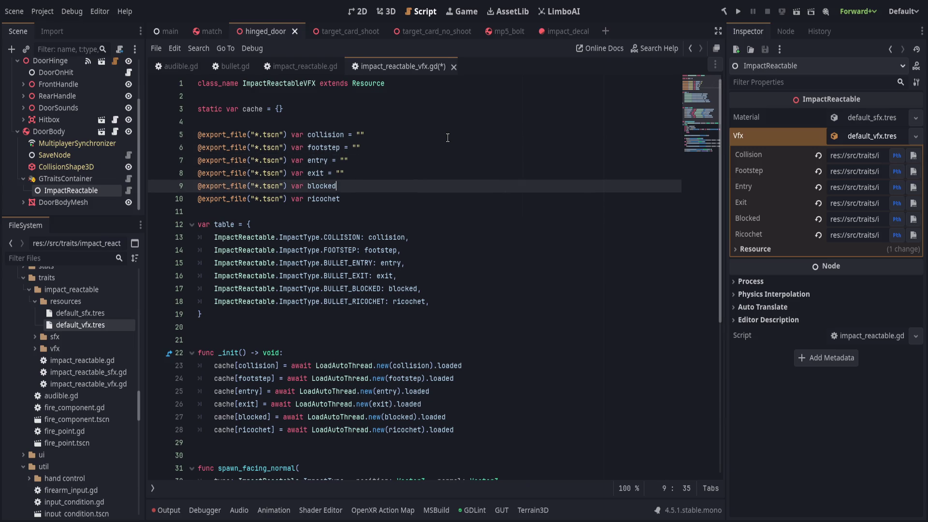
{"action": "key", "text": "Down"}
{"action": "type", "text": "= \"\""}
{"action": "key", "text": "ctrl+s"}
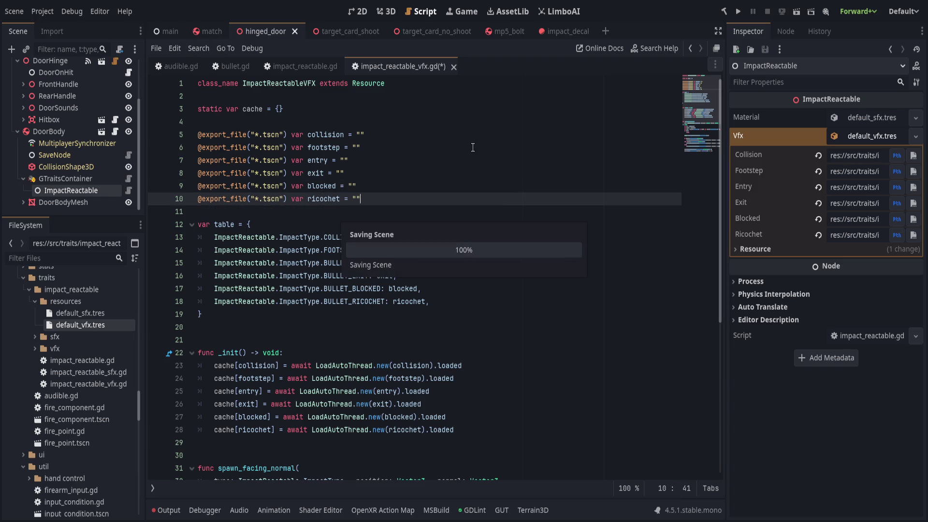
- Save default_vfx.tres from the inspector and review the ImpactReactable node's properties
{"action": "left_click", "coordinate": [80, 326]}
{"action": "key", "text": "ctrl+s"}
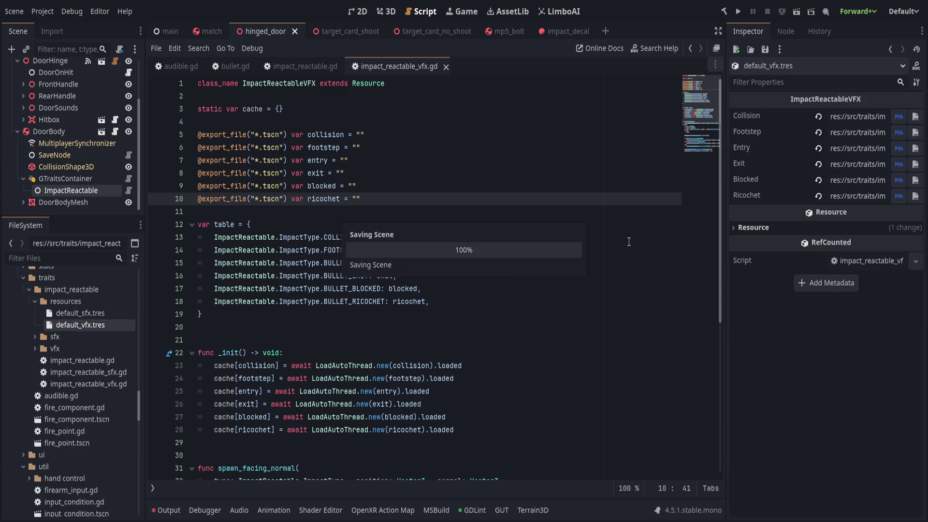
{"action": "mouse_move", "coordinate": [79, 314]}
{"action": "left_mouse_down"}
{"action": "mouse_move", "coordinate": [96, 315]}
{"action": "mouse_move", "coordinate": [102, 329]}
{"action": "left_mouse_up"}
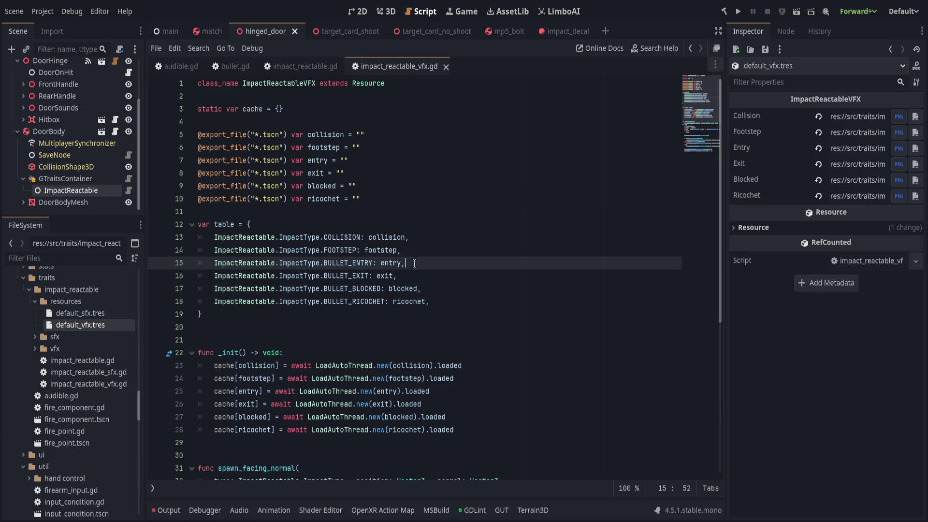
{"action": "left_click", "coordinate": [93, 192]}
{"action": "left_click", "coordinate": [443, 239]}
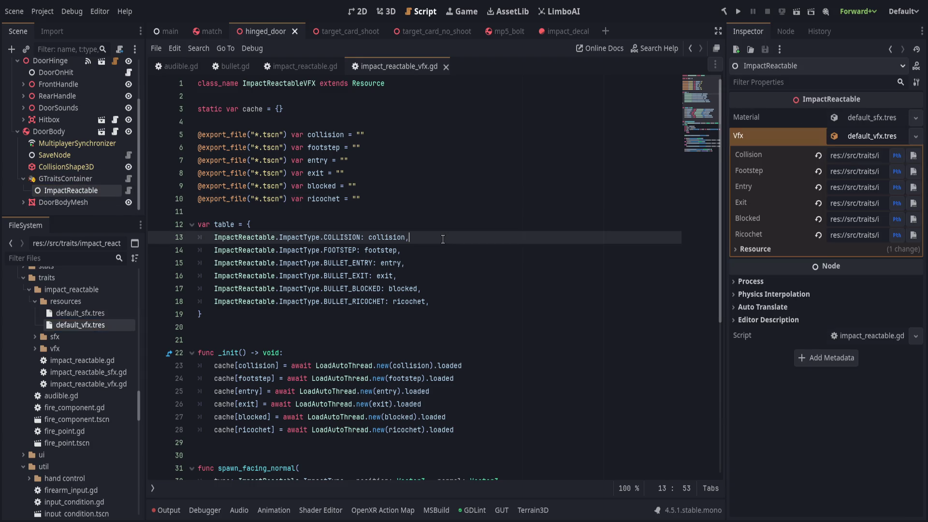
{"action": "left_click", "coordinate": [467, 304]}
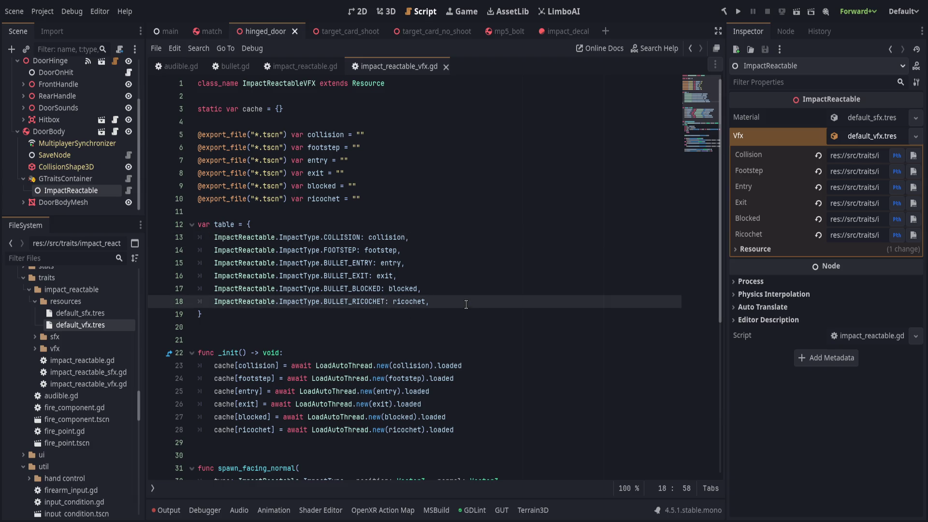
- Move down the script to spawn_facing_normal's table lookup on line 34
{"action": "left_click", "coordinate": [338, 329]}
{"action": "scroll", "coordinate": [339, 332], "scroll_direction": "down", "scroll_amount": 2}
{"action": "scroll", "coordinate": [338, 333], "scroll_direction": "down", "scroll_amount": 5}
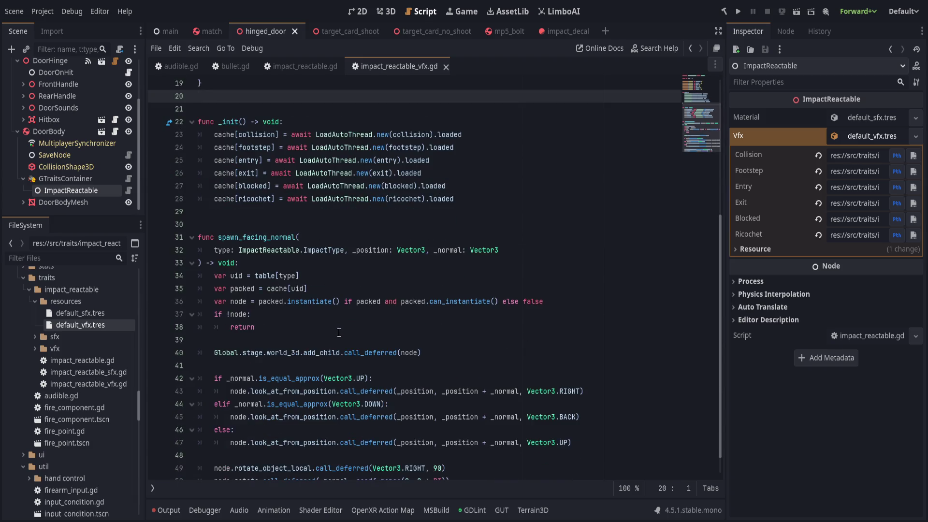
{"action": "double_click", "coordinate": [250, 213]}
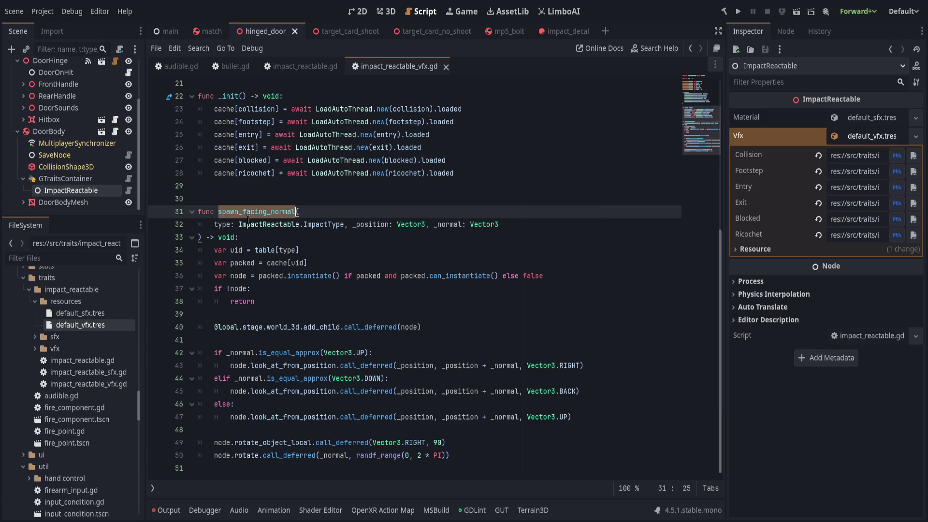
{"action": "left_click", "coordinate": [220, 226]}
{"action": "left_click", "coordinate": [344, 250]}
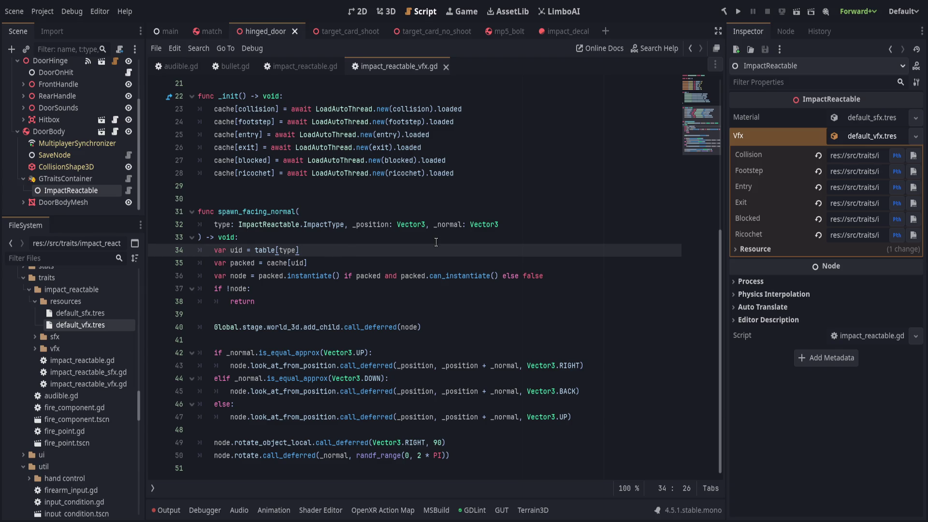
- Try a .get rewrite of the table lookup, then undo back to the saved script
{"action": "type", "text": ".get(type,"}
{"action": "key", "text": "BackSpace"}
{"action": "type", "text": "{}).get"}
{"action": "type", "text": "("}
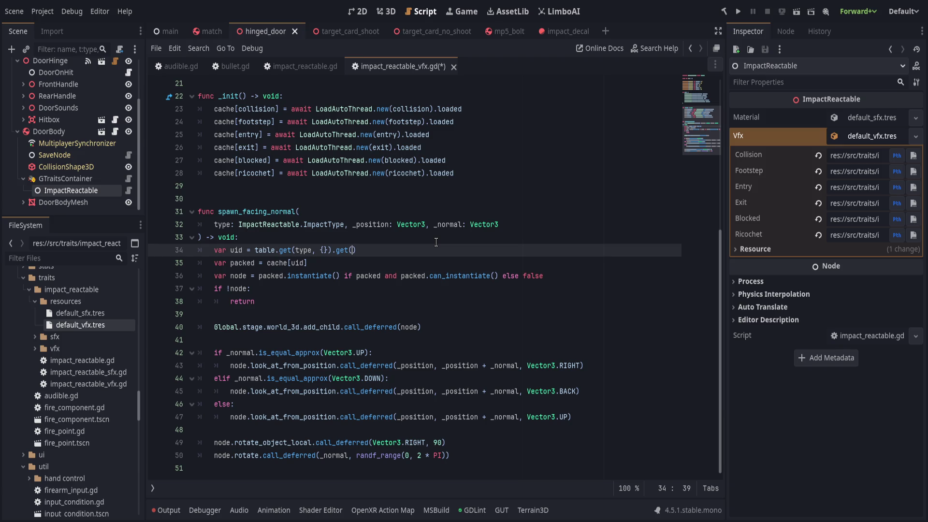
{"action": "key", "text": "ctrl+z"}
{"action": "key", "text": "ctrl+z"}
{"action": "key", "text": "ctrl+z"}
{"action": "key", "text": "Down"}
{"action": "key", "text": "Down"}
{"action": "key", "text": "Down"}
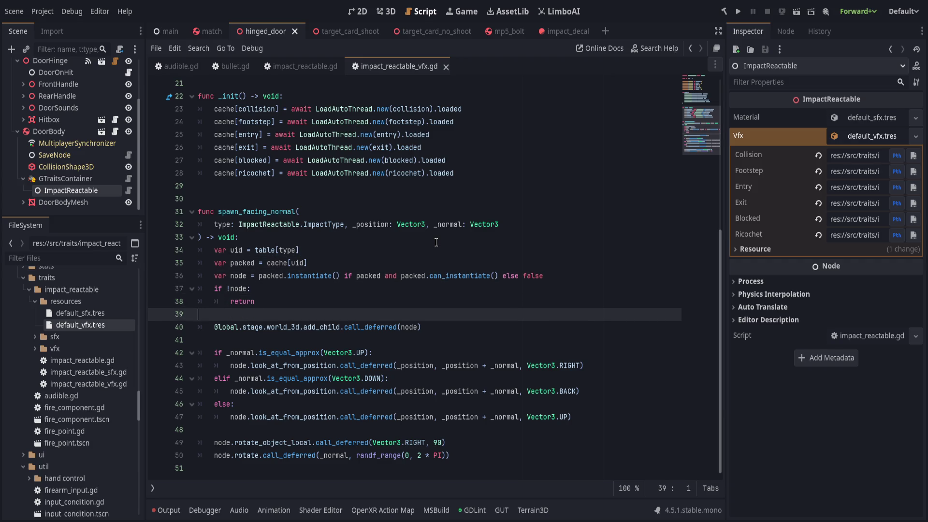
{"action": "key", "text": "ctrl+z"}
- Write cache.get(table.get(type, ""), null) on a new line 40
{"action": "type", "text": "var e"}
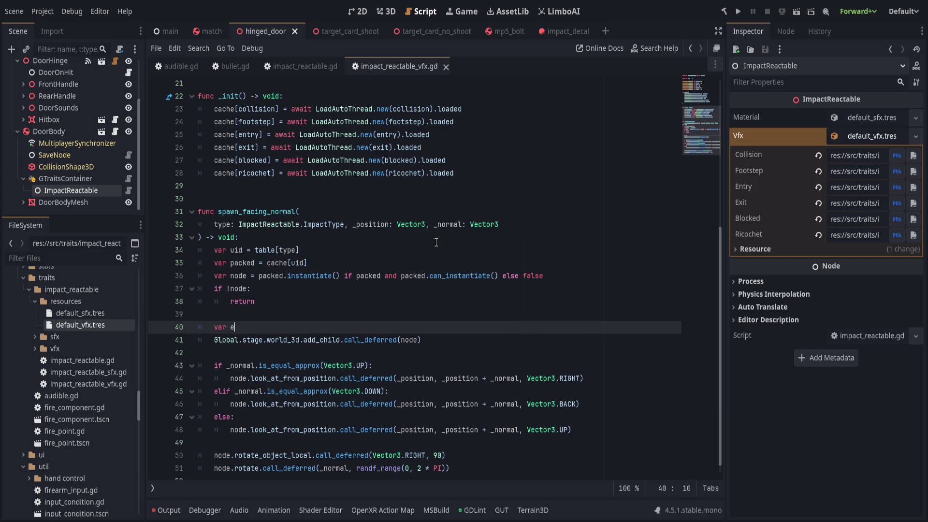
{"action": "type", "text": "z = ca"}
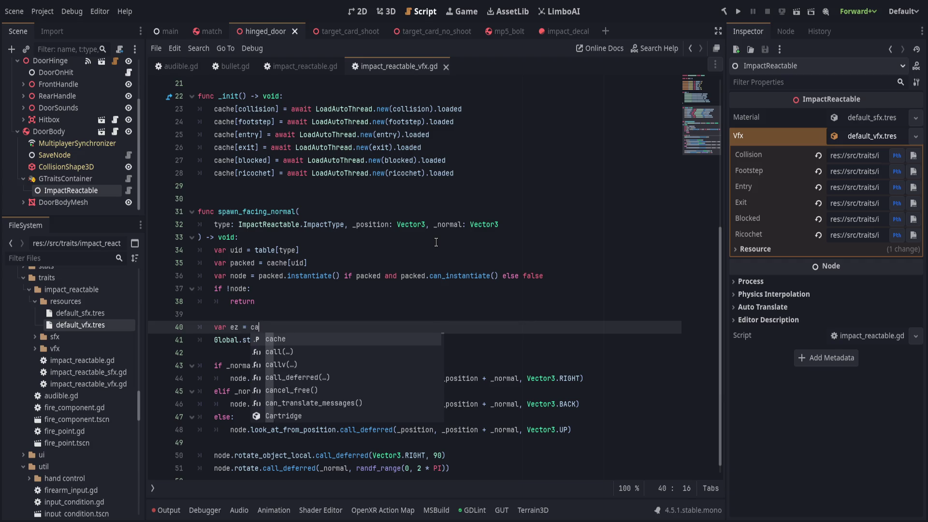
{"action": "type", "text": "che.get("}
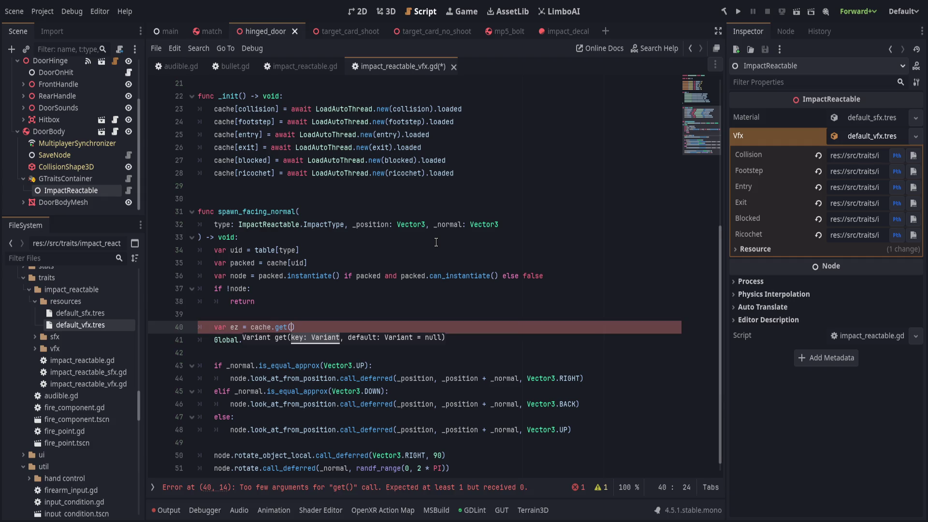
{"action": "type", "text": "table"}
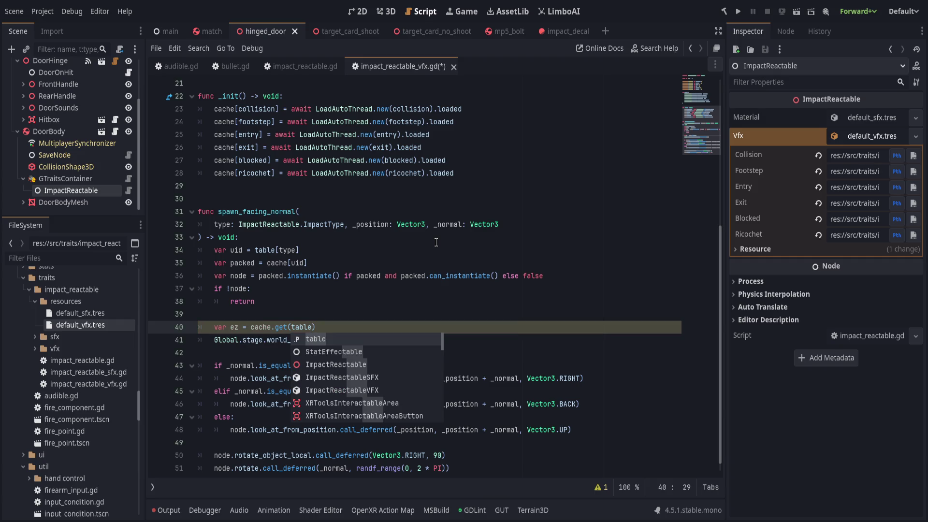
{"action": "type", "text": "["}
{"action": "key", "text": "BackSpace"}
{"action": "type", "text": ".get(type"}
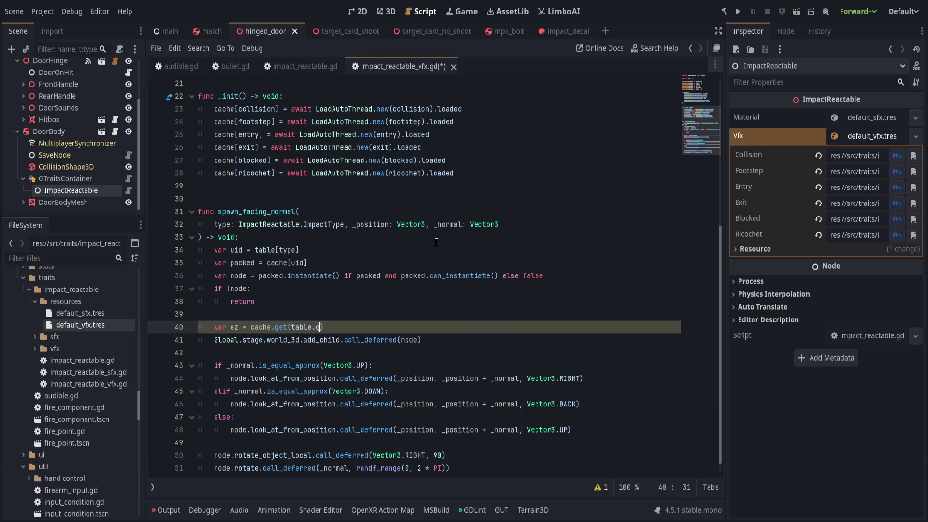
{"action": "type", "text": ", \"\""}
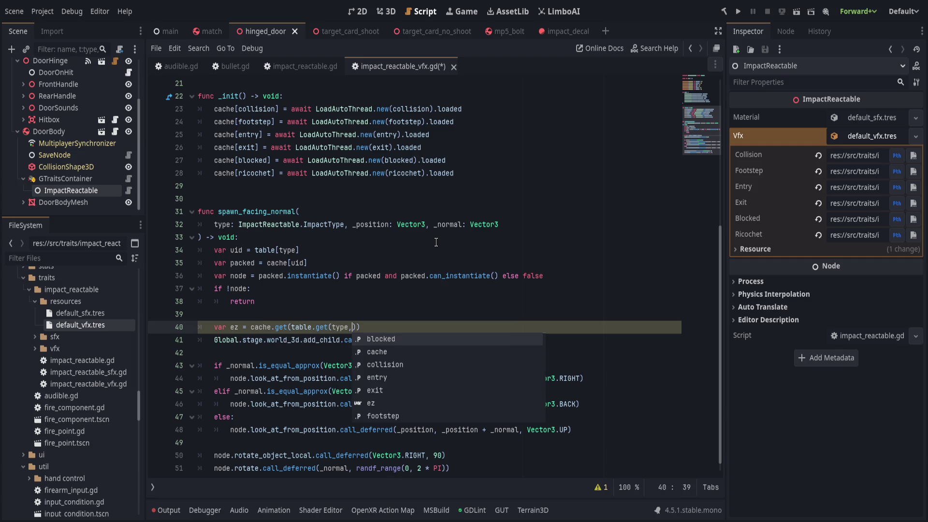
{"action": "type", "text": ")"}
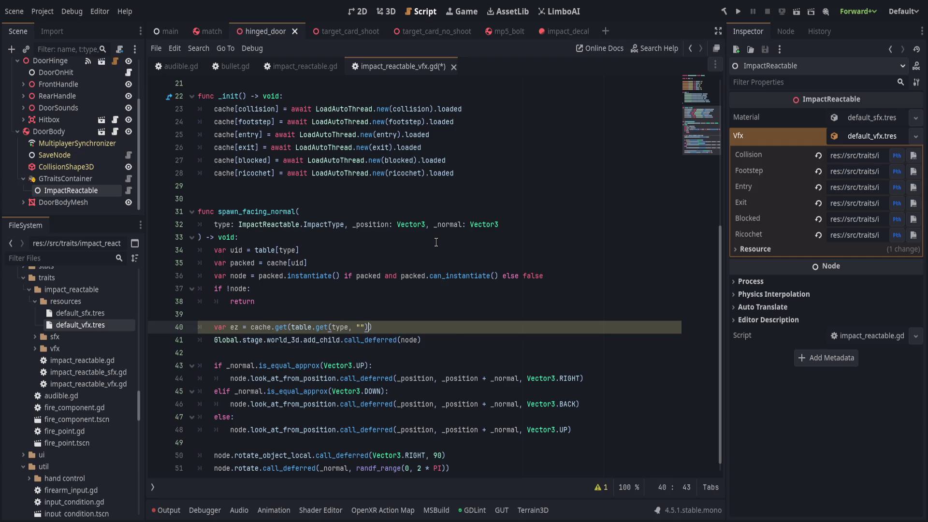
{"action": "type", "text": ","}
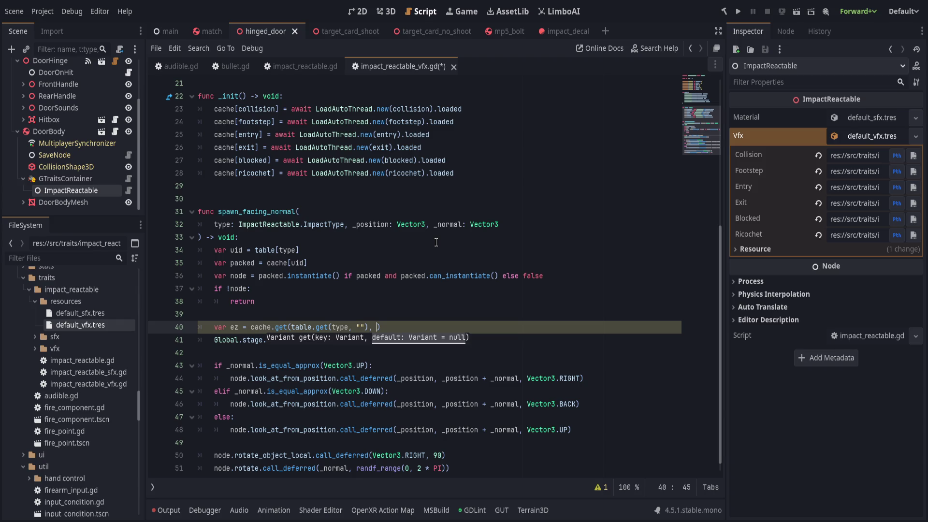
{"action": "type", "text": " null)"}
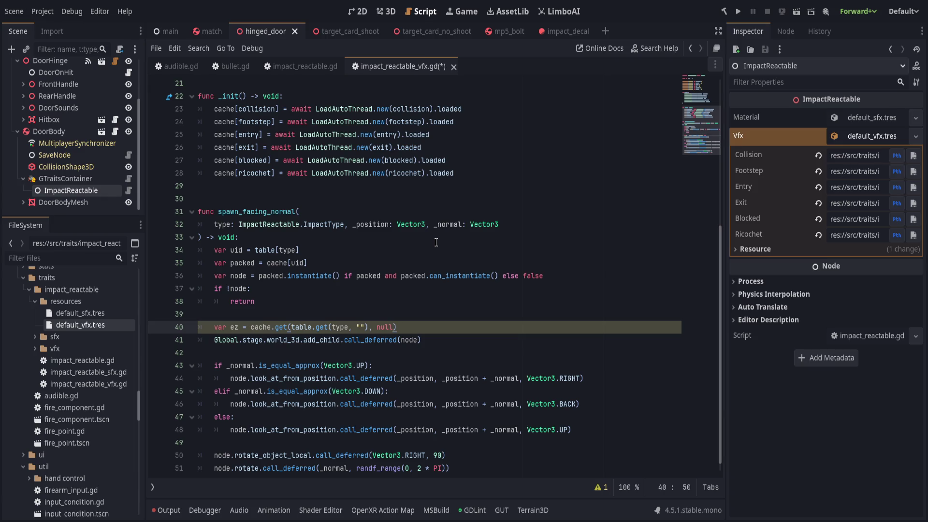
{"action": "key", "text": "Left"}
- Move that lookup over cache[uid] on the packed line and delete the leftover var ez line
{"action": "double_click", "coordinate": [265, 327]}
{"action": "left_click_drag", "start_coordinate": [265, 327], "coordinate": [449, 324]}
{"action": "key", "text": "ctrl+x"}
{"action": "left_click_drag", "start_coordinate": [251, 263], "coordinate": [307, 263]}
{"action": "key", "text": "ctrl+v"}
{"action": "left_click", "coordinate": [337, 327]}
{"action": "key", "text": "ctrl+shift+k"}
{"action": "left_click", "coordinate": [242, 250]}
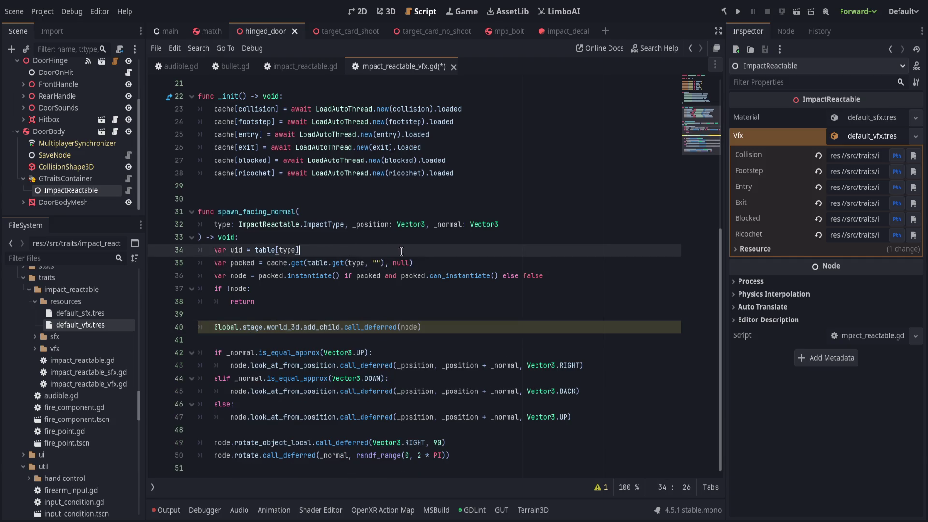
- Delete the unused var uid line and look over the lookup on line 34
{"action": "key", "text": "ctrl+shift+k"}
{"action": "scroll", "coordinate": [273, 254], "scroll_direction": "up", "scroll_amount": 1}
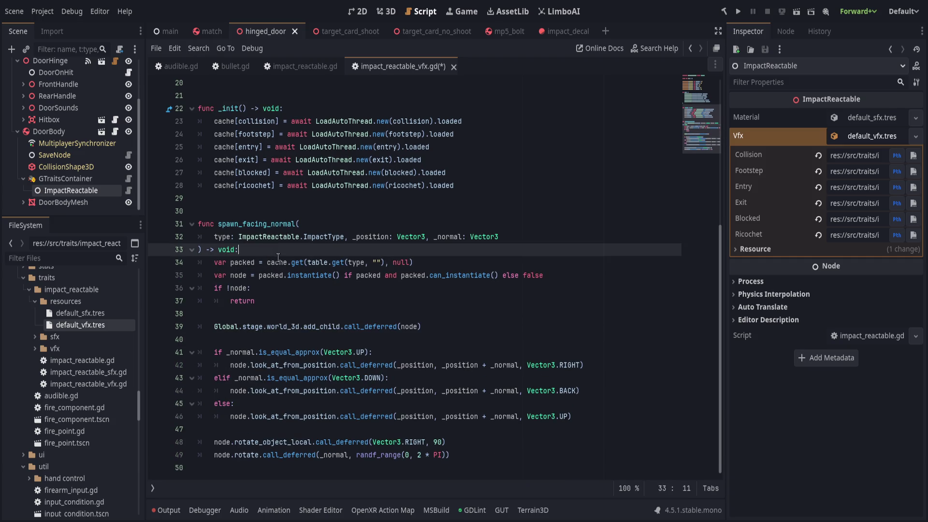
{"action": "double_click", "coordinate": [328, 262]}
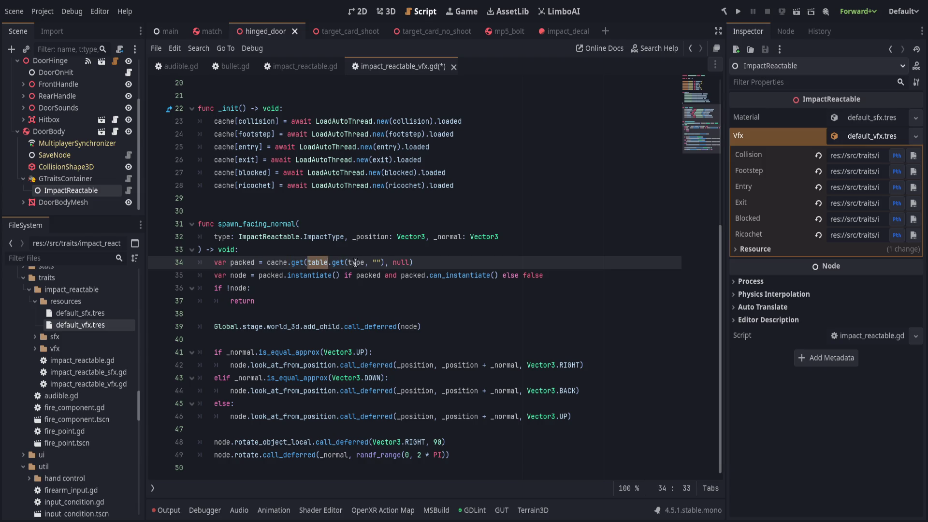
{"action": "double_click", "coordinate": [356, 263]}
{"action": "left_click", "coordinate": [424, 263]}
{"action": "left_click", "coordinate": [290, 293]}
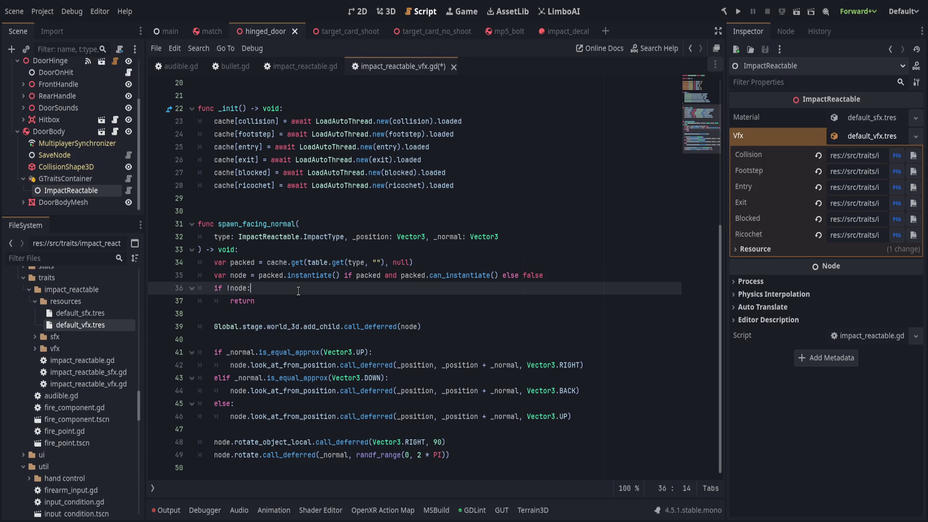
{"action": "left_click", "coordinate": [458, 265]}
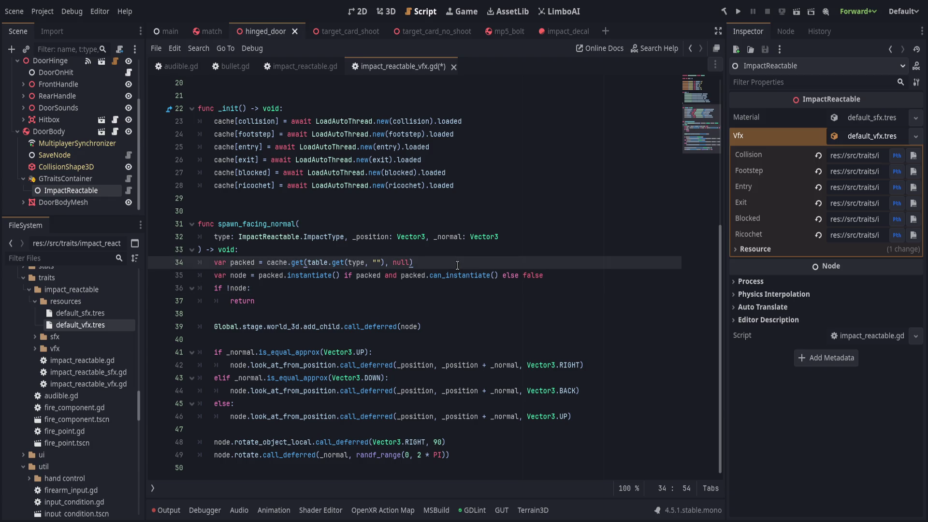
- Replace the null fallback with PackedScene.new() and add a blank line above the node line
{"action": "double_click", "coordinate": [404, 262]}
{"action": "type", "text": "PackedS"}
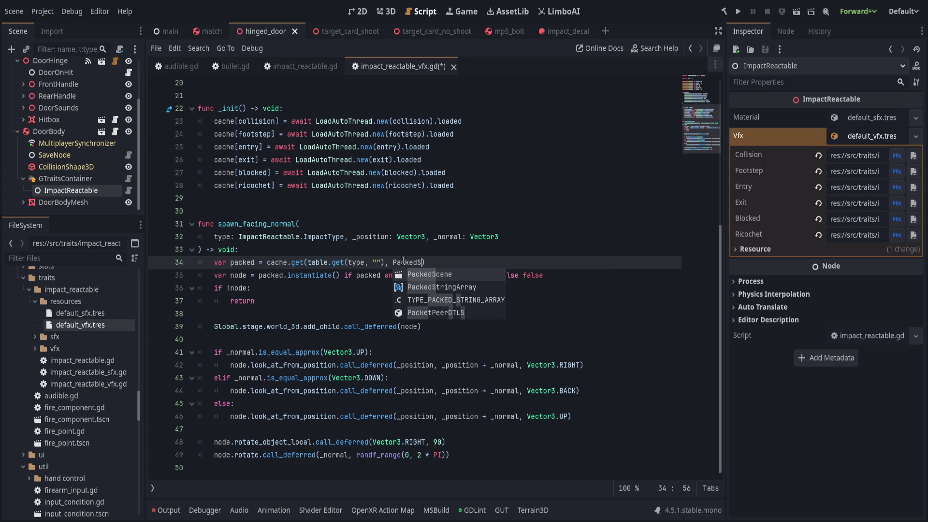
{"action": "key", "text": "Return"}
{"action": "type", "text": ".new()"}
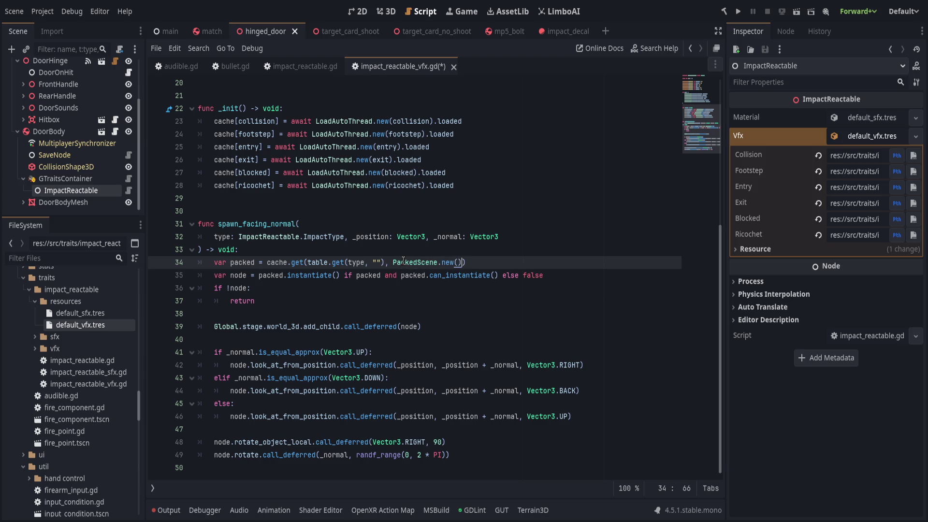
{"action": "key", "text": "Down"}
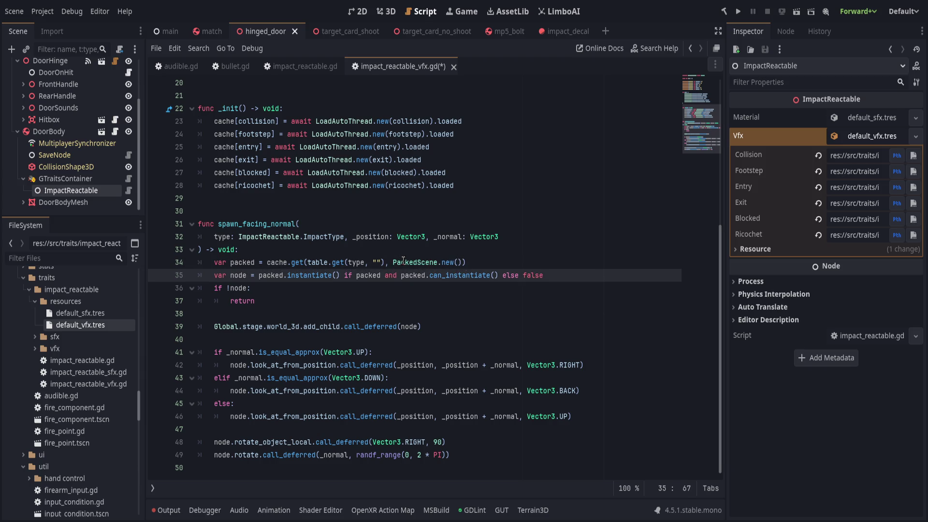
{"action": "key", "text": "Up"}
{"action": "key", "text": "Return"}
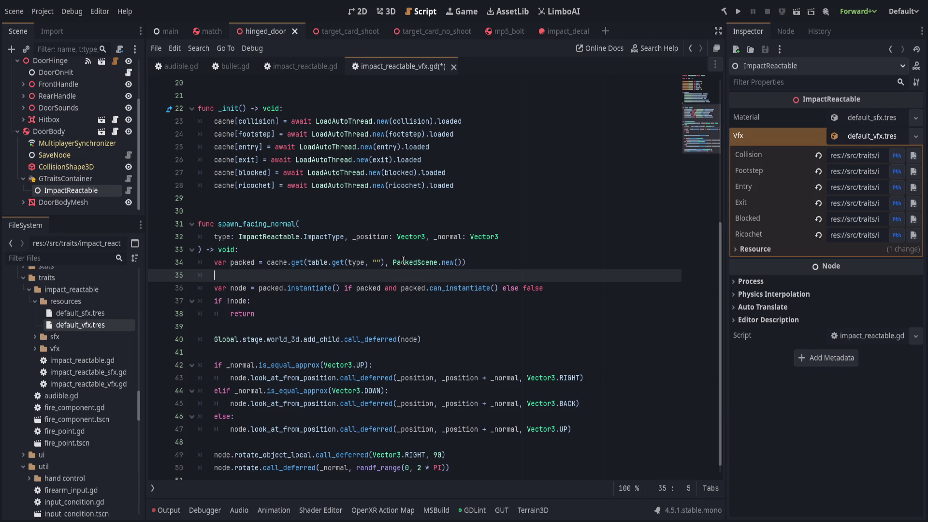
- Append .instantiate() to line 34 and bring up the PackedScene documentation
{"action": "left_click", "coordinate": [519, 262]}
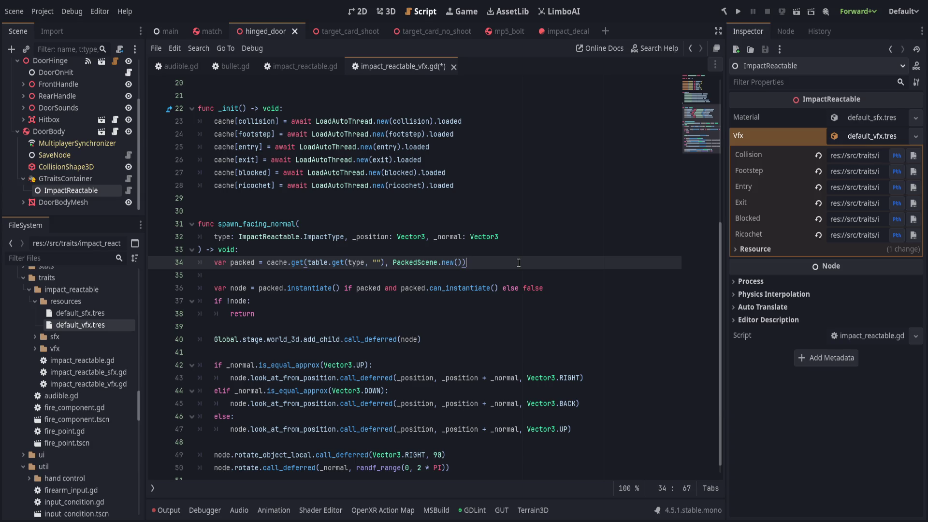
{"action": "type", "text": ".instantiate"}
{"action": "type", "text": "()"}
{"action": "type", "text": "1"}
{"action": "key", "text": "BackSpace"}
{"action": "left_click", "coordinate": [487, 262]}
{"action": "key", "text": "alt+F1"}
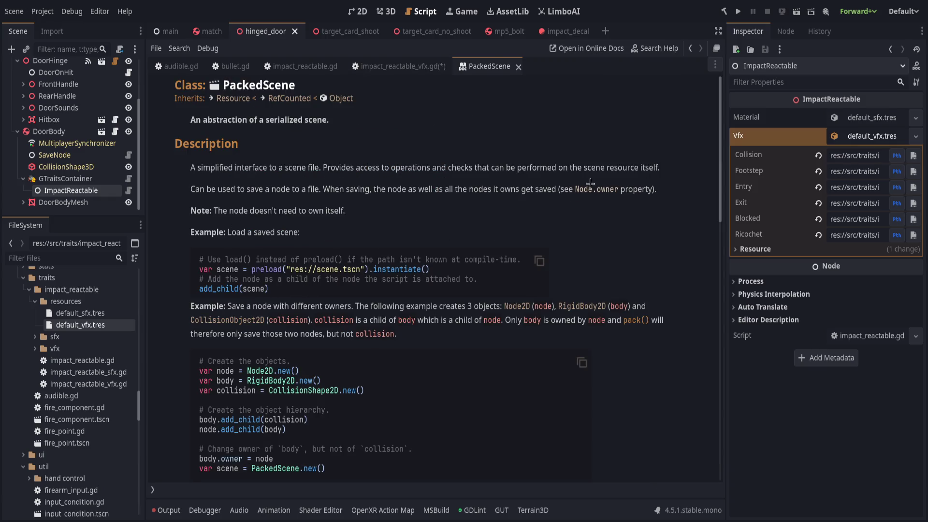
- Scroll the PackedScene help down to read the instantiate method description
{"action": "scroll", "coordinate": [223, 380], "scroll_direction": "down", "scroll_amount": 10}
{"action": "scroll", "coordinate": [222, 380], "scroll_direction": "down", "scroll_amount": 8}
{"action": "scroll", "coordinate": [224, 377], "scroll_direction": "down", "scroll_amount": 2}
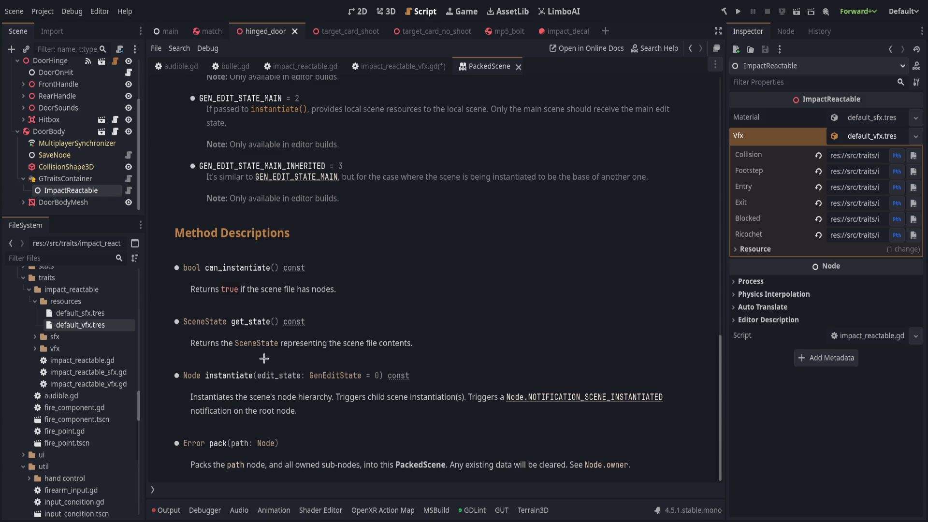
{"action": "left_click_drag", "start_coordinate": [276, 400], "coordinate": [359, 399]}
{"action": "left_click", "coordinate": [391, 399]}
- Open the Node docs from the notification link, then return to impact_reactable_vfx.gd
{"action": "left_click", "coordinate": [541, 399]}
{"action": "key", "text": "alt+Left"}
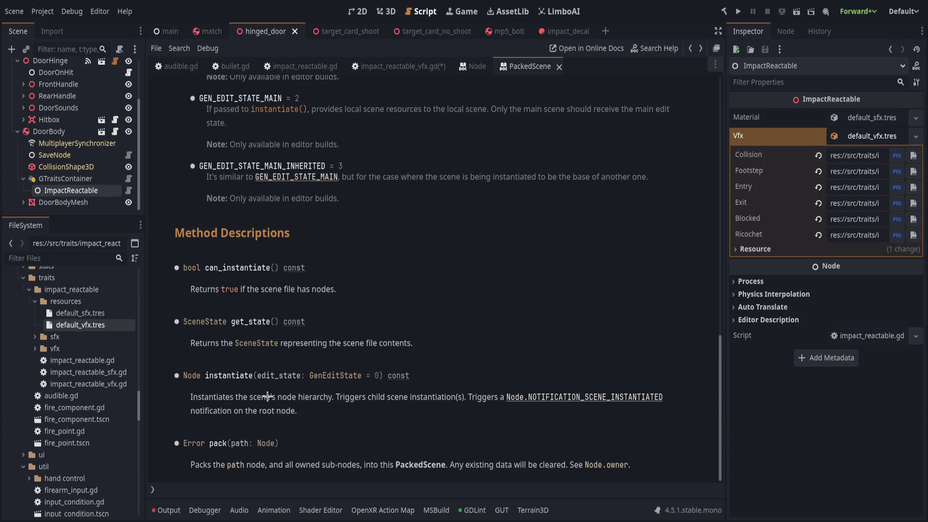
{"action": "left_click_drag", "start_coordinate": [287, 410], "coordinate": [287, 397]}
{"action": "left_click", "coordinate": [249, 391]}
{"action": "key", "text": "alt+Left"}
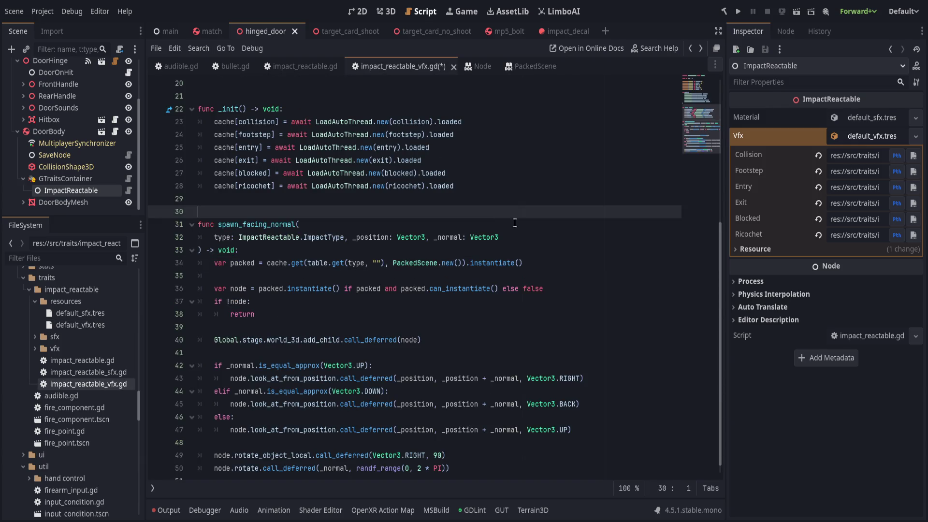
- Rename packed to node on line 34, drop the blank and old var node lines, and save
{"action": "left_click", "coordinate": [247, 264]}
{"action": "double_click", "coordinate": [247, 263]}
{"action": "type", "text": "node"}
{"action": "key", "text": "Down"}
{"action": "key", "text": "ctrl+shift+k"}
{"action": "key", "text": "ctrl+shift+k"}
{"action": "key", "text": "End"}
{"action": "key", "text": "ctrl+s"}
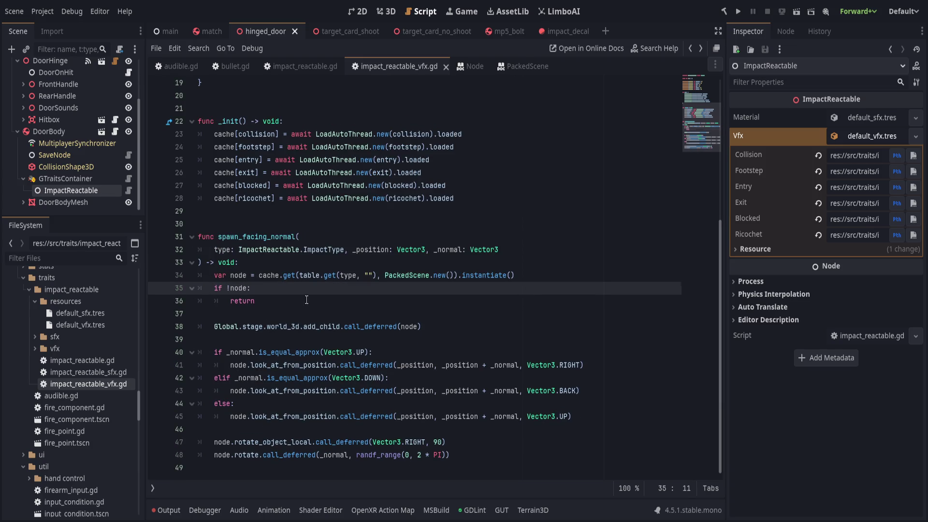
- Check the saved code and the editor panels, then bring up bullet.gd
{"action": "left_click", "coordinate": [307, 298]}
{"action": "left_click", "coordinate": [312, 259]}
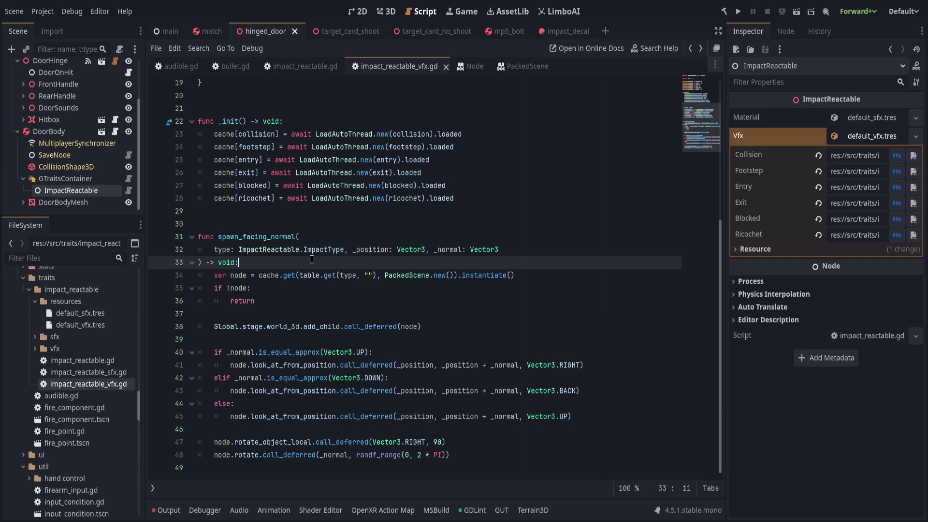
{"action": "left_click", "coordinate": [333, 325]}
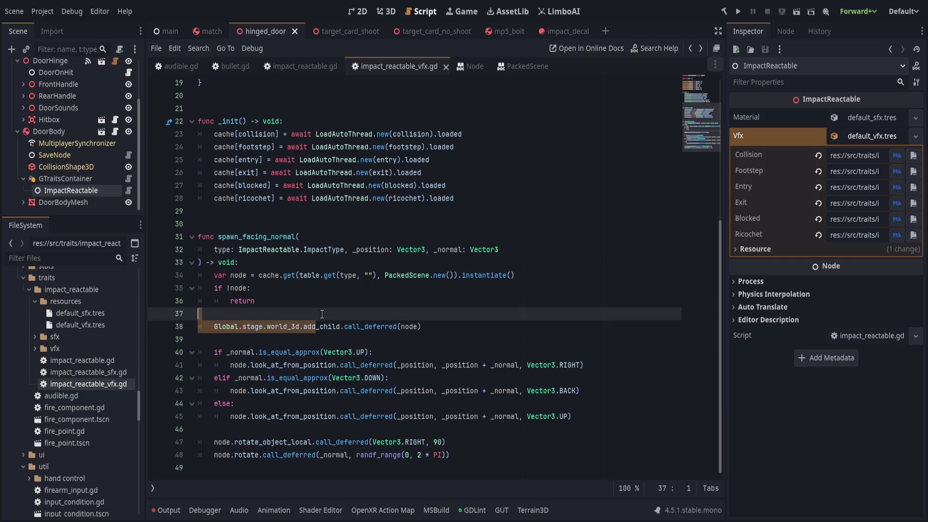
{"action": "left_click", "coordinate": [338, 302]}
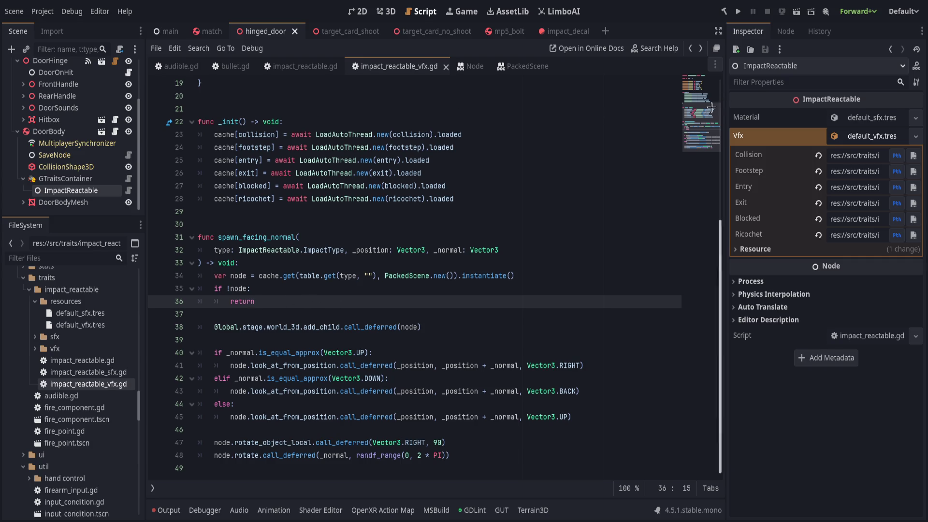
{"action": "left_click", "coordinate": [67, 179]}
{"action": "left_click", "coordinate": [72, 190]}
{"action": "left_click", "coordinate": [387, 264]}
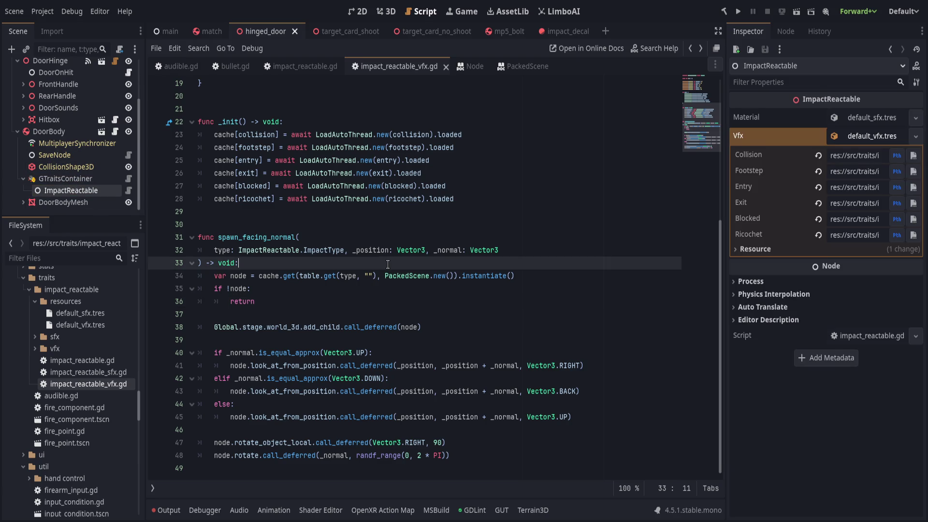
{"action": "left_click", "coordinate": [225, 67]}
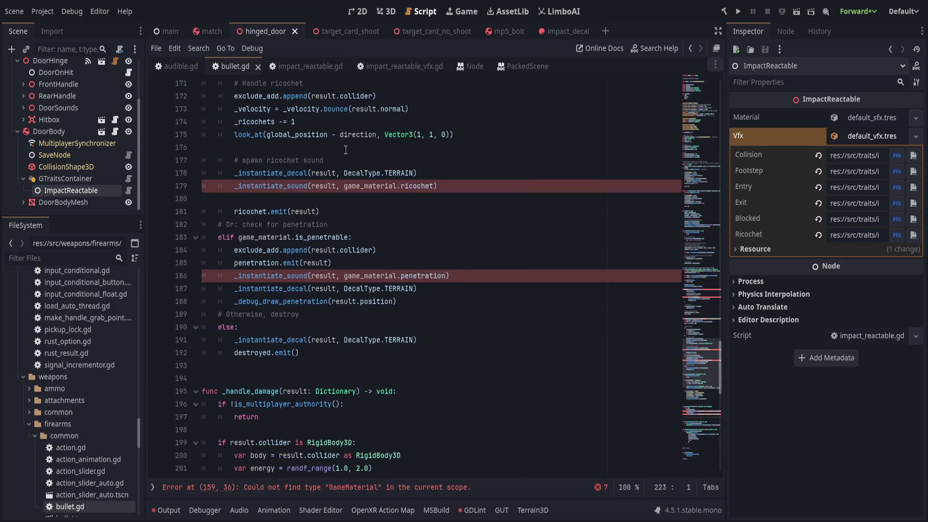
- In impact_reactable.gd, delete play()'s match block and its leftover pass line
{"action": "left_click", "coordinate": [294, 68]}
{"action": "left_click", "coordinate": [360, 238]}
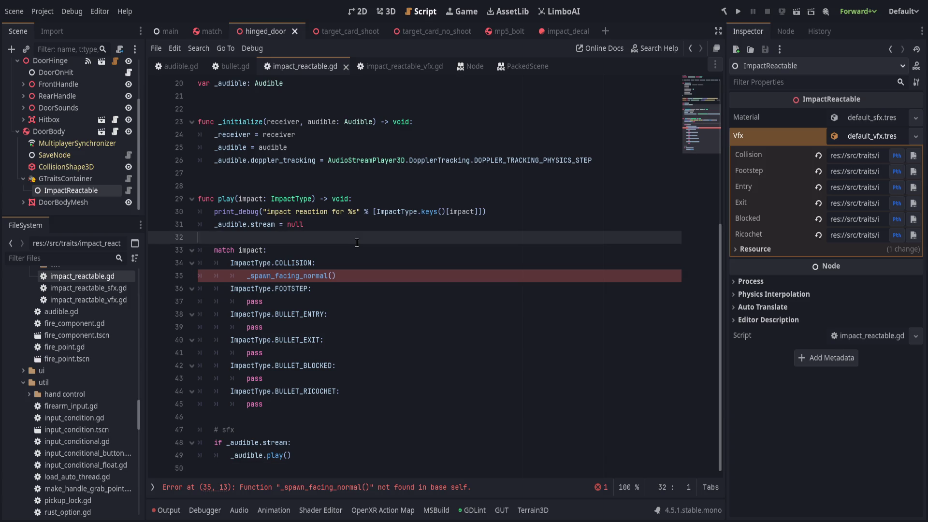
{"action": "left_click", "coordinate": [351, 252]}
{"action": "left_click", "coordinate": [367, 277]}
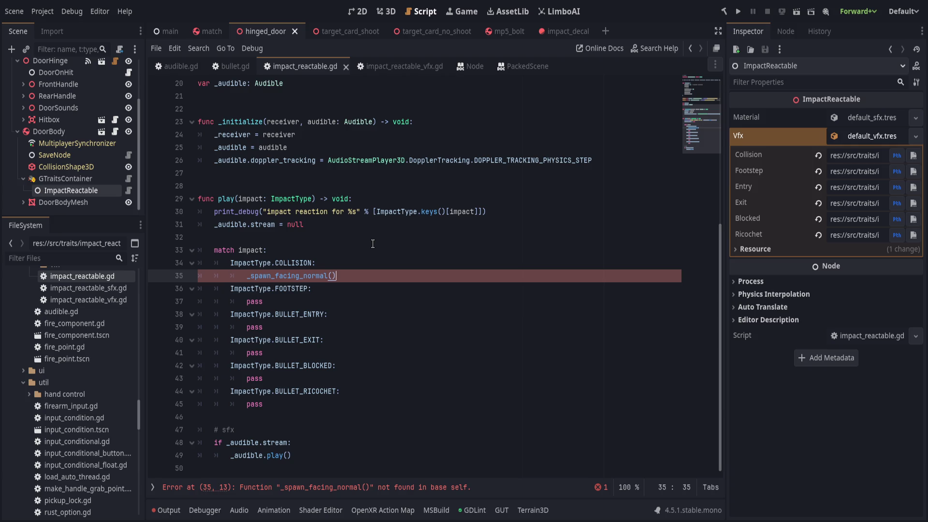
{"action": "left_click_drag", "start_coordinate": [372, 244], "coordinate": [454, 399]}
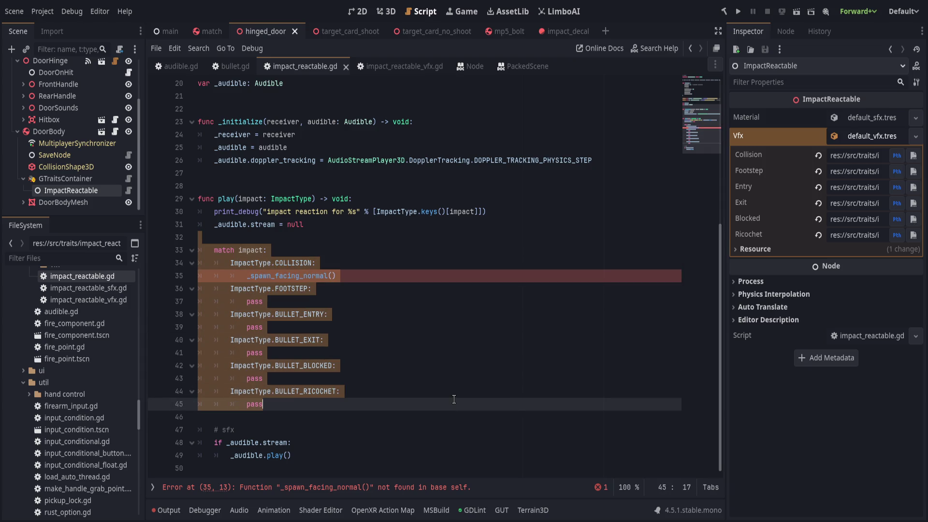
{"action": "left_click", "coordinate": [405, 250]}
{"action": "mouse_move", "coordinate": [407, 229]}
{"action": "left_mouse_down"}
{"action": "mouse_move", "coordinate": [435, 405]}
{"action": "mouse_move", "coordinate": [430, 275]}
{"action": "mouse_move", "coordinate": [462, 389]}
{"action": "mouse_move", "coordinate": [414, 238]}
{"action": "mouse_move", "coordinate": [415, 389]}
{"action": "left_mouse_up"}
{"action": "key", "text": "BackSpace"}
{"action": "key", "text": "shift+Down"}
{"action": "key", "text": "shift+End"}
{"action": "key", "text": "Delete"}
{"action": "key", "text": "Tab"}
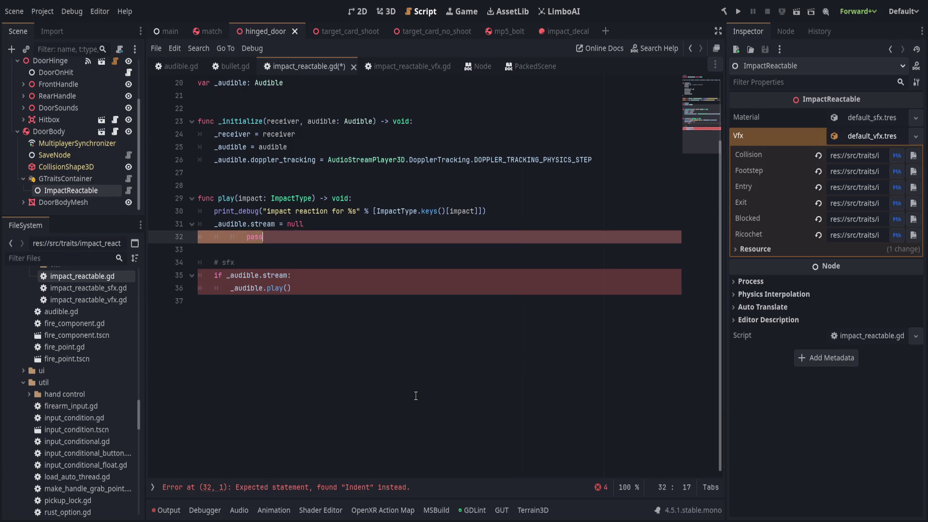
- Insert a vfx.spawn_facing_normal call where the match block was
{"action": "type", "text": "vfx.p"}
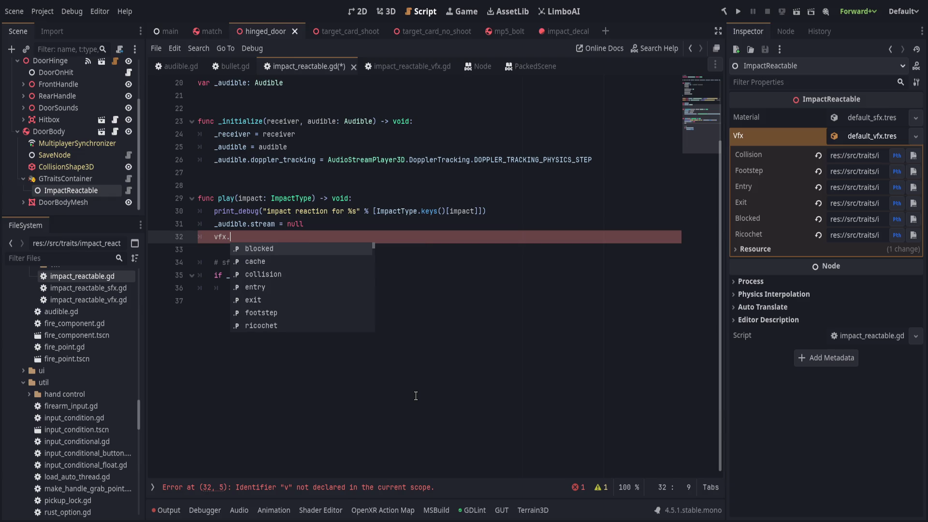
{"action": "key", "text": "BackSpace"}
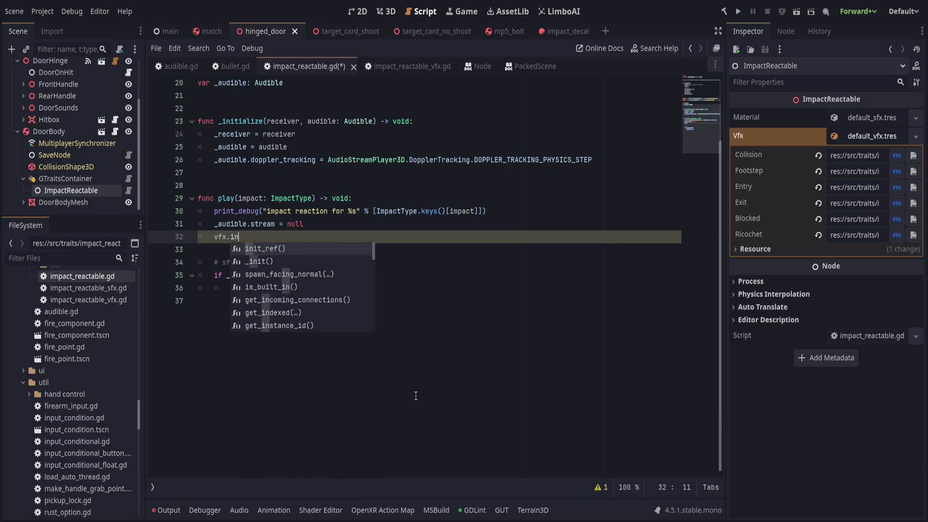
{"action": "type", "text": "spawn"}
{"action": "key", "text": "Return"}
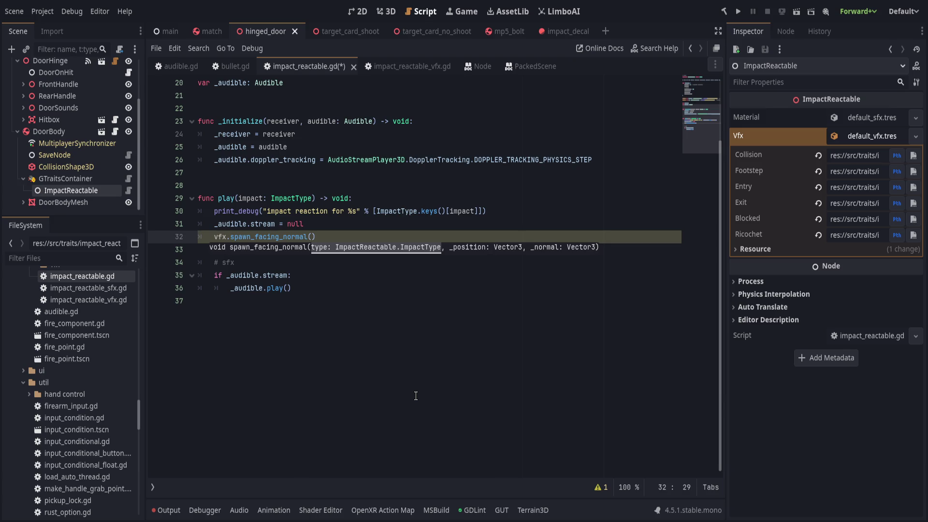
- Add a result: Dictionary parameter after impact in play()'s signature
{"action": "scroll", "coordinate": [415, 396], "scroll_direction": "up", "scroll_amount": 4}
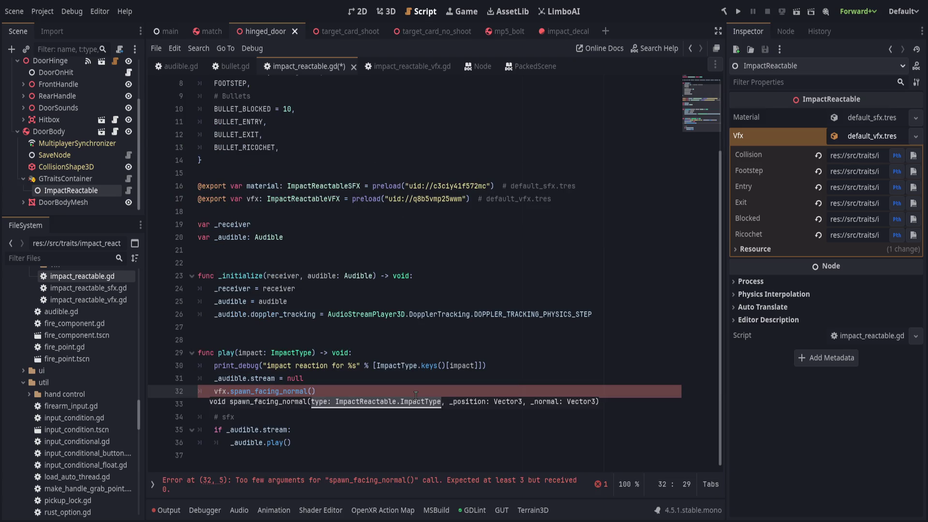
{"action": "left_click", "coordinate": [315, 353]}
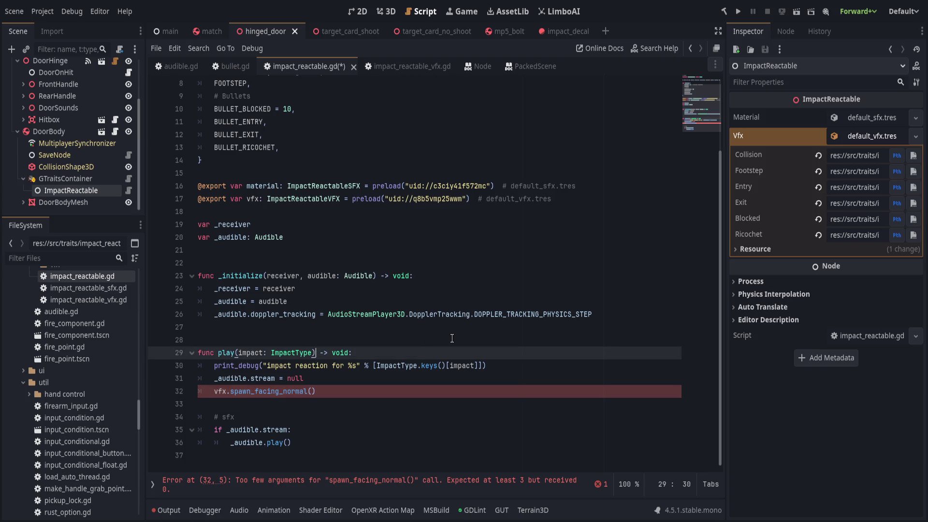
{"action": "type", "text": ", result: Diction"}
{"action": "type", "text": "ary"}
{"action": "key", "text": "End"}
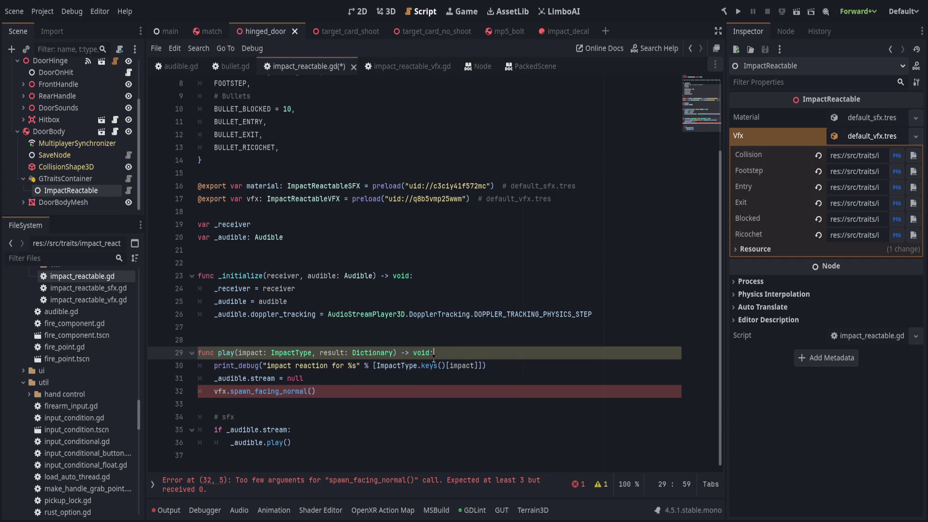
- Pass impact and result as arguments to the spawn_facing_normal call
{"action": "left_click", "coordinate": [404, 390]}
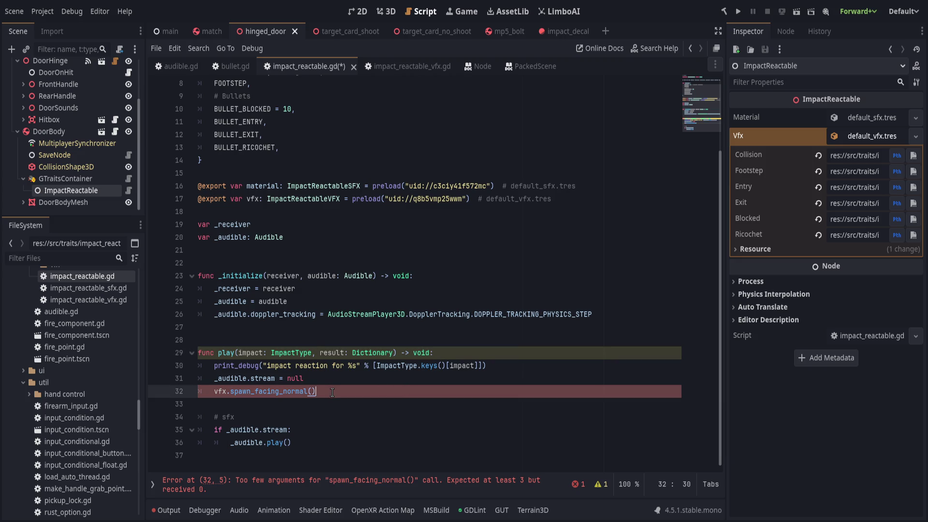
{"action": "key", "text": "Left"}
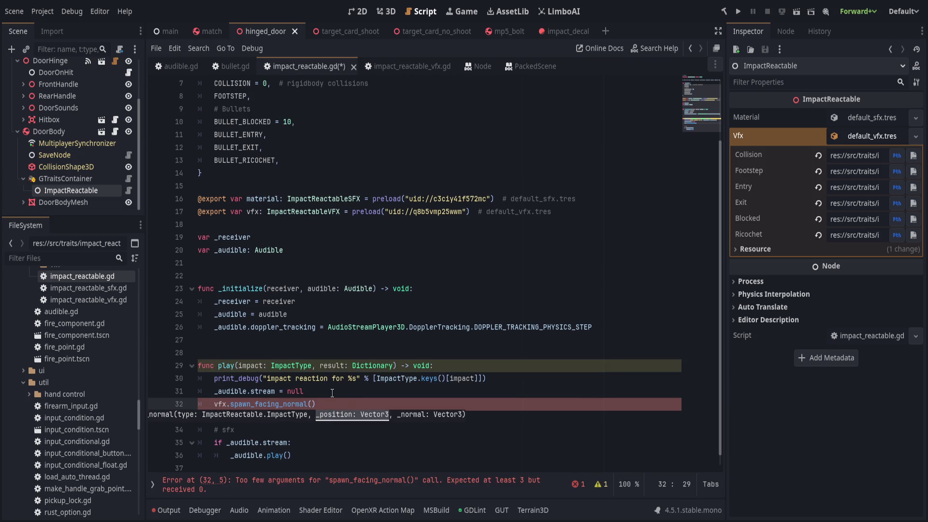
{"action": "type", "text": "impact, "}
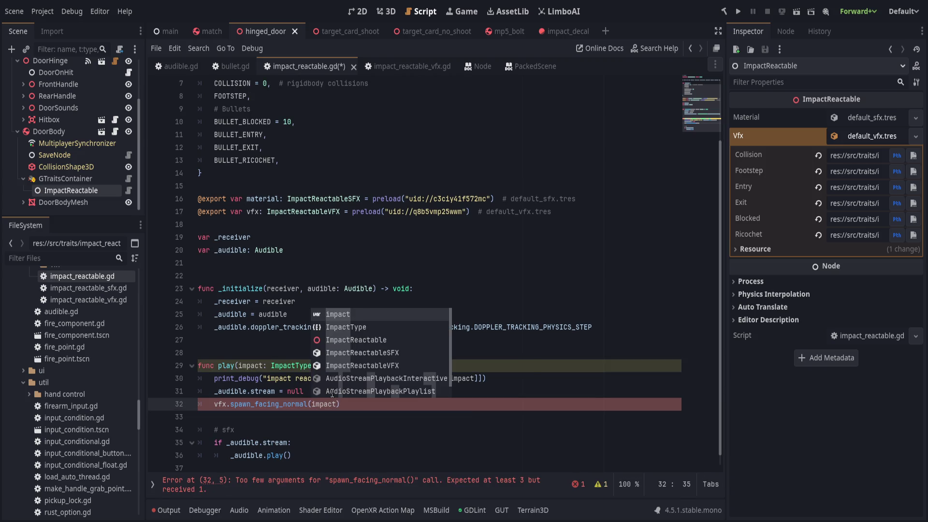
{"action": "type", "text": "result"}
{"action": "left_click", "coordinate": [365, 341]}
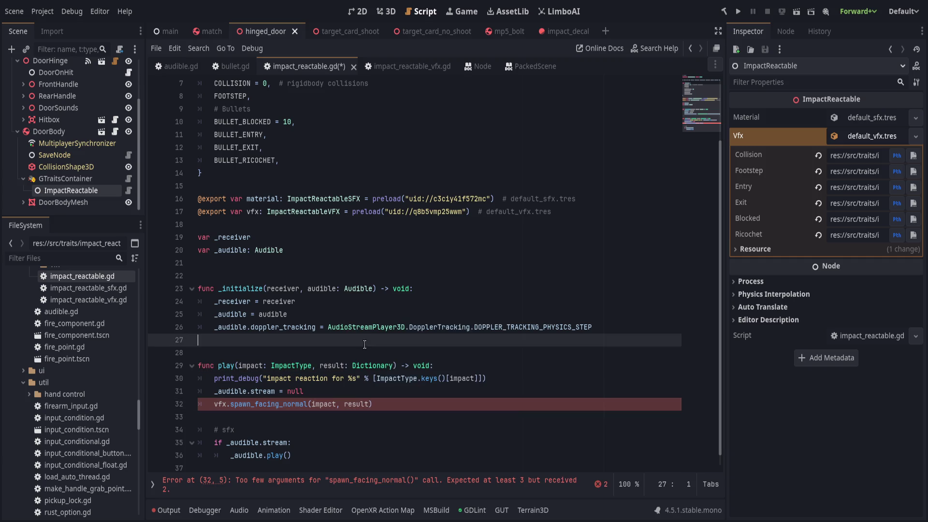
{"action": "left_click", "coordinate": [411, 67]}
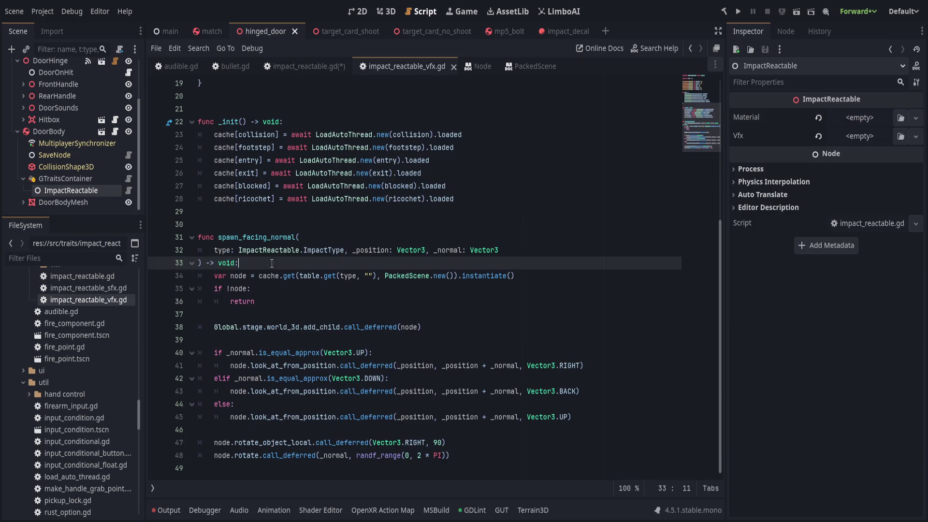
- Rename spawn_facing_normal to play with a '## Spawns scene facing the results normal' comment
{"action": "scroll", "coordinate": [307, 228], "scroll_direction": "up", "scroll_amount": 2}
{"action": "double_click", "coordinate": [290, 313]}
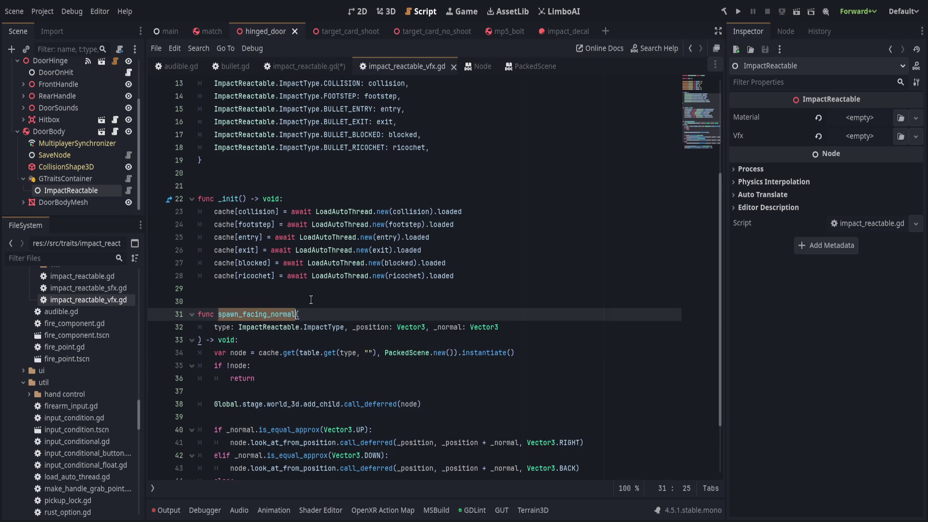
{"action": "type", "text": "paly("}
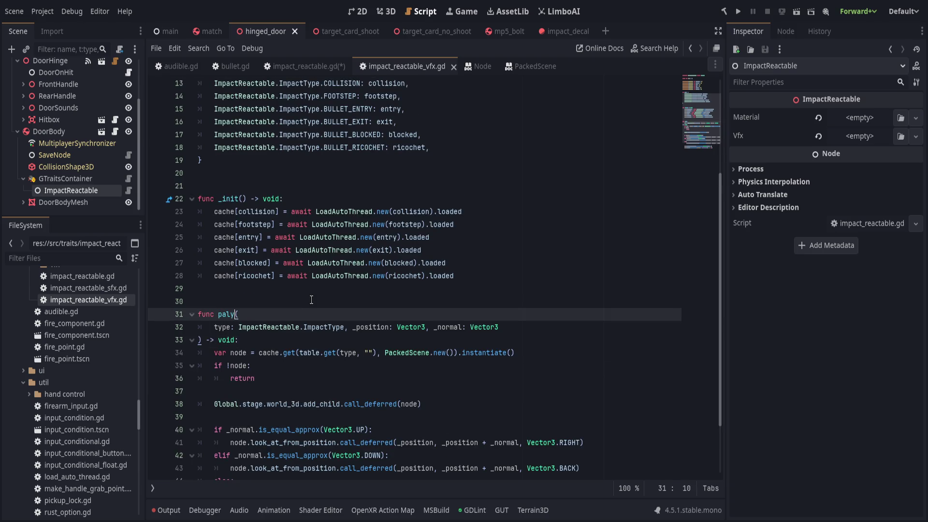
{"action": "type", "text": "y"}
{"action": "key", "text": "Up"}
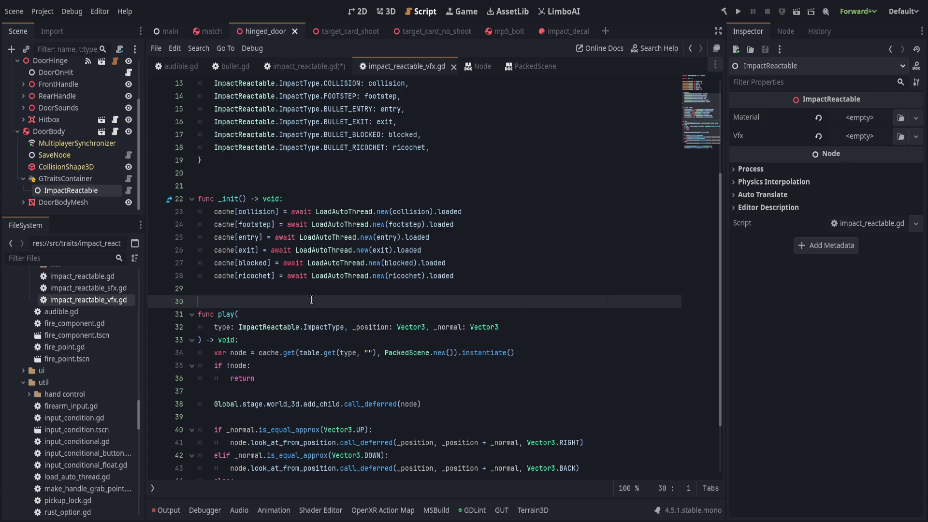
{"action": "key", "text": "Return"}
{"action": "type", "text": "# Spawns scene f"}
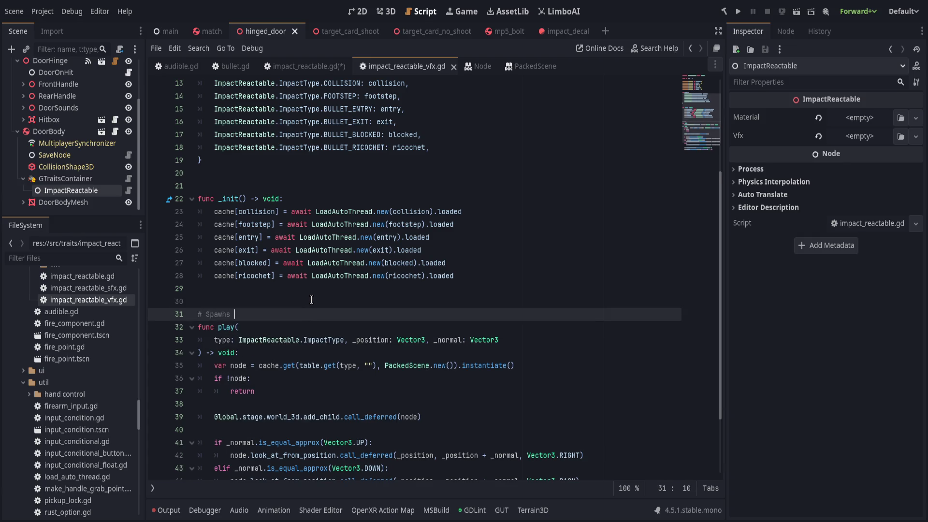
{"action": "type", "text": "acing the"}
{"action": "type", "text": " results "}
{"action": "type", "text": "normal"}
{"action": "left_click", "coordinate": [202, 314]}
{"action": "type", "text": "#"}
- Swap _position and _normal for result: Dictionary, and rename impact_reactable.gd's impact parameter to type
{"action": "double_click", "coordinate": [389, 340]}
{"action": "left_click", "coordinate": [565, 343], "text": "shift"}
{"action": "type", "text": "result: Dictionary"}
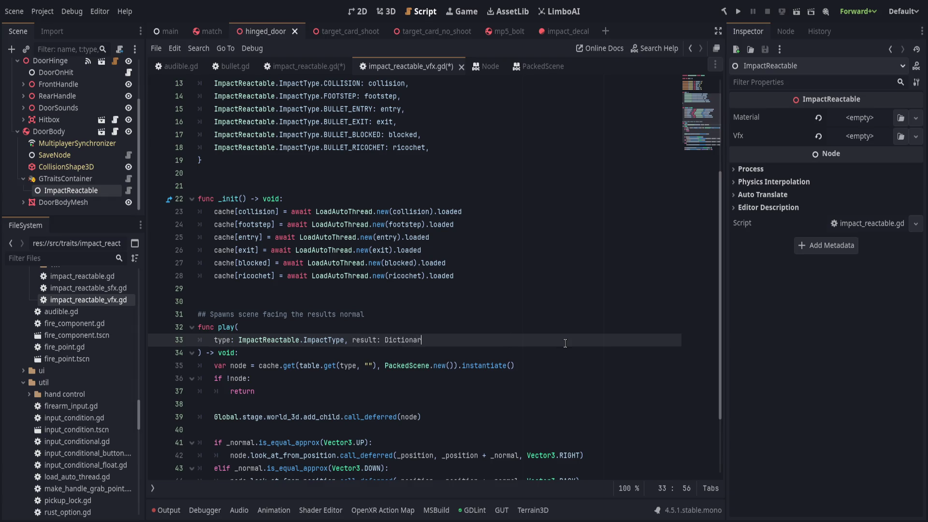
{"action": "left_click", "coordinate": [218, 341]}
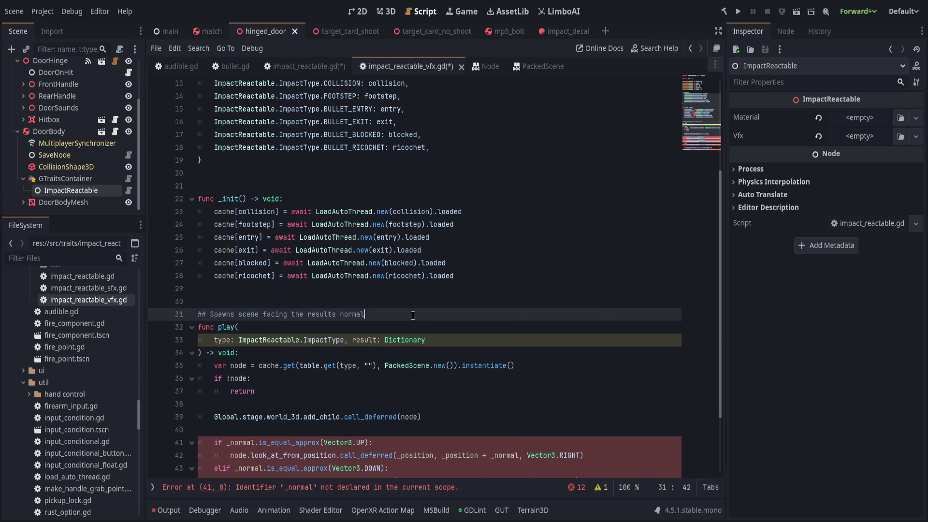
{"action": "key", "text": "alt+Left"}
{"action": "double_click", "coordinate": [254, 366]}
{"action": "type", "text": "type"}
{"action": "key", "text": "End"}
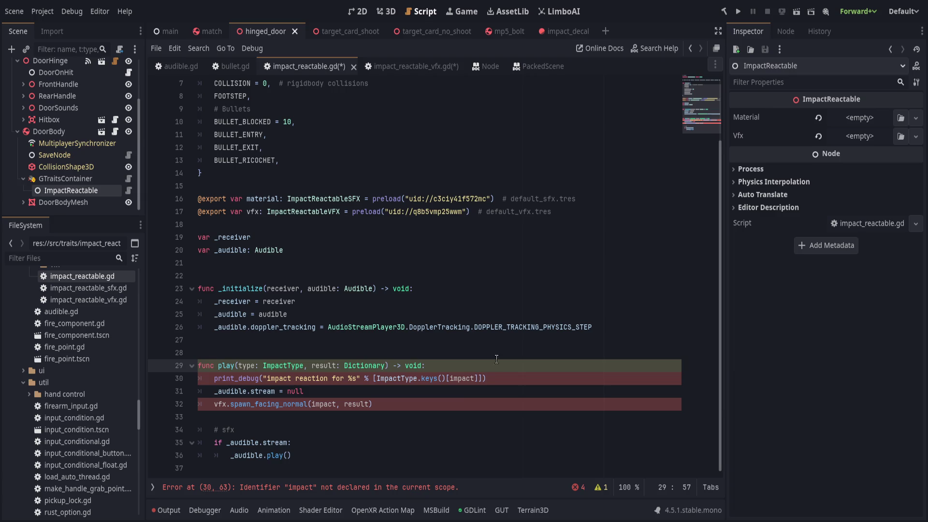
- Replace 'impact' with 'type' in the debug print and the vfx call of play()
{"action": "key", "text": "Down"}
{"action": "key", "text": "Down"}
{"action": "key", "text": "Down"}
{"action": "double_click", "coordinate": [323, 404]}
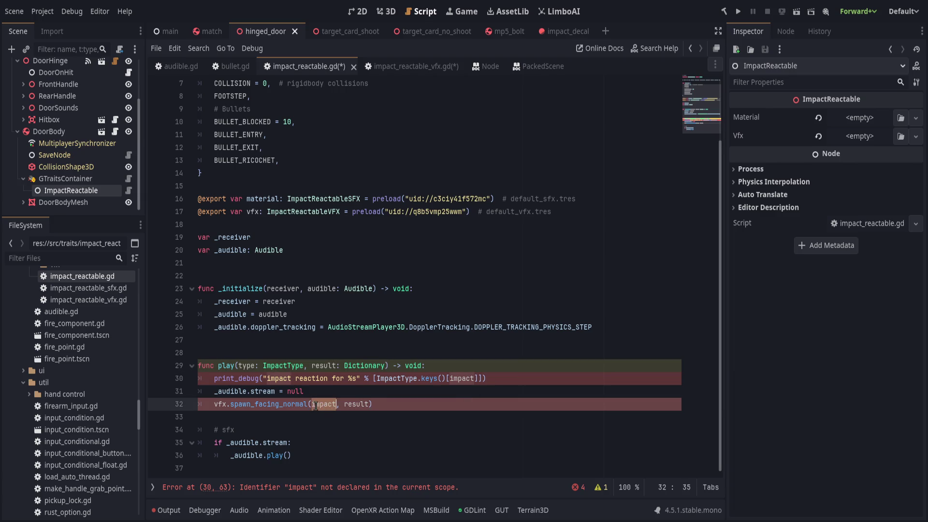
{"action": "double_click", "coordinate": [246, 366]}
{"action": "left_click", "coordinate": [294, 379]}
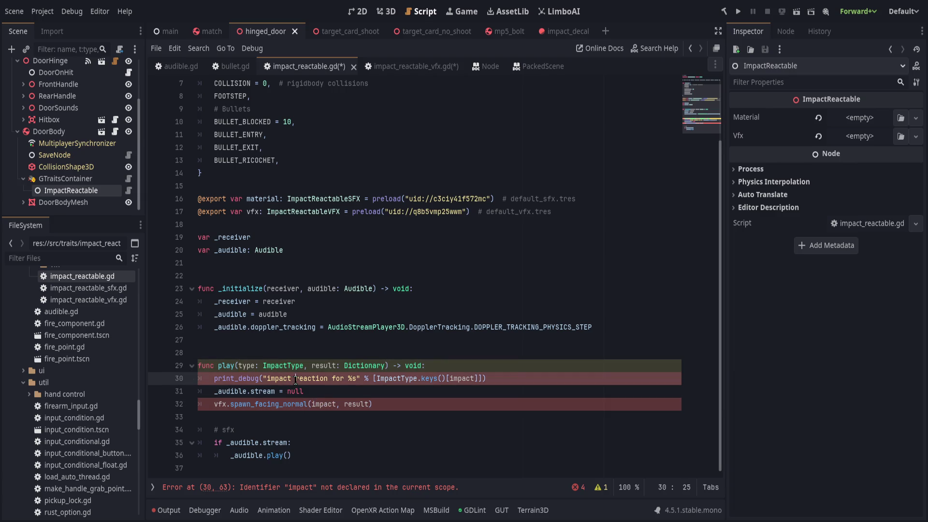
{"action": "type", "text": "type:"}
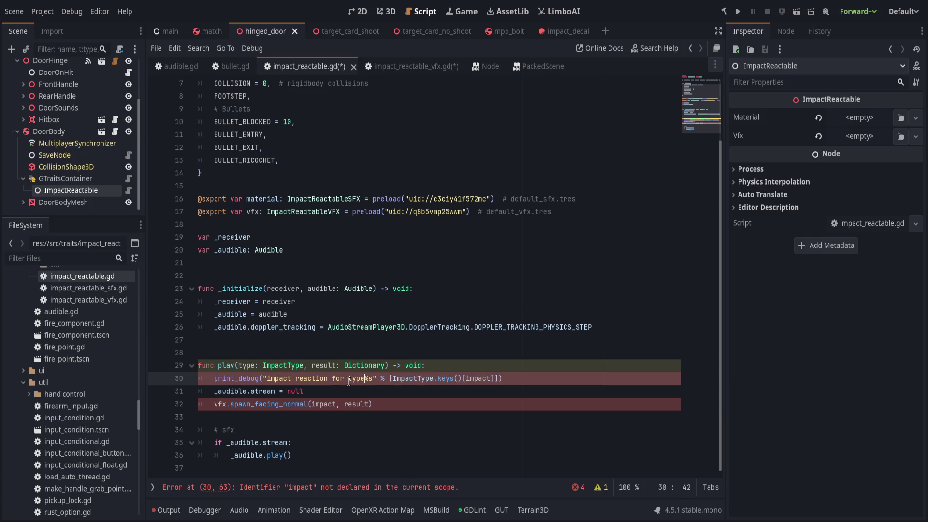
{"action": "double_click", "coordinate": [324, 404]}
{"action": "type", "text": "type"}
{"action": "left_click", "coordinate": [573, 366]}
{"action": "double_click", "coordinate": [487, 378]}
{"action": "type", "text": "type"}
{"action": "key", "text": "Up"}
- Change the vfx call to vfx.play and add 'sfx.play(type, result)' below it
{"action": "scroll", "coordinate": [322, 391], "scroll_direction": "down", "scroll_amount": 1}
{"action": "left_click", "coordinate": [321, 392]}
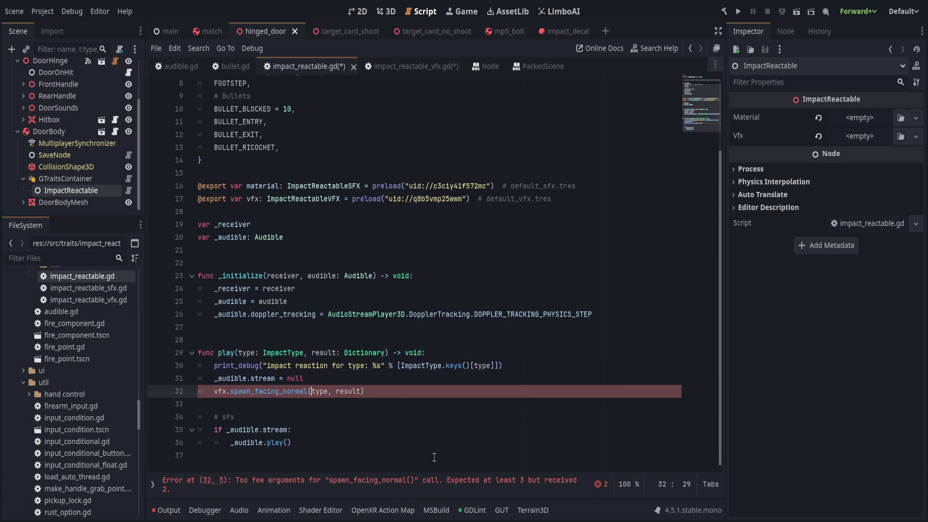
{"action": "double_click", "coordinate": [263, 392]}
{"action": "type", "text": "play"}
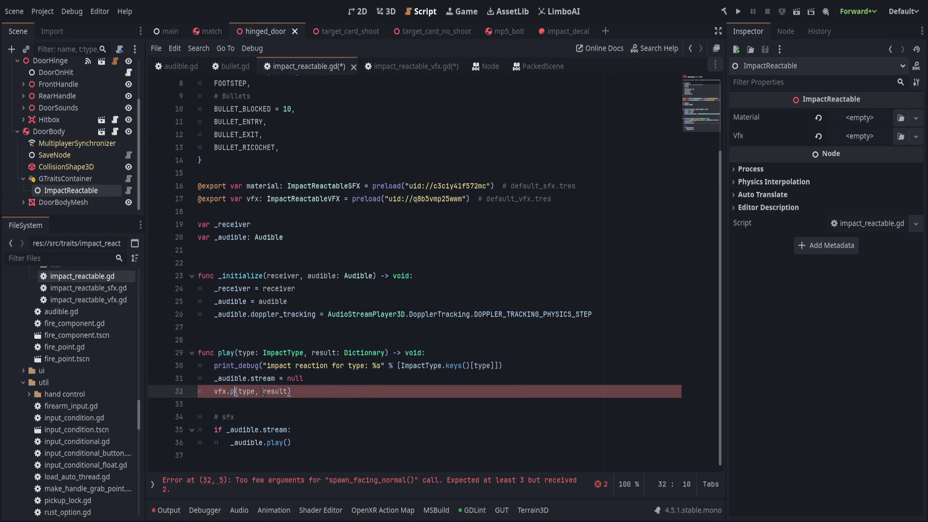
{"action": "key", "text": "Return"}
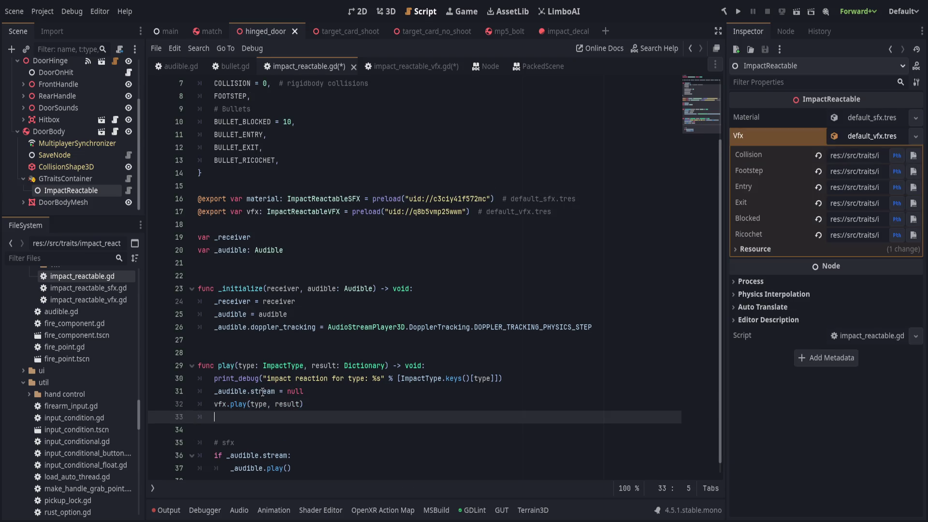
{"action": "type", "text": "sfx.play(typ"}
{"action": "type", "text": "e, result)"}
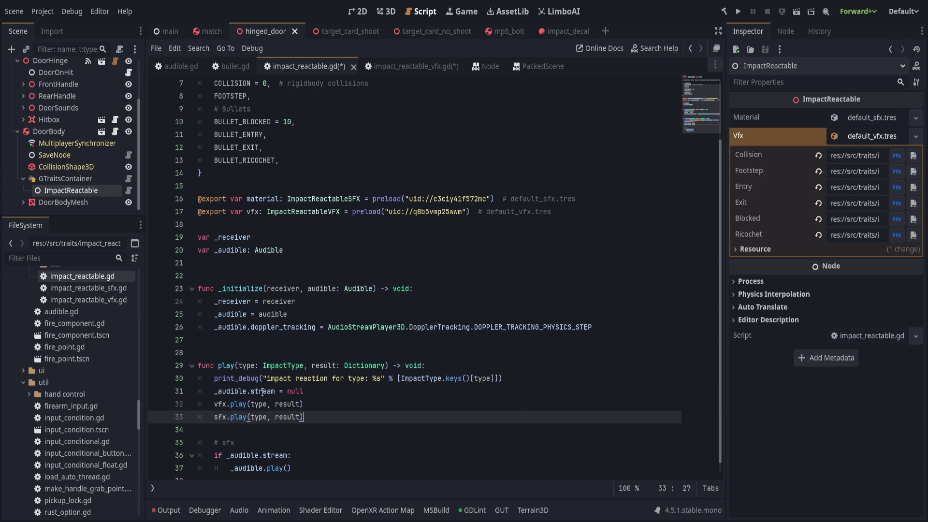
{"action": "left_click", "coordinate": [341, 381]}
{"action": "left_click", "coordinate": [337, 429]}
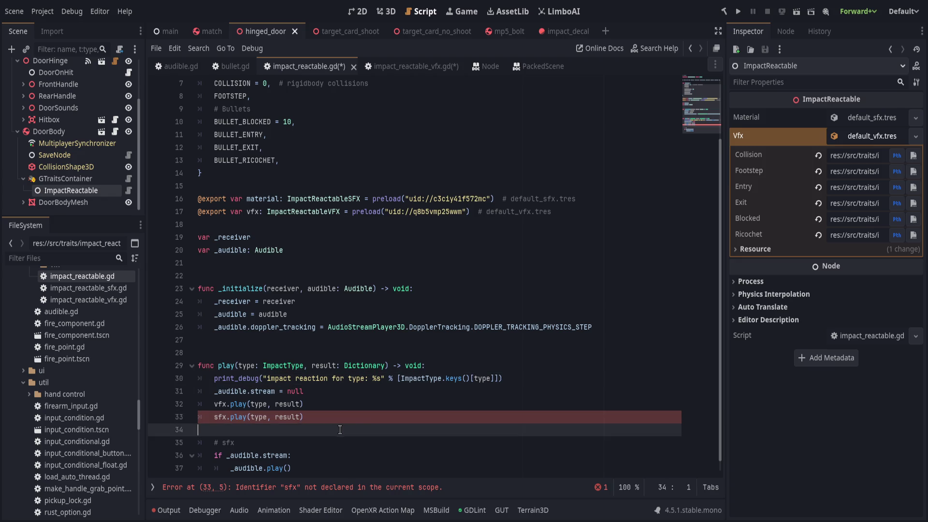
{"action": "scroll", "coordinate": [373, 422], "scroll_direction": "down", "scroll_amount": 1}
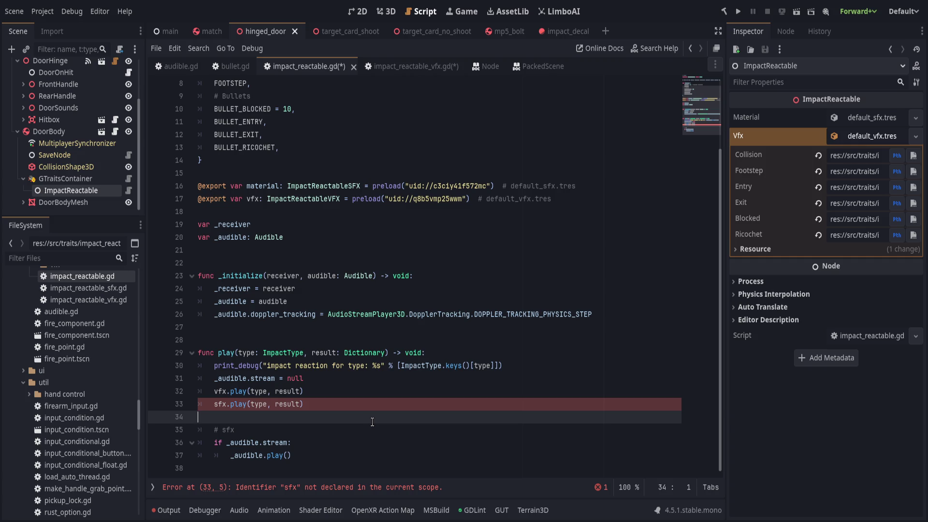
{"action": "left_click", "coordinate": [381, 400]}
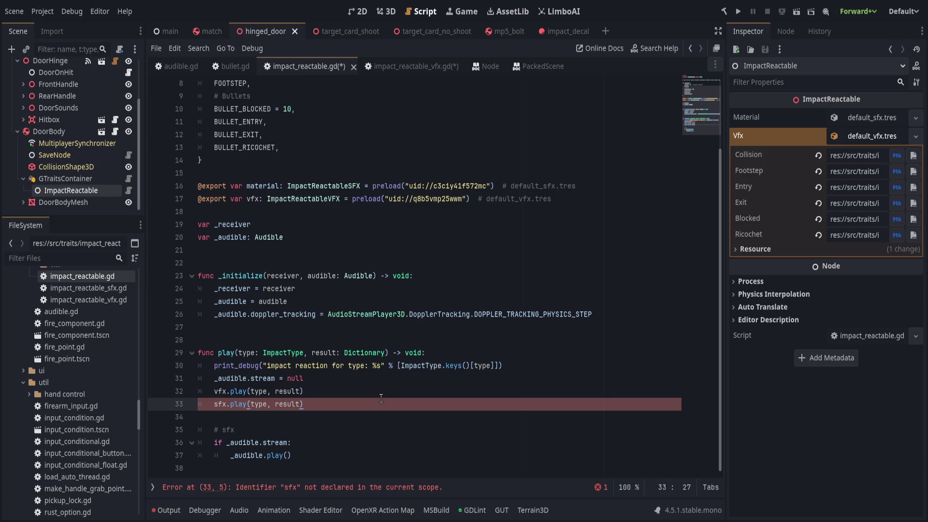
- Delete the '_audible.stream = null' line and save all edited scripts
{"action": "left_click", "coordinate": [364, 383]}
{"action": "key", "text": "ctrl+shift+k"}
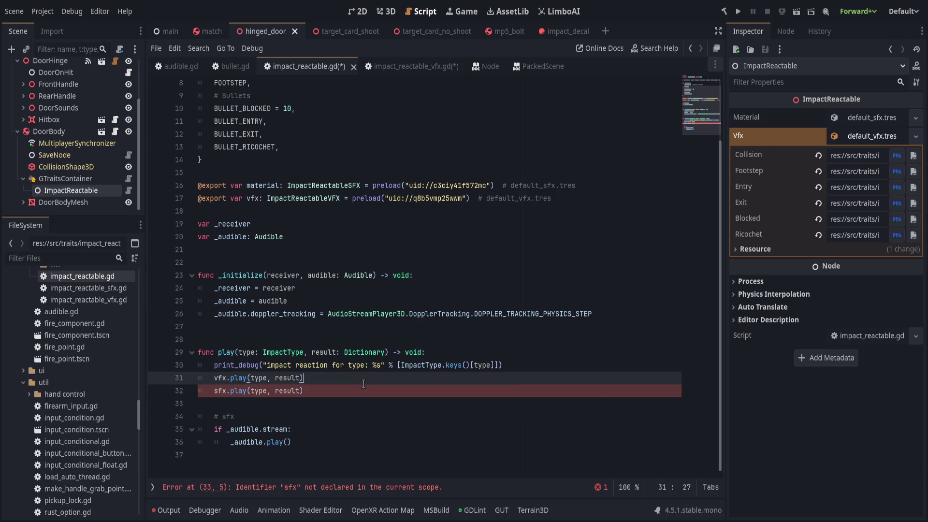
{"action": "key", "text": "Down"}
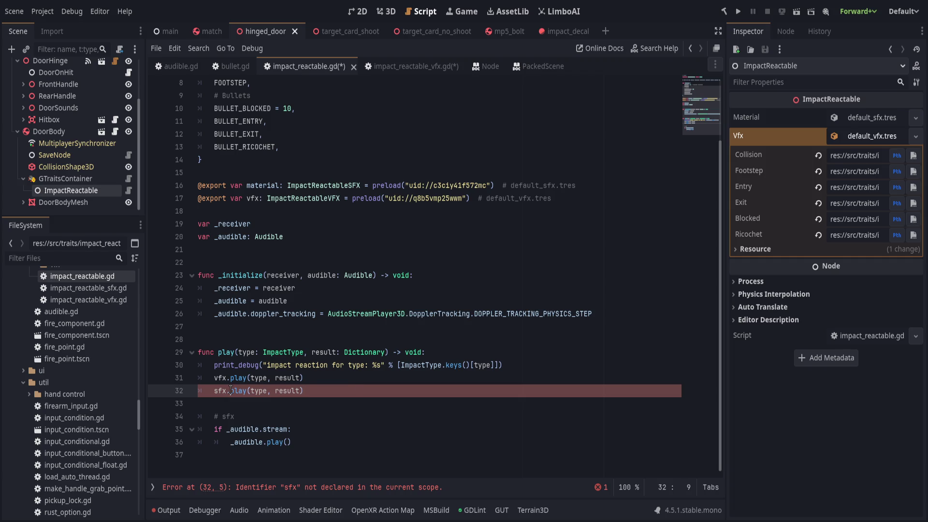
{"action": "double_click", "coordinate": [259, 390]}
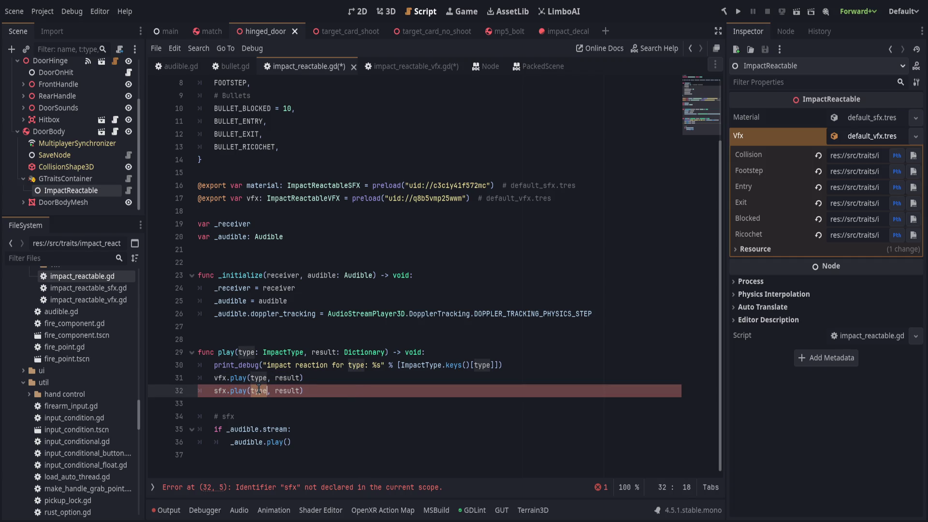
{"action": "left_click", "coordinate": [338, 380]}
{"action": "left_click", "coordinate": [374, 385]}
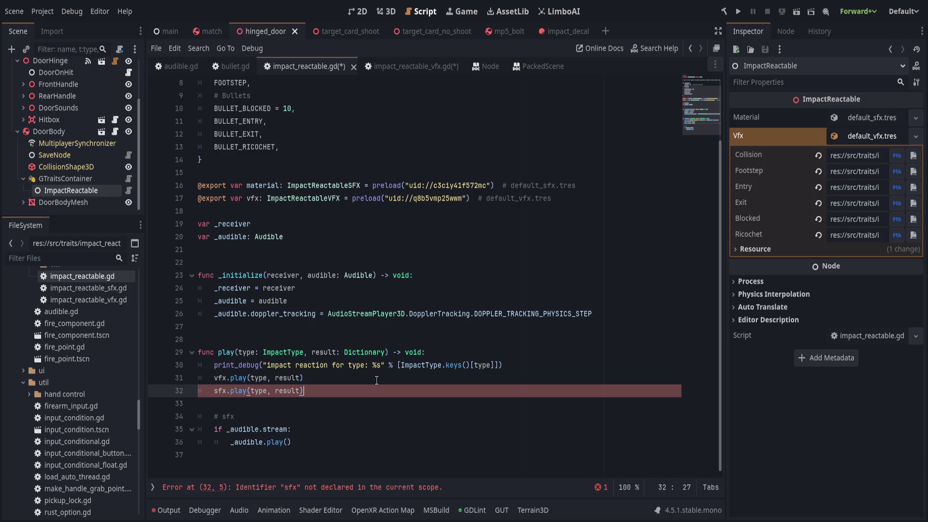
{"action": "scroll", "coordinate": [376, 381], "scroll_direction": "up", "scroll_amount": 3}
{"action": "scroll", "coordinate": [376, 381], "scroll_direction": "down", "scroll_amount": 2}
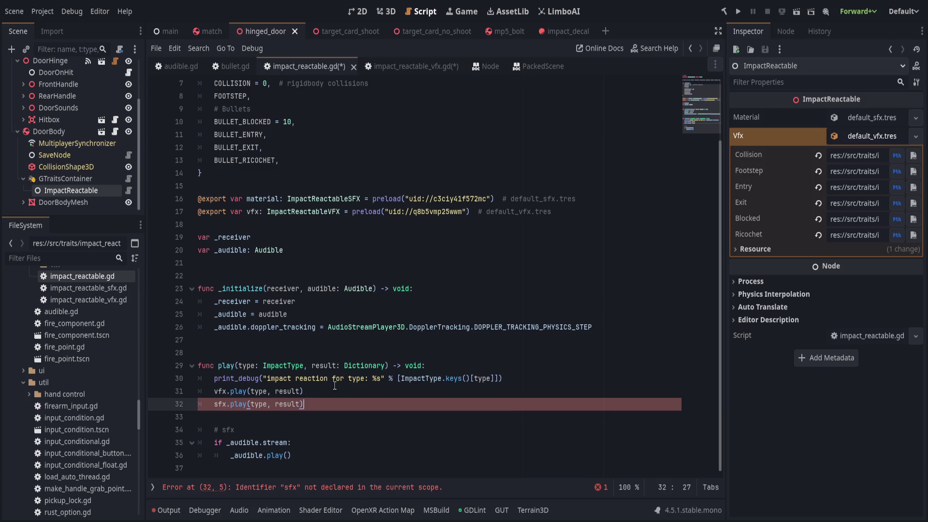
{"action": "key", "text": "ctrl+s"}
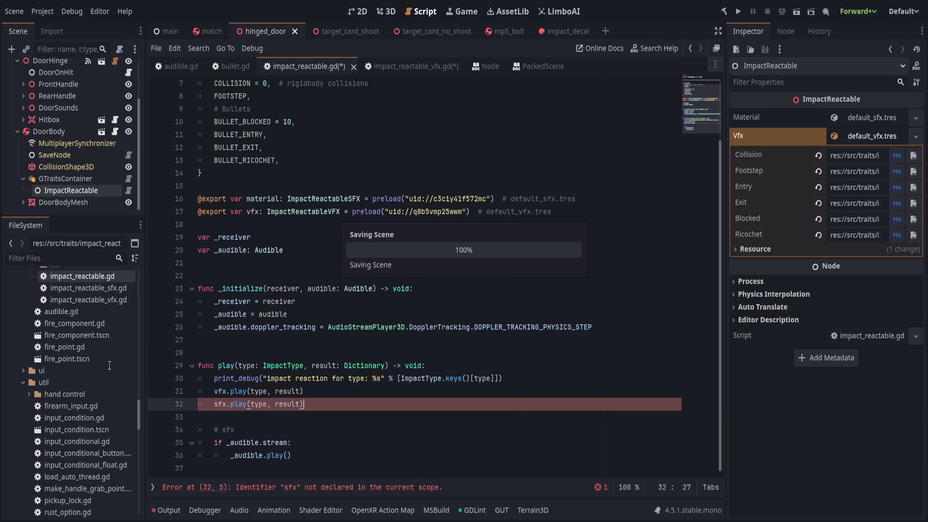
{"action": "left_click", "coordinate": [113, 289]}
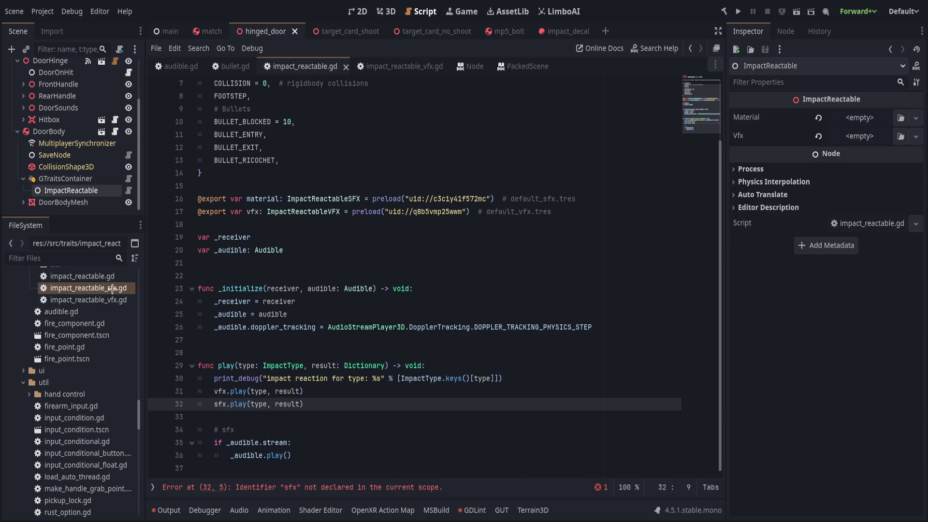
- In impact_reactable_sfx.gd, start drafting get_stream(type: ImpactReactable.ImpactType) returning AudioStream with a match
{"action": "double_click", "coordinate": [112, 289]}
{"action": "left_click", "coordinate": [274, 353]}
{"action": "key", "text": "Down"}
{"action": "key", "text": "Down"}
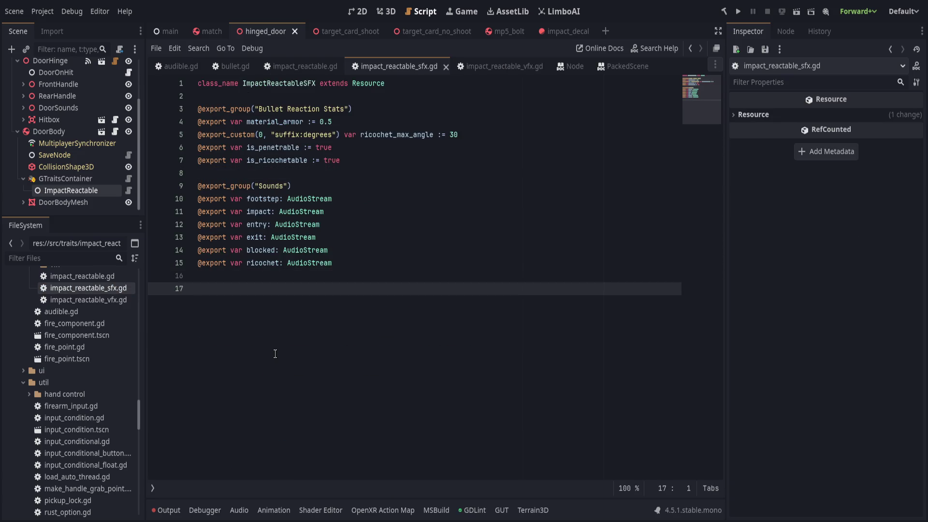
{"action": "key", "text": "BackSpace"}
{"action": "type", "text": "fu"}
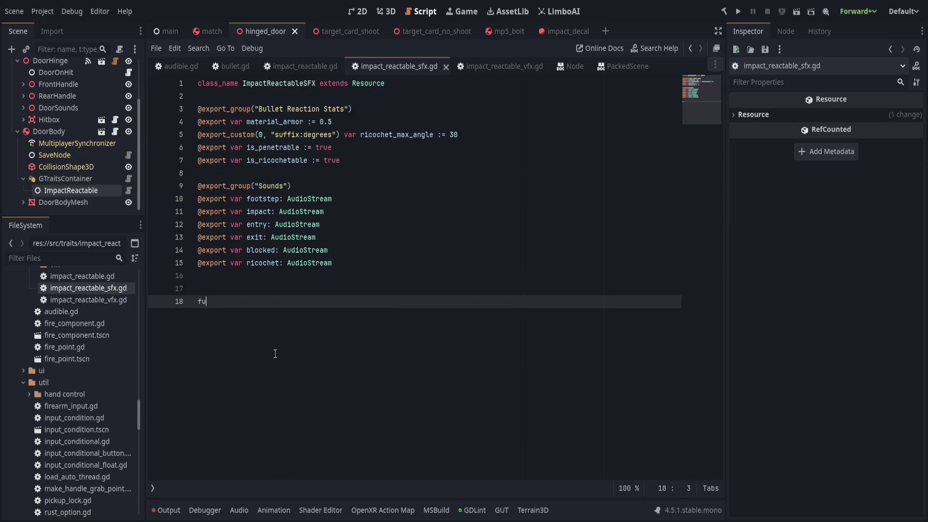
{"action": "type", "text": "nc get_stream"}
{"action": "type", "text": "(type: Impact"}
{"action": "key", "text": "Return"}
{"action": "type", "text": ".ity"}
{"action": "key", "text": "Return"}
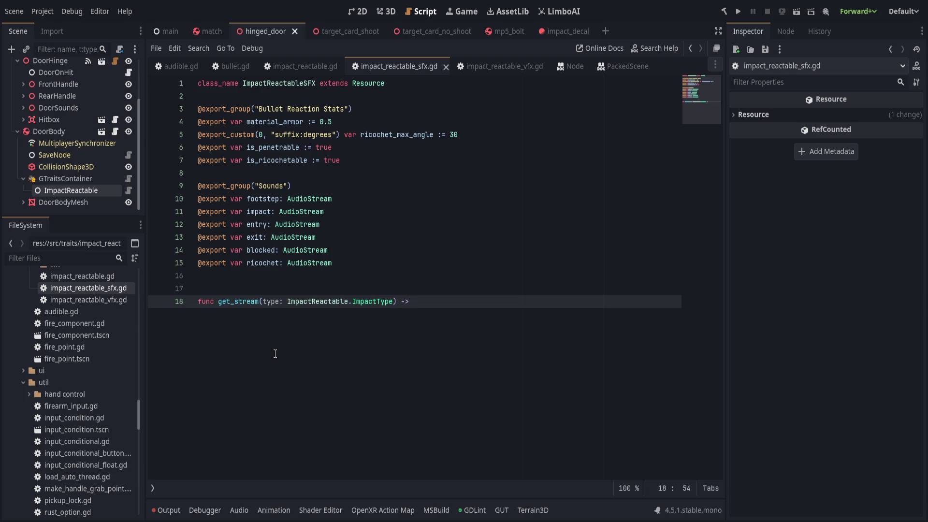
{"action": "type", "text": "AUdio"}
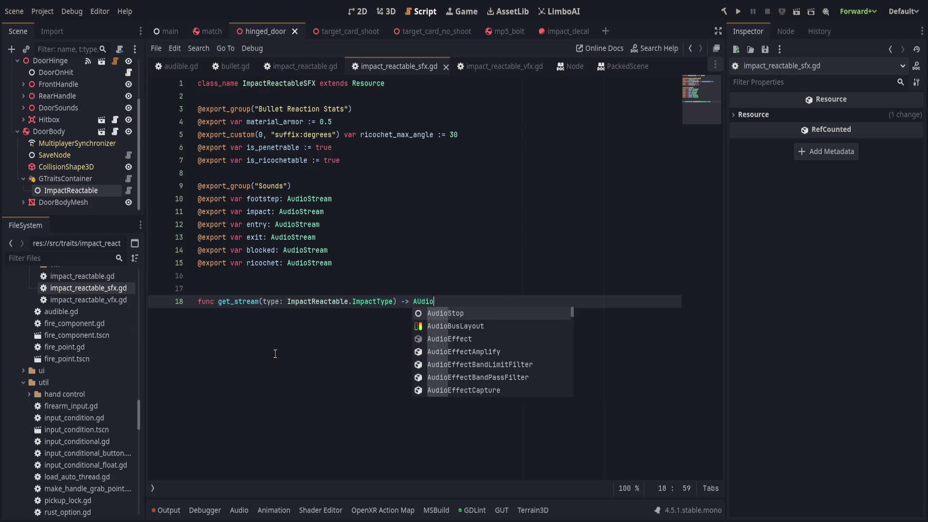
{"action": "type", "text": "Stream"}
{"action": "key", "text": "Return"}
{"action": "type", "text": ":"}
{"action": "key", "text": "Return"}
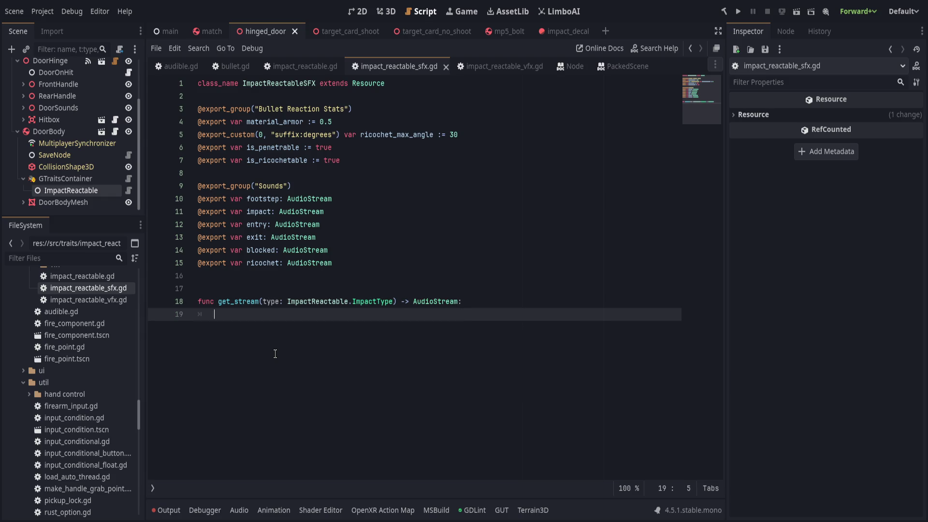
{"action": "type", "text": "match"}
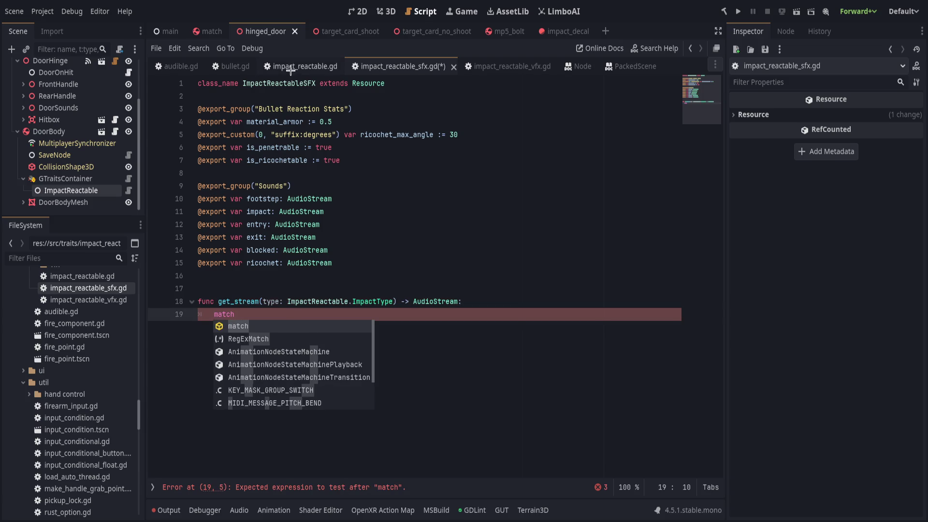
- Copy the table dictionary from impact_reactable_vfx.gd and paste it into the sfx script
{"action": "left_click", "coordinate": [290, 70]}
{"action": "scroll", "coordinate": [275, 337], "scroll_direction": "up", "scroll_amount": 2}
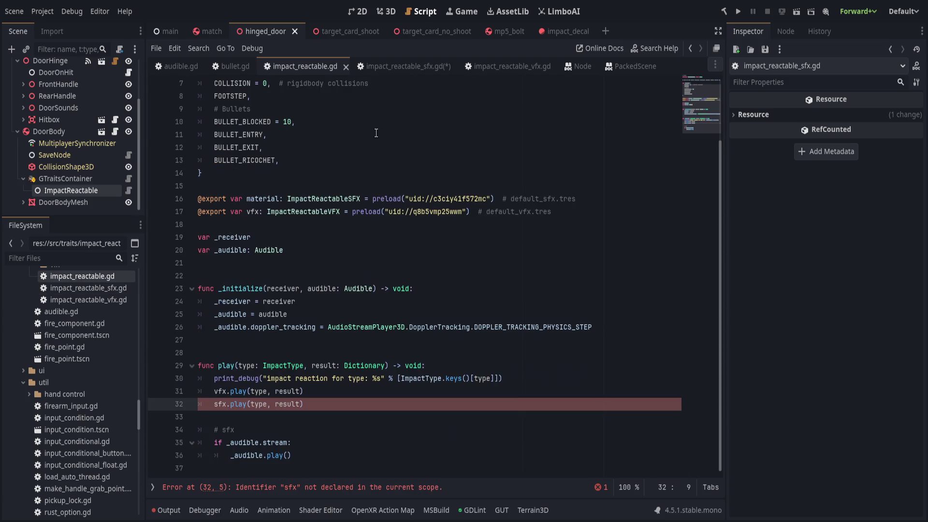
{"action": "left_click", "coordinate": [418, 67]}
{"action": "left_click", "coordinate": [506, 66]}
{"action": "scroll", "coordinate": [395, 302], "scroll_direction": "down", "scroll_amount": 2}
{"action": "scroll", "coordinate": [395, 302], "scroll_direction": "up", "scroll_amount": 5}
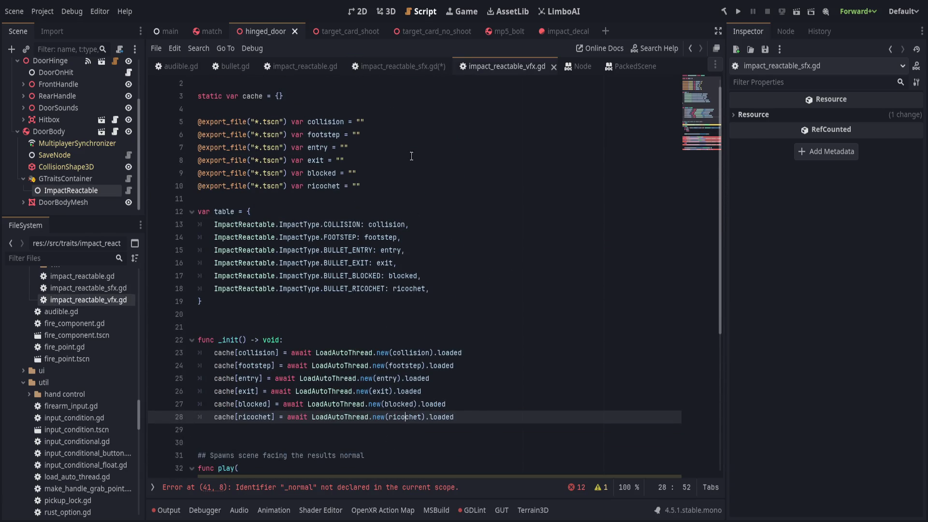
{"action": "left_click", "coordinate": [452, 288]}
{"action": "left_click_drag", "start_coordinate": [452, 289], "coordinate": [156, 225]}
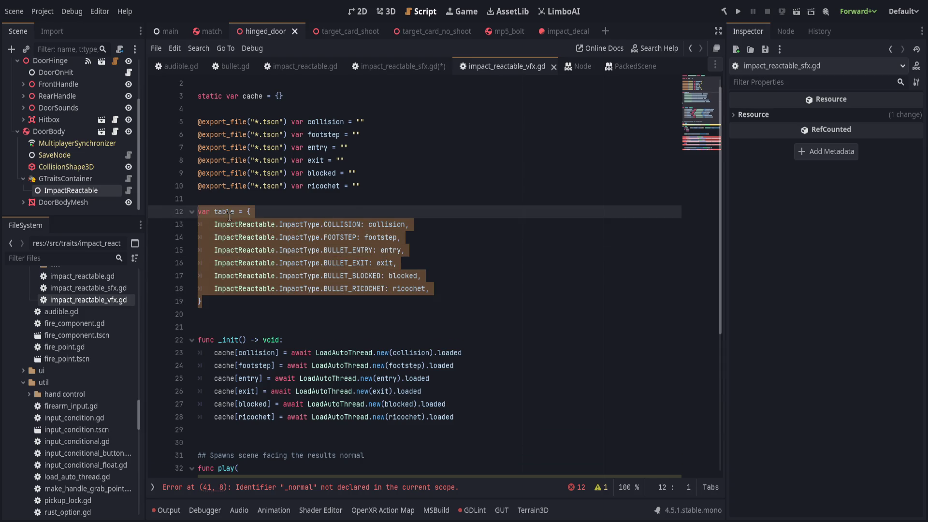
{"action": "left_click", "coordinate": [354, 211]}
{"action": "key", "text": "alt+Left"}
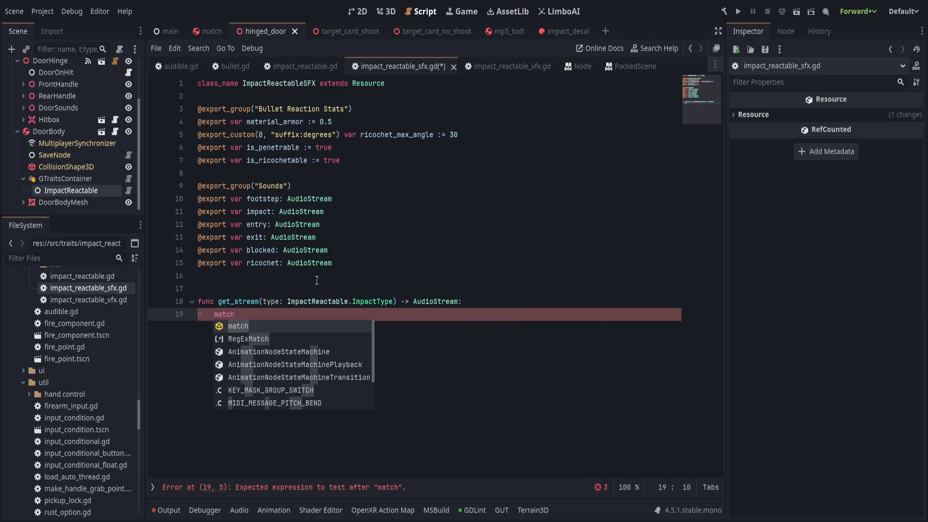
{"action": "left_click", "coordinate": [386, 277]}
{"action": "key", "text": "Return"}
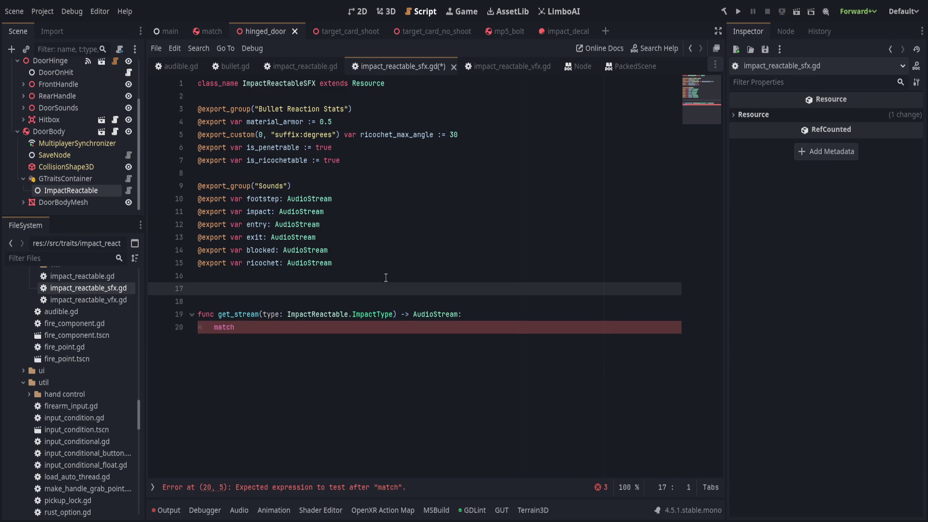
{"action": "type", "text": "var table = { \tImpactReactable.ImpactType.COLLISION: collision, \tImpactReactable.ImpactType.FOOTSTEP: footstep, \tImpactReactable.ImpactType.BULLET_ENTRY: entry, \tImpactReactable.ImpactType.BULLET_EXIT: exit, \tImpactReactable.ImpactType.BULLET_BLOCKED: blocked, \tImpactReactable.ImpactType.BULLET_RICOCHET: ricochet, }"}
- Rename the impact sound export to 'collision' to match the table, and save
{"action": "double_click", "coordinate": [373, 302]}
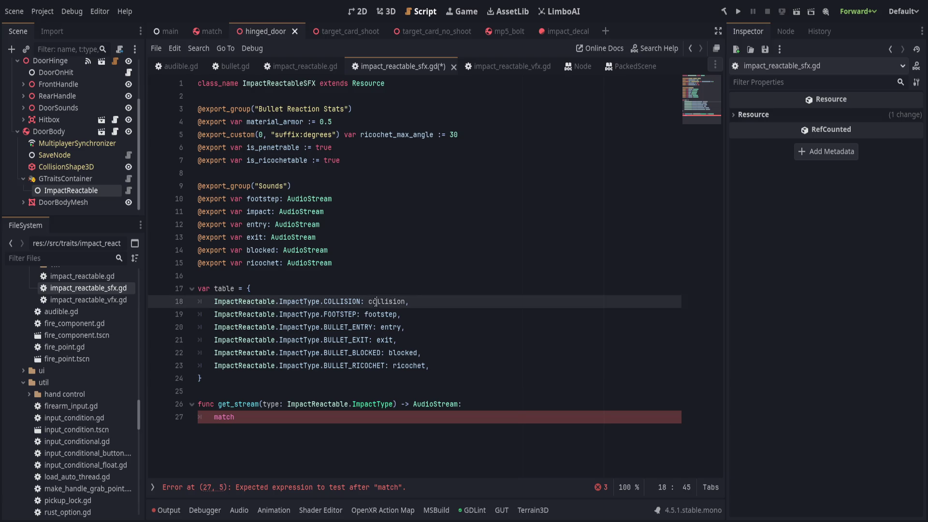
{"action": "left_click", "coordinate": [444, 297]}
{"action": "left_click", "coordinate": [394, 202]}
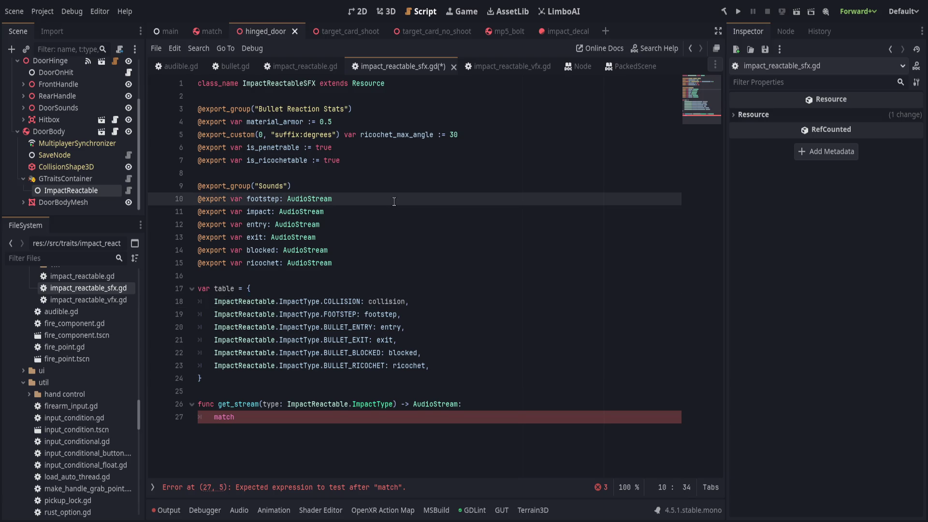
{"action": "double_click", "coordinate": [376, 302]}
{"action": "key", "text": "ctrl+c"}
{"action": "double_click", "coordinate": [257, 212]}
{"action": "key", "text": "ctrl+v"}
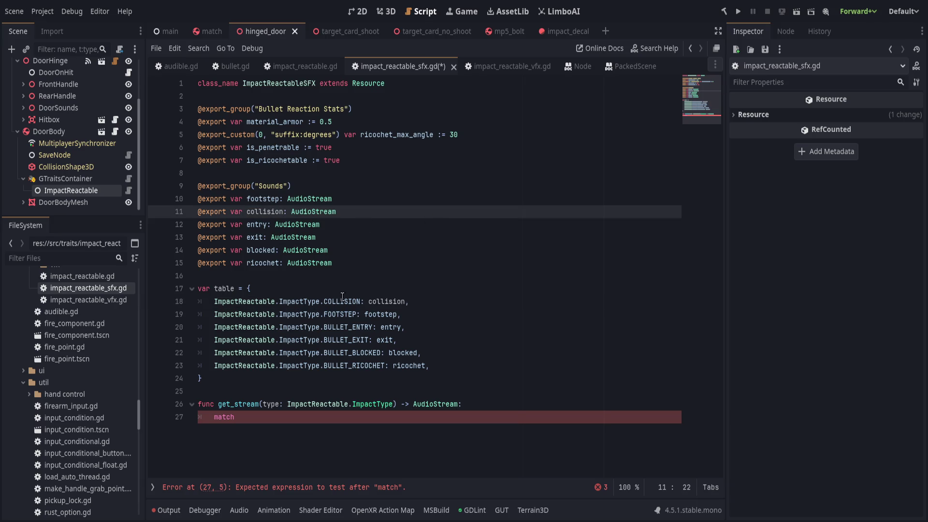
{"action": "double_click", "coordinate": [341, 300]}
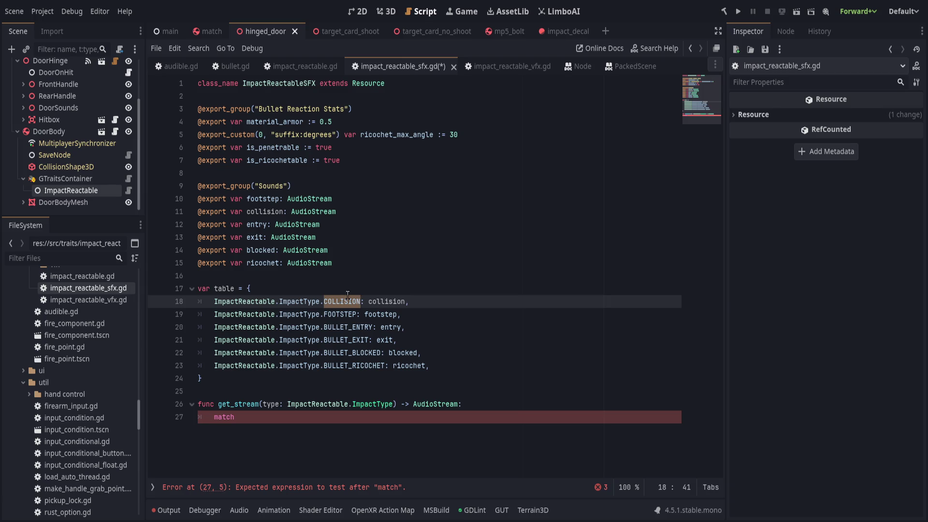
{"action": "left_click", "coordinate": [437, 306]}
{"action": "key", "text": "ctrl+s"}
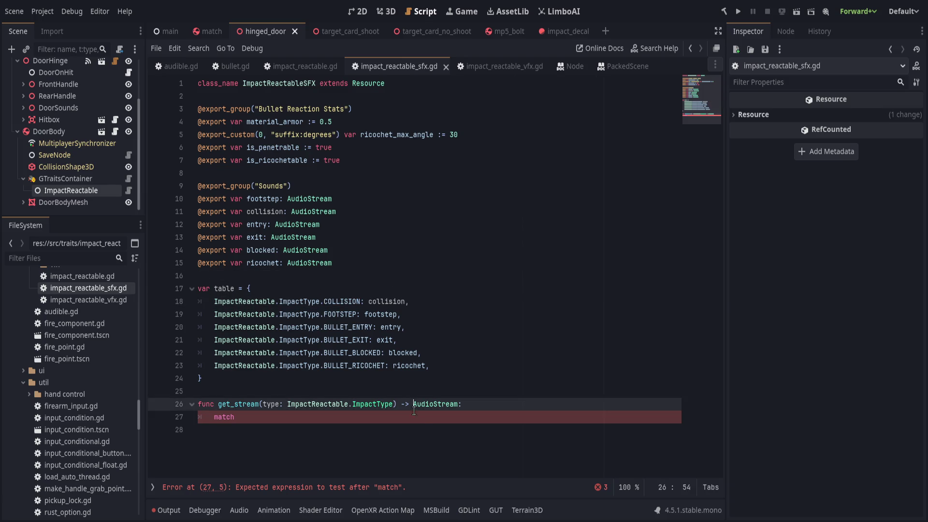
- Delete the unfinished get_stream function and save the script
{"action": "left_click", "coordinate": [424, 426]}
{"action": "key", "text": "BackSpace"}
{"action": "key", "text": "BackSpace"}
{"action": "key", "text": "BackSpace"}
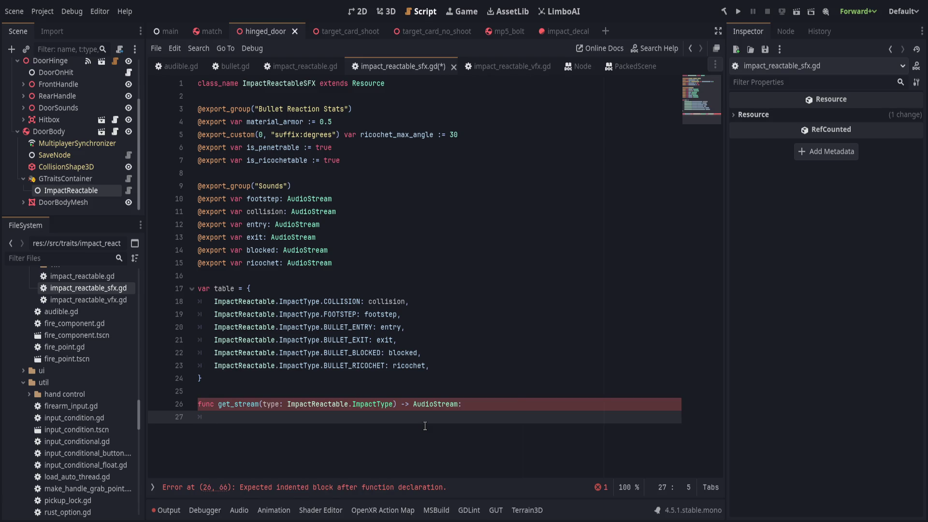
{"action": "left_click_drag", "start_coordinate": [425, 426], "coordinate": [353, 381]}
{"action": "key", "text": "BackSpace"}
{"action": "key", "text": "ctrl+s"}
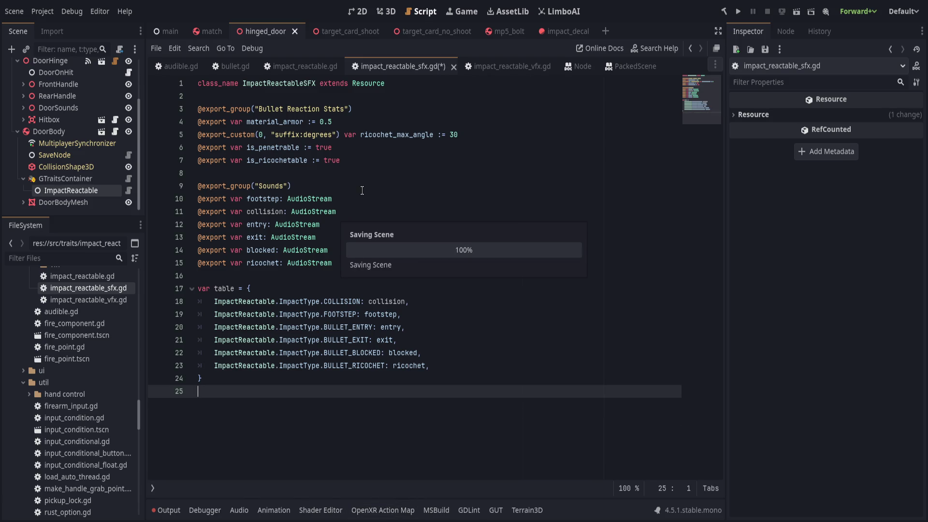
- In impact_reactable.gd, replace the sfx.play line with '_audible.stream = sfx.table.get(type, null)'
{"action": "left_click", "coordinate": [312, 66]}
{"action": "left_click", "coordinate": [324, 412]}
{"action": "key", "text": "Up"}
{"action": "key", "text": "End"}
{"action": "key", "text": "shift+Home"}
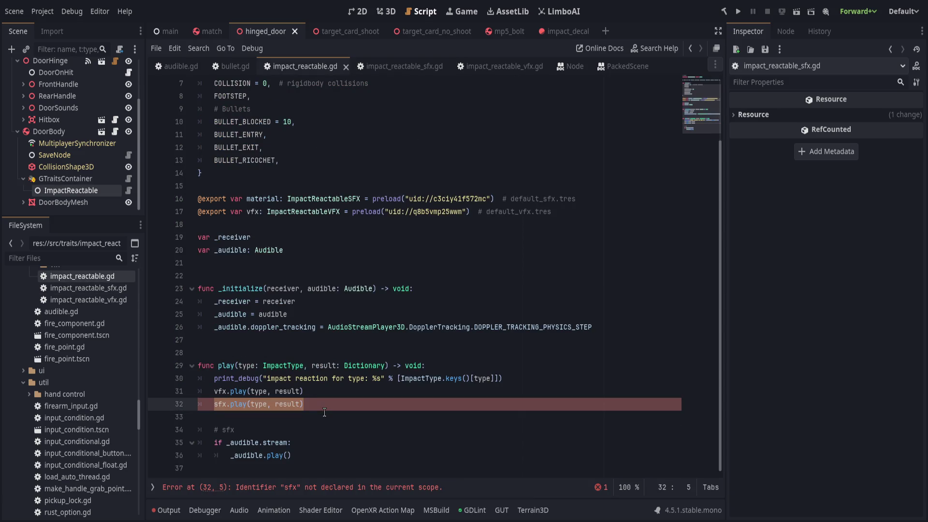
{"action": "type", "text": "_audio"}
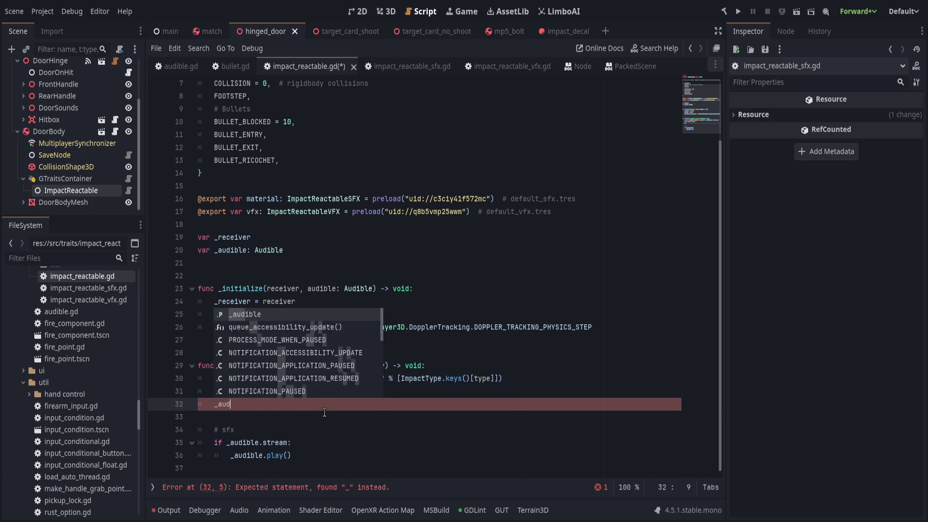
{"action": "key", "text": "BackSpace"}
{"action": "type", "text": "b"}
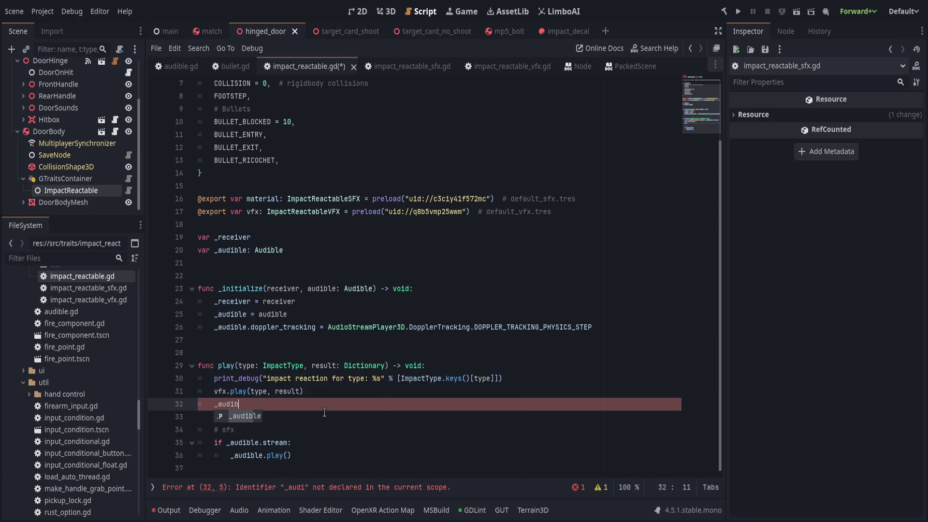
{"action": "key", "text": "Return"}
{"action": "type", "text": ".stream = "}
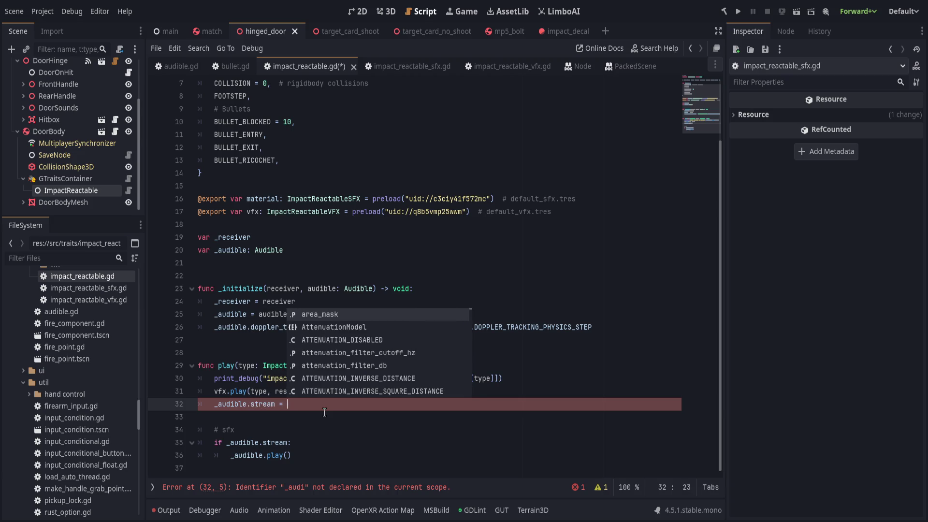
{"action": "type", "text": "sfx.table"}
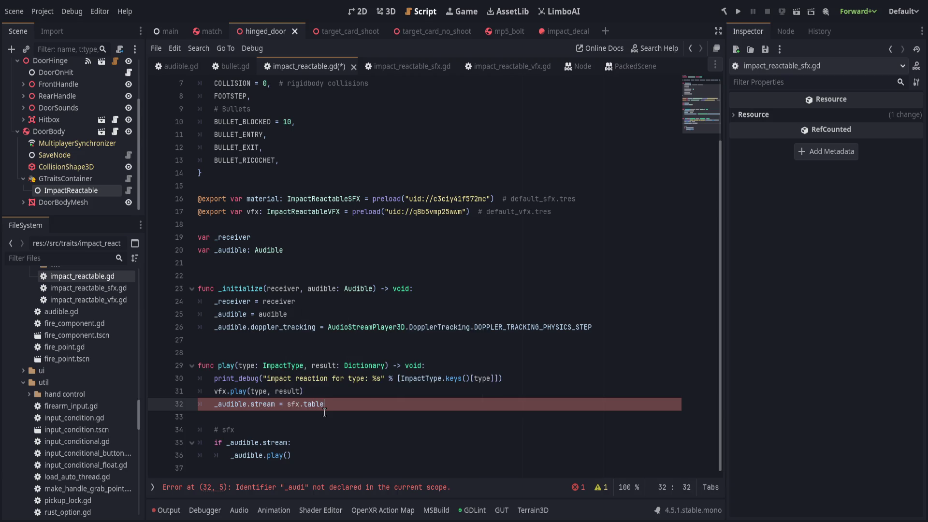
{"action": "type", "text": ".get("}
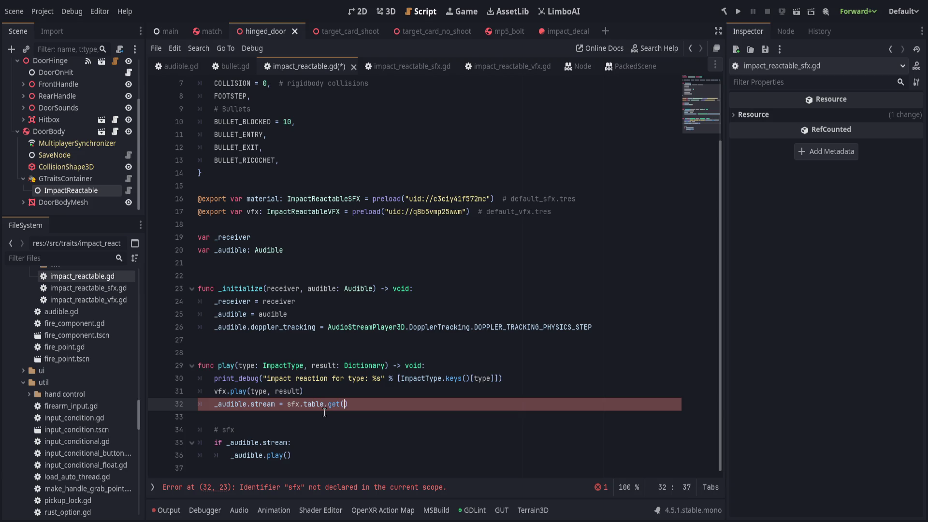
{"action": "type", "text": "type, null)"}
{"action": "key", "text": "Down"}
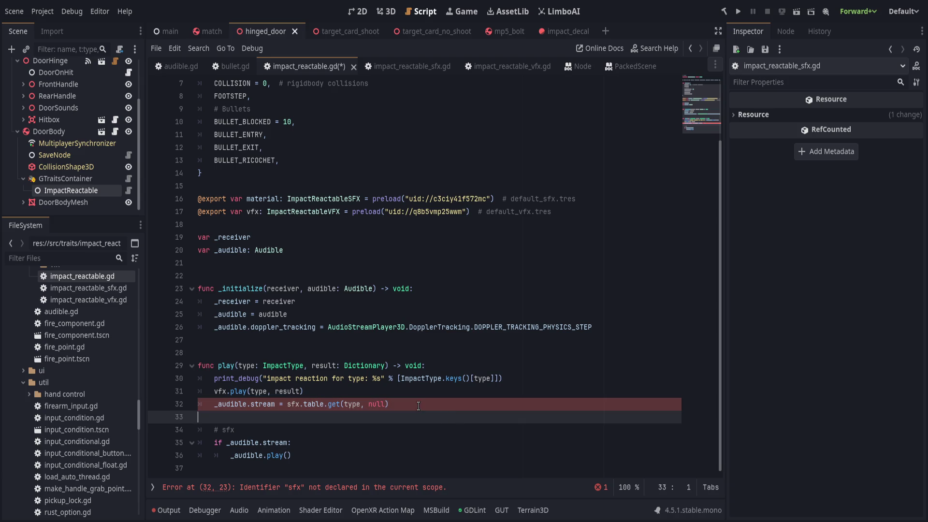
- Rename the material export variable on line 16 to 'sfx' and save
{"action": "left_click", "coordinate": [306, 488]}
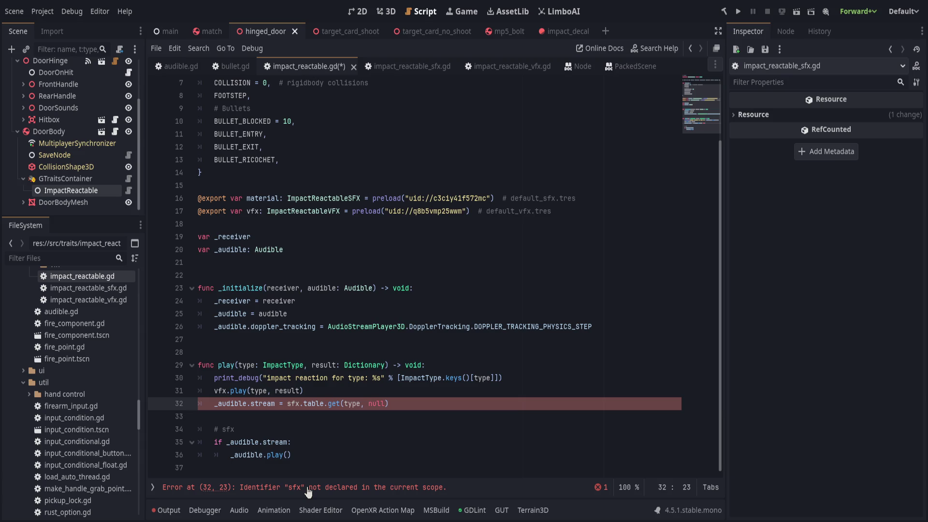
{"action": "left_click", "coordinate": [296, 403]}
{"action": "scroll", "coordinate": [305, 366], "scroll_direction": "up", "scroll_amount": 2}
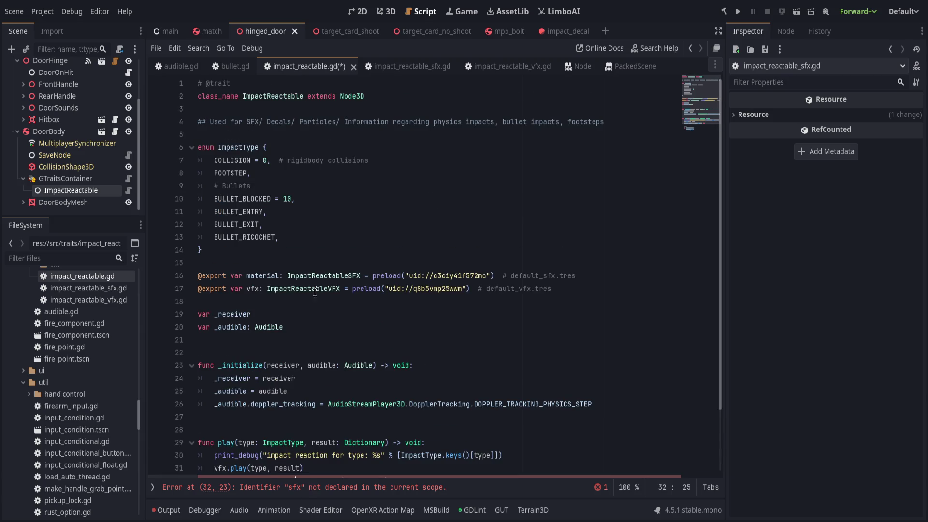
{"action": "double_click", "coordinate": [260, 276]}
{"action": "type", "text": "sfx"}
{"action": "key", "text": "Up"}
{"action": "key", "text": "Up"}
{"action": "key", "text": "ctrl+s"}
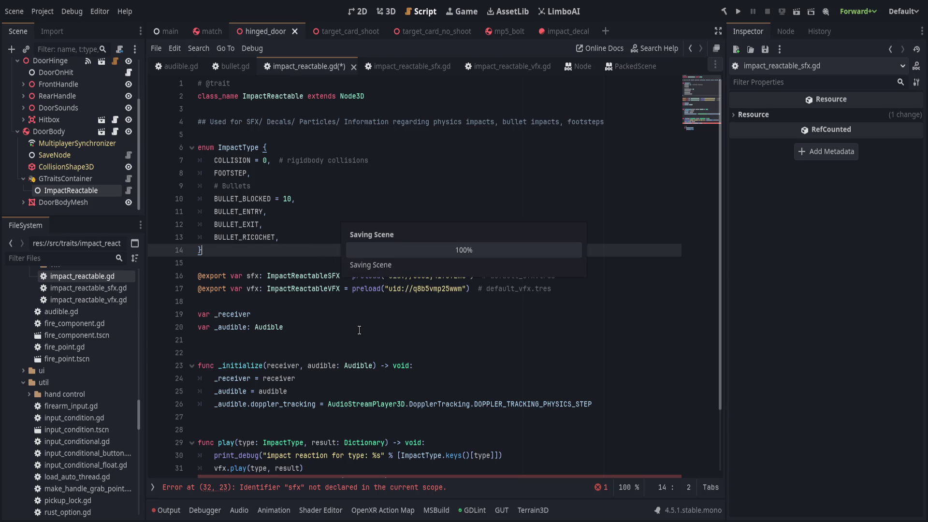
- Add a blank line after print_debug, tidy the '# sfx' comment line, and save
{"action": "scroll", "coordinate": [352, 336], "scroll_direction": "down", "scroll_amount": 2}
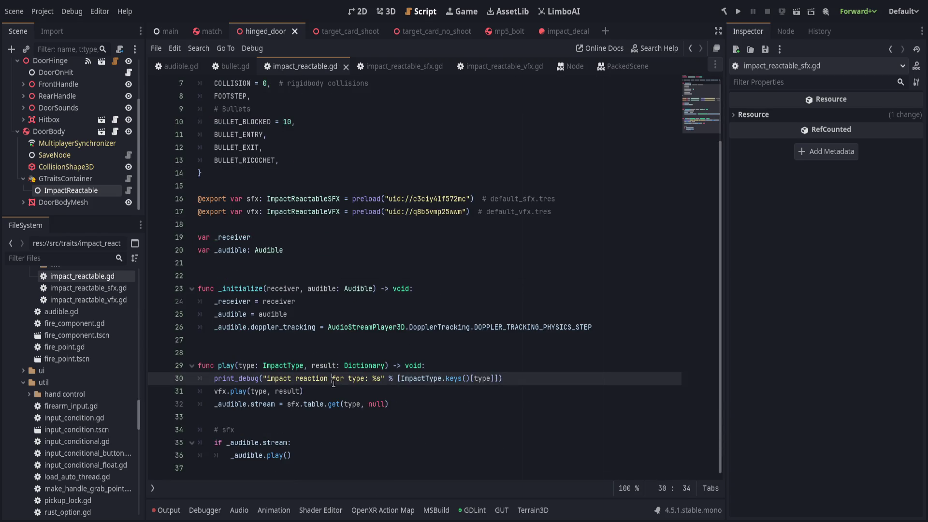
{"action": "left_click", "coordinate": [529, 380]}
{"action": "key", "text": "Return"}
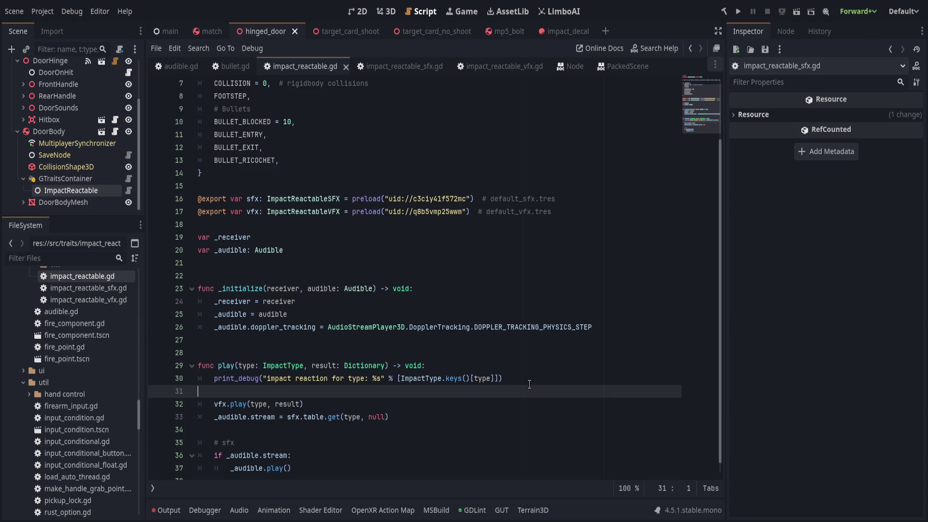
{"action": "key", "text": "ctrl+s"}
{"action": "scroll", "coordinate": [381, 419], "scroll_direction": "down", "scroll_amount": 1}
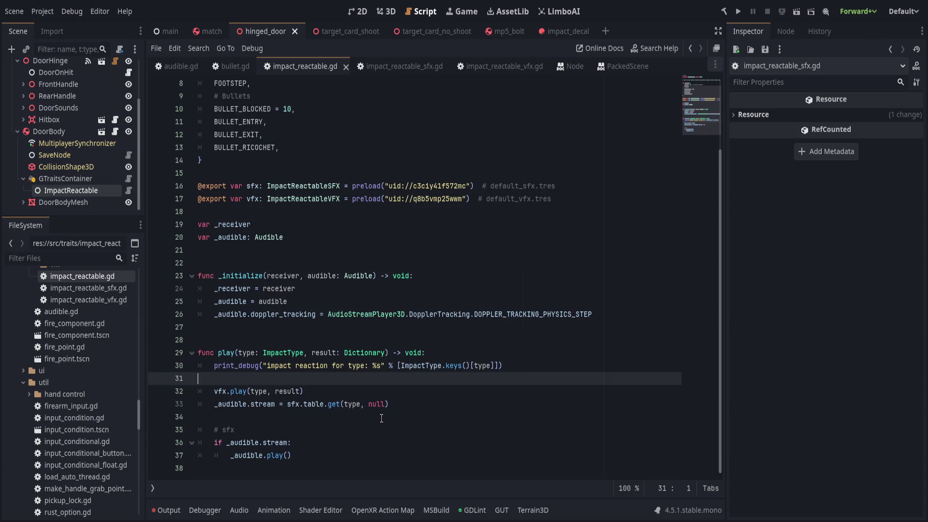
{"action": "left_click", "coordinate": [464, 405]}
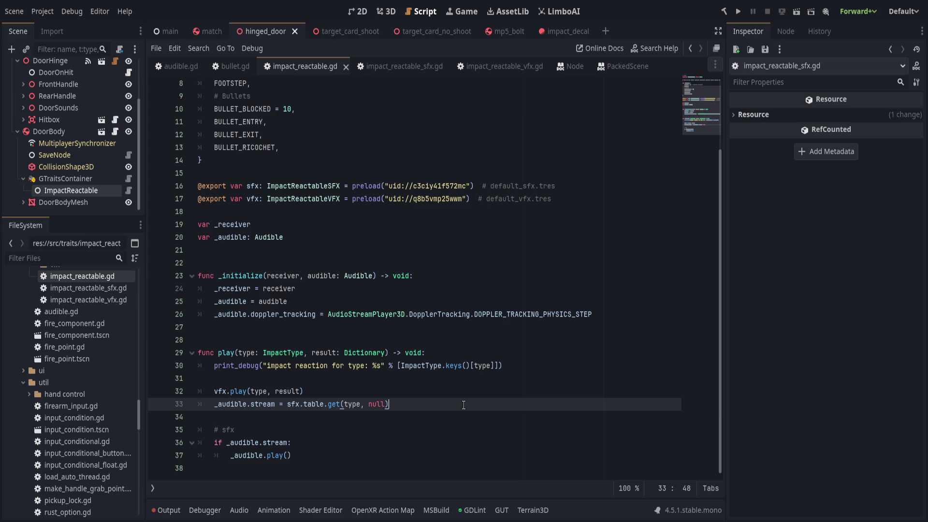
{"action": "left_click", "coordinate": [310, 426]}
{"action": "key", "text": "ctrl+shift+k"}
{"action": "key", "text": "ctrl+s"}
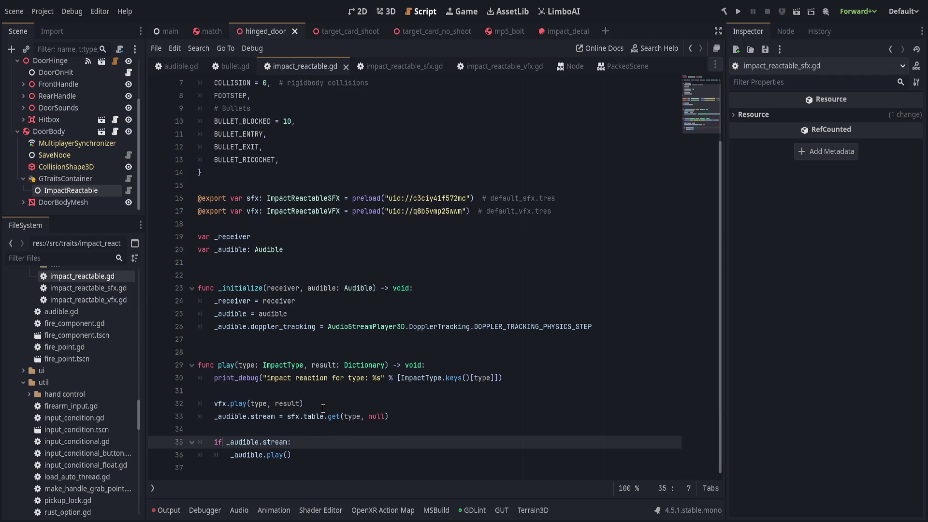
{"action": "left_click", "coordinate": [326, 417]}
{"action": "key", "text": "ctrl+z"}
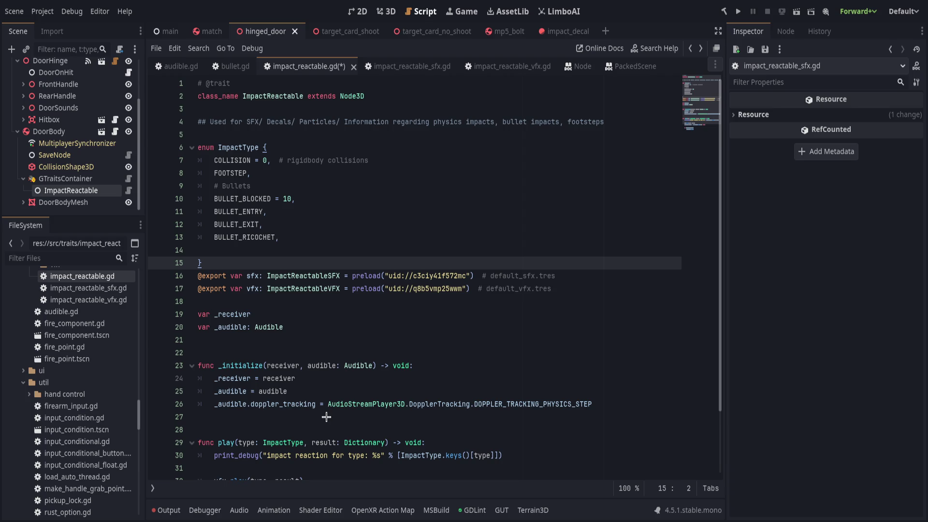
{"action": "key", "text": "ctrl+s"}
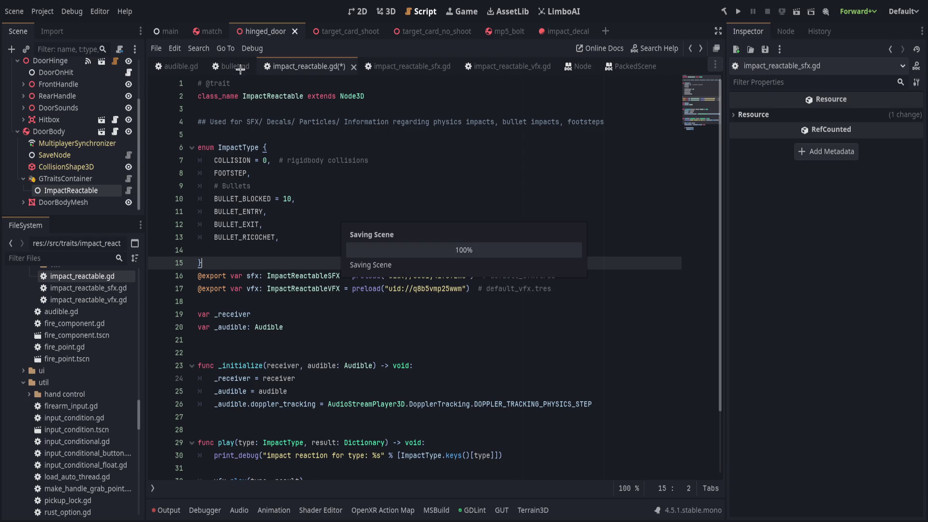
- Move the _audible.stream assignment down below the blank line in play()
{"action": "left_click", "coordinate": [228, 66]}
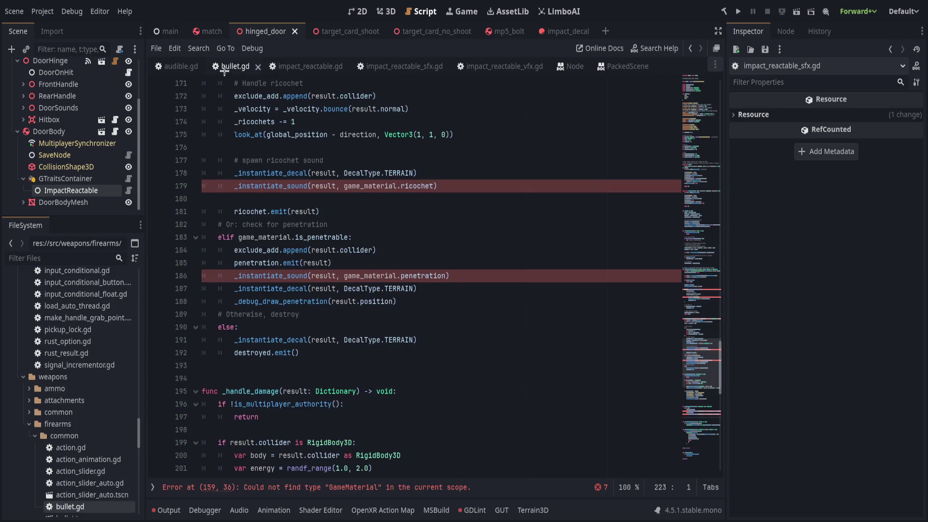
{"action": "left_click", "coordinate": [280, 68]}
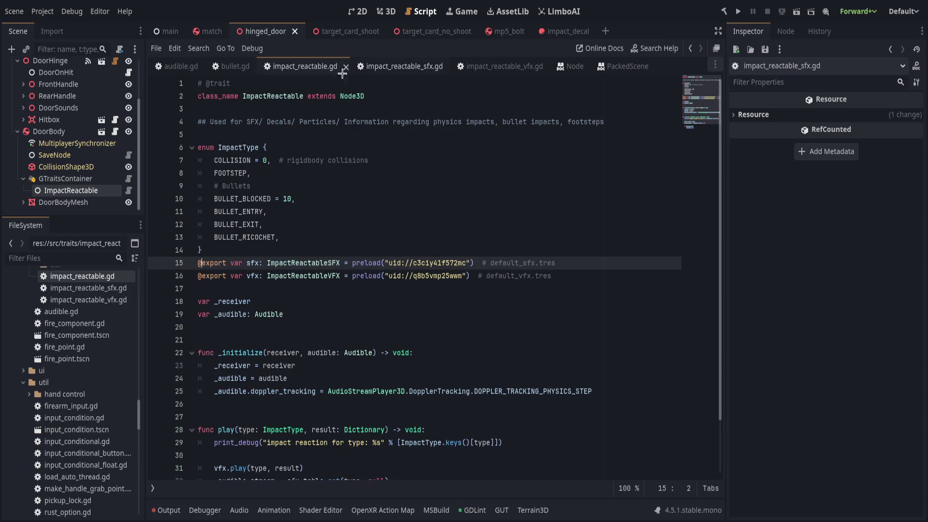
{"action": "scroll", "coordinate": [260, 280], "scroll_direction": "down", "scroll_amount": 1}
{"action": "left_click", "coordinate": [331, 440]}
{"action": "left_click", "coordinate": [362, 417]}
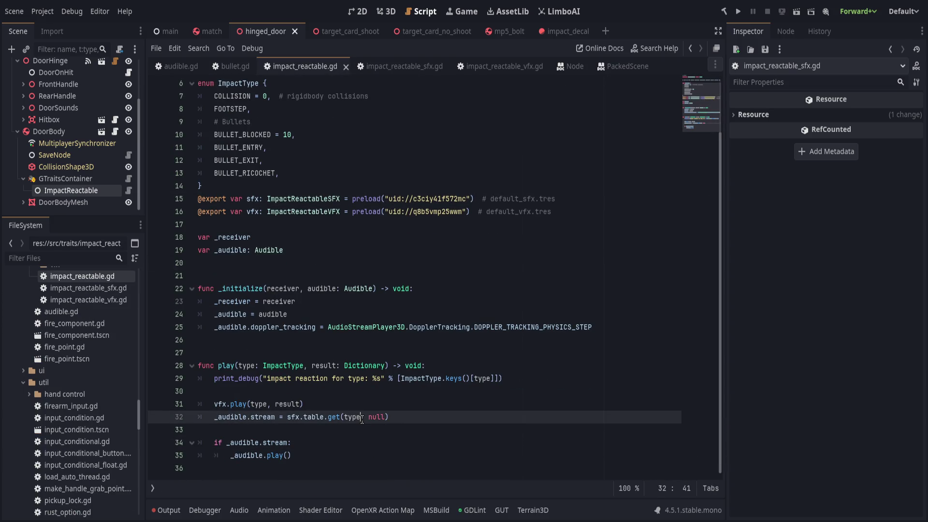
{"action": "key", "text": "alt+Down"}
- Add a '# sfx' comment above the stream assignment and '# vfx' above vfx.play
{"action": "left_click", "coordinate": [305, 420]}
{"action": "key", "text": "Return"}
{"action": "type", "text": "sfx"}
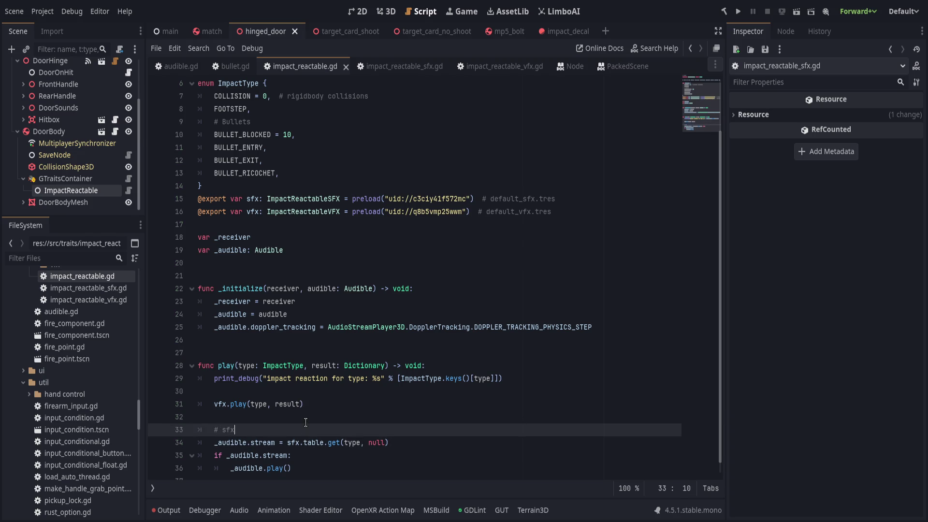
{"action": "key", "text": "Up"}
{"action": "key", "text": "Up"}
{"action": "key", "text": "Up"}
{"action": "key", "text": "Return"}
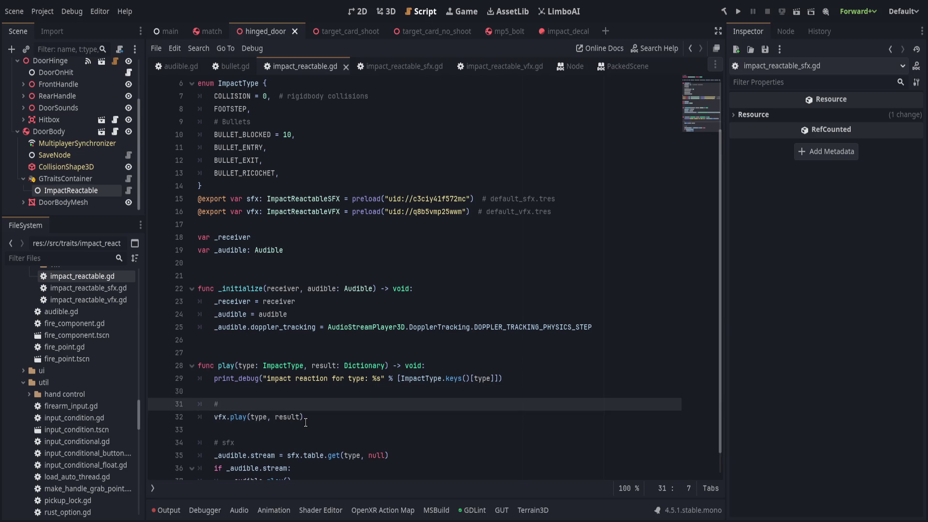
{"action": "type", "text": "vfx"}
{"action": "left_click", "coordinate": [278, 338]}
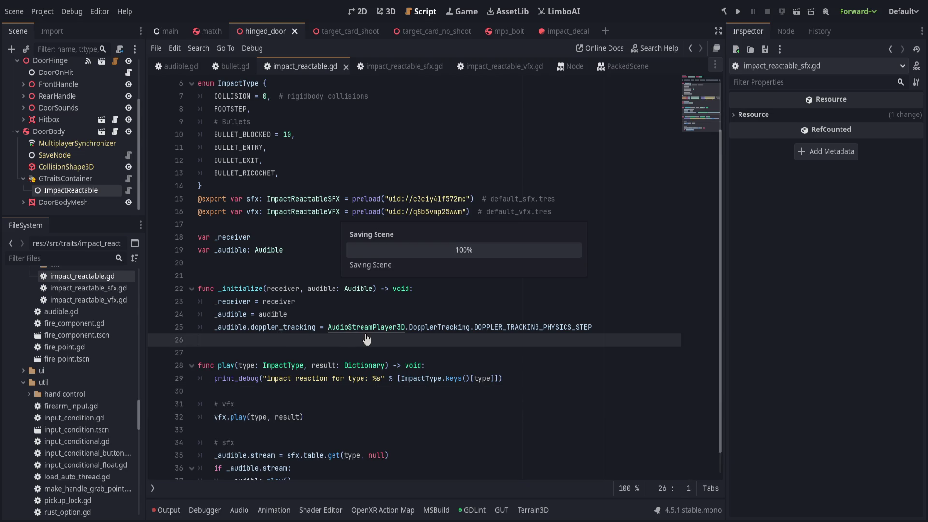
{"action": "left_click", "coordinate": [225, 66]}
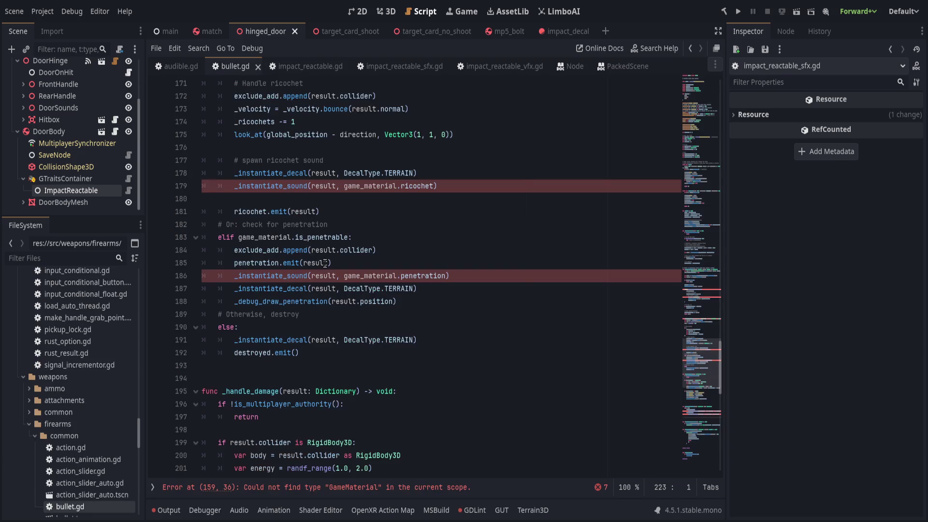
- In bullet.gd, insert a blank line above the decal call near line 178
{"action": "scroll", "coordinate": [353, 302], "scroll_direction": "up", "scroll_amount": 3}
{"action": "scroll", "coordinate": [354, 308], "scroll_direction": "up", "scroll_amount": 1}
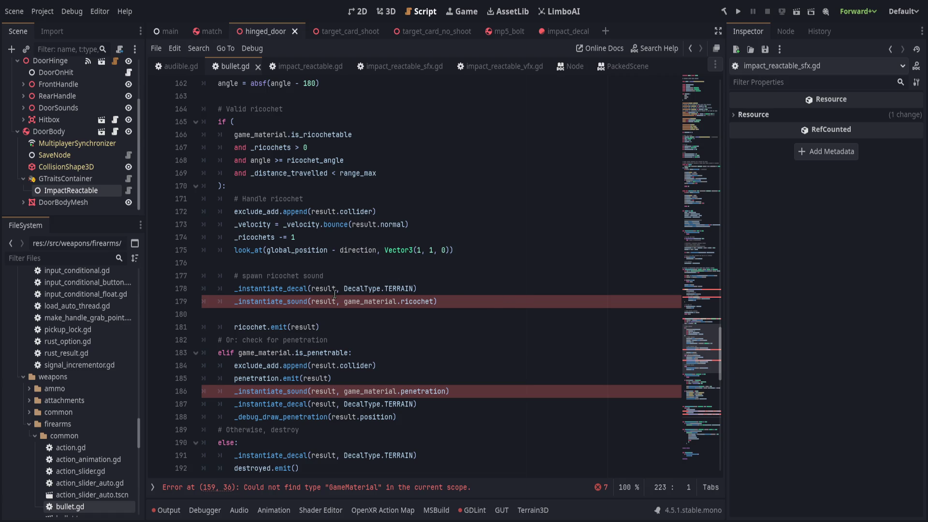
{"action": "scroll", "coordinate": [334, 293], "scroll_direction": "up", "scroll_amount": 1}
{"action": "left_click", "coordinate": [416, 321]}
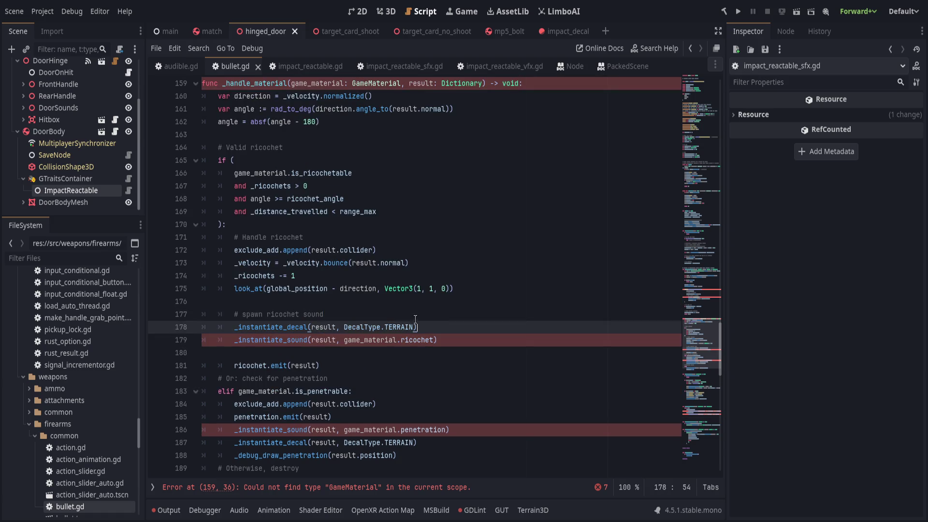
{"action": "key", "text": "ctrl+shift+Return"}
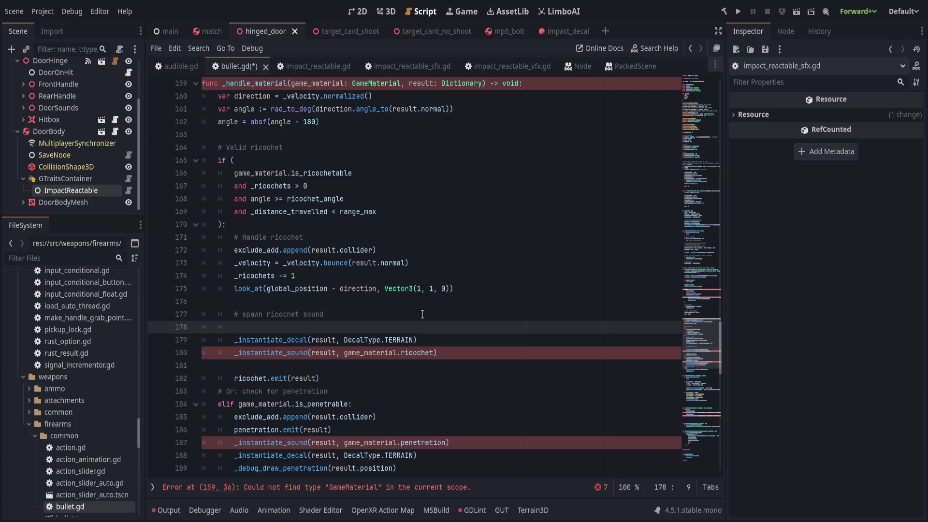
- Replace _handle_material's 'game_material: GameMaterial' parameter with 'reactable: ImpactReactable'
{"action": "scroll", "coordinate": [423, 315], "scroll_direction": "up", "scroll_amount": 8}
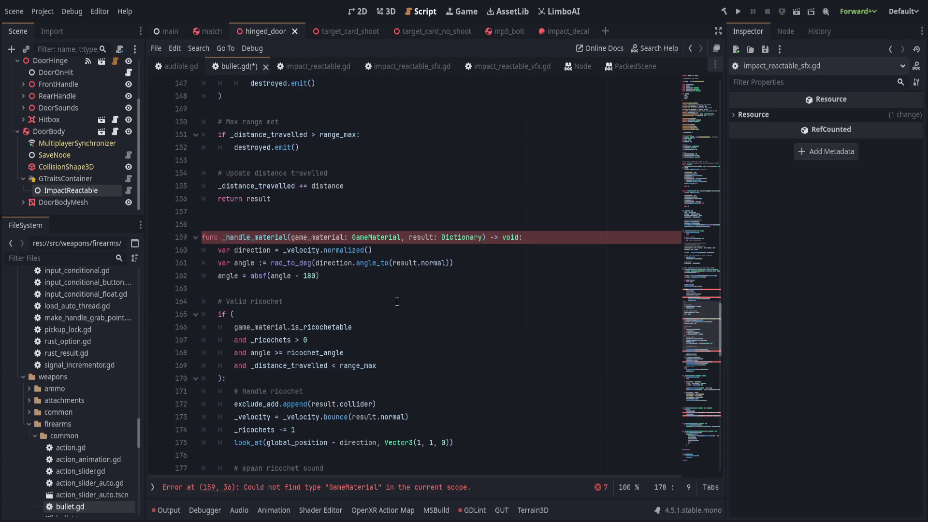
{"action": "left_click_drag", "start_coordinate": [292, 391], "coordinate": [402, 391]}
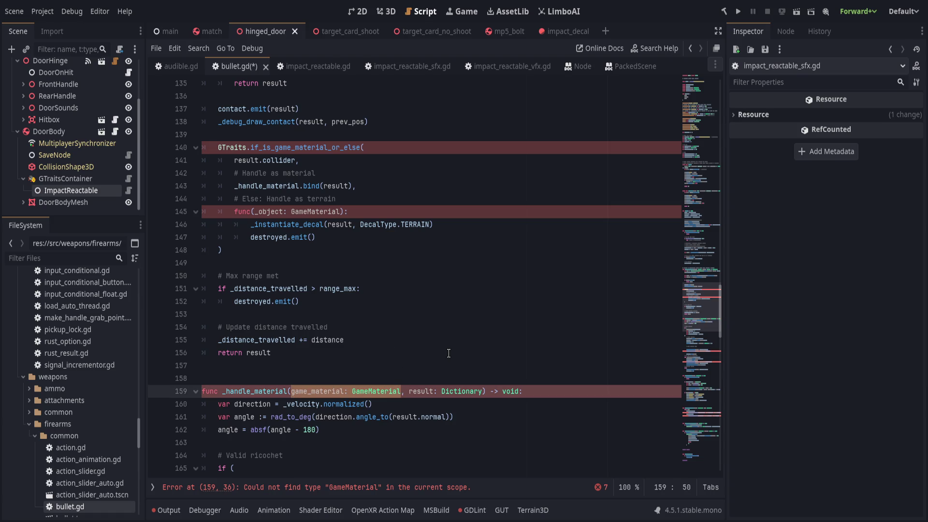
{"action": "type", "text": "impactable"}
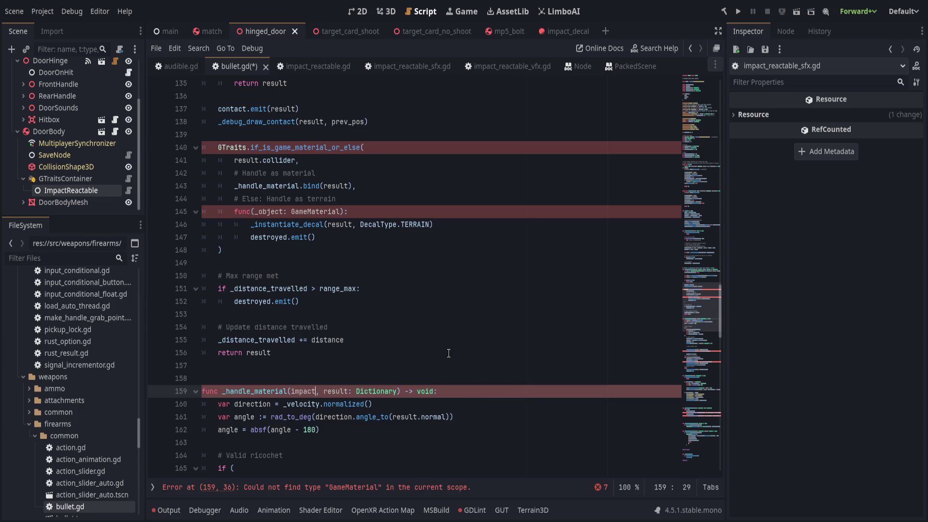
{"action": "key", "text": "BackSpace"}
{"action": "key", "text": "BackSpace"}
{"action": "key", "text": "BackSpace"}
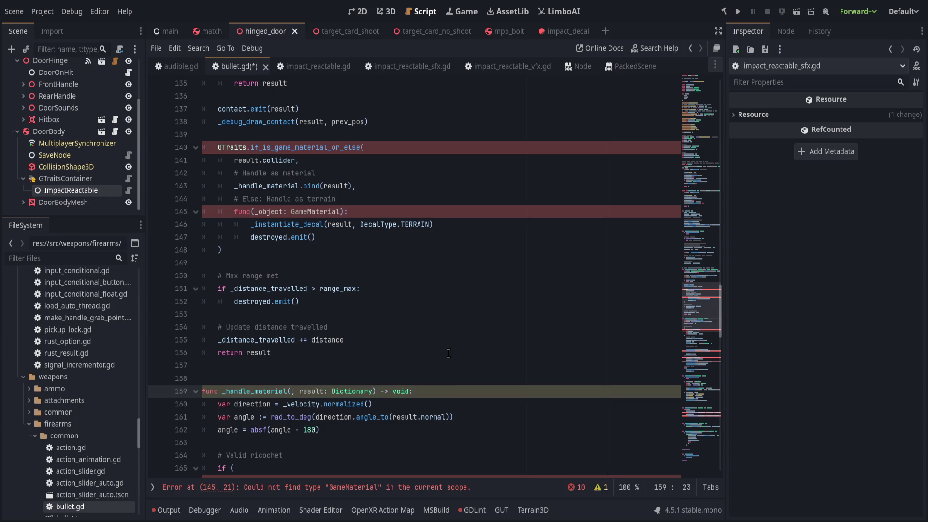
{"action": "type", "text": "impreactable: Impac"}
{"action": "key", "text": "Return"}
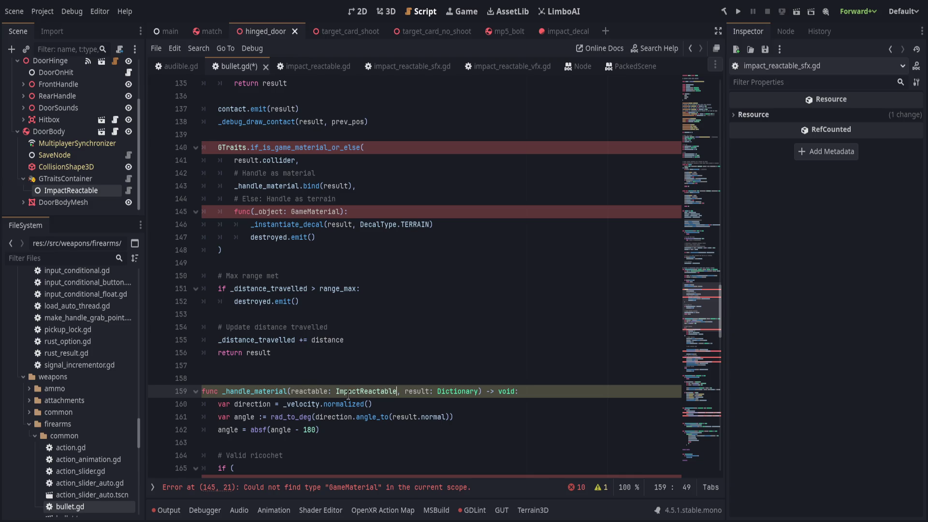
{"action": "scroll", "coordinate": [307, 263], "scroll_direction": "up", "scroll_amount": 3}
{"action": "left_click", "coordinate": [307, 263]}
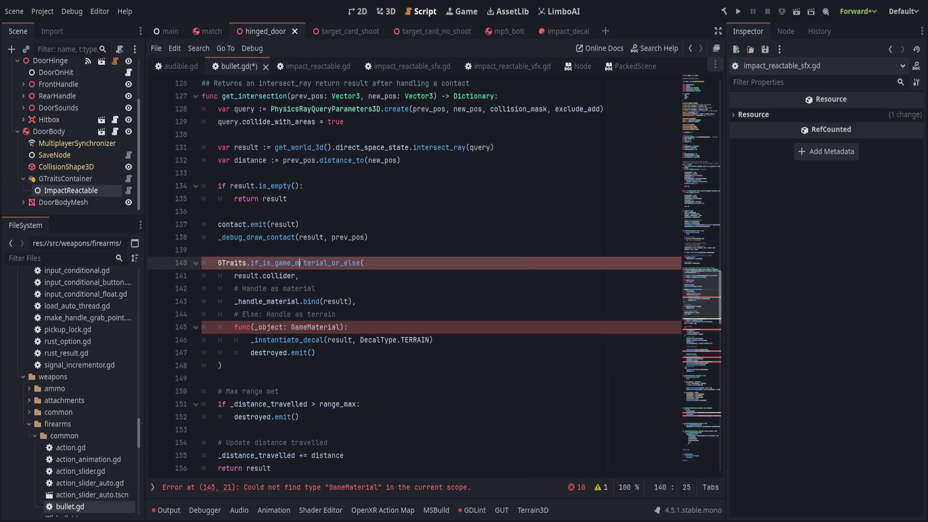
- Change the GTraits call to if_is_a_or_else with ImpactReactable as its first argument, and save
{"action": "double_click", "coordinate": [280, 263]}
{"action": "type", "text": "if_"}
{"action": "type", "text": "is_impac("}
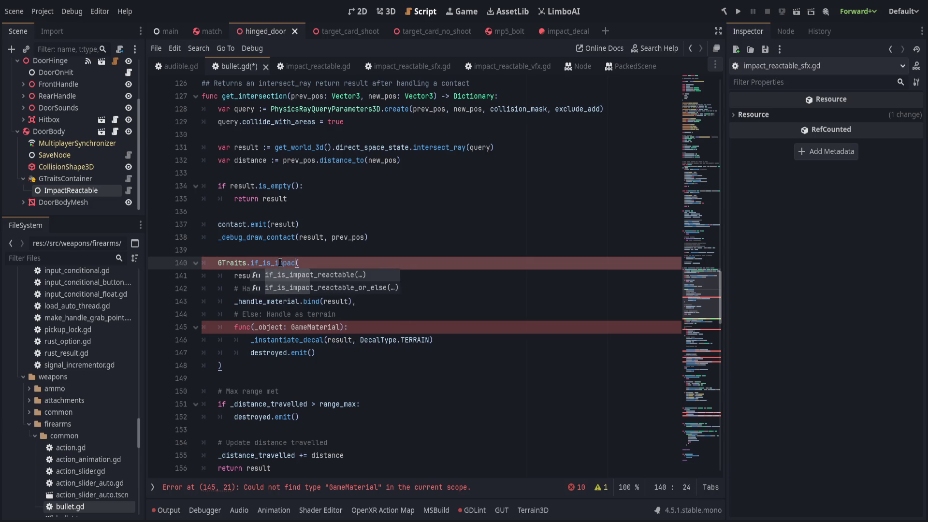
{"action": "key", "text": "Down"}
{"action": "key", "text": "Return"}
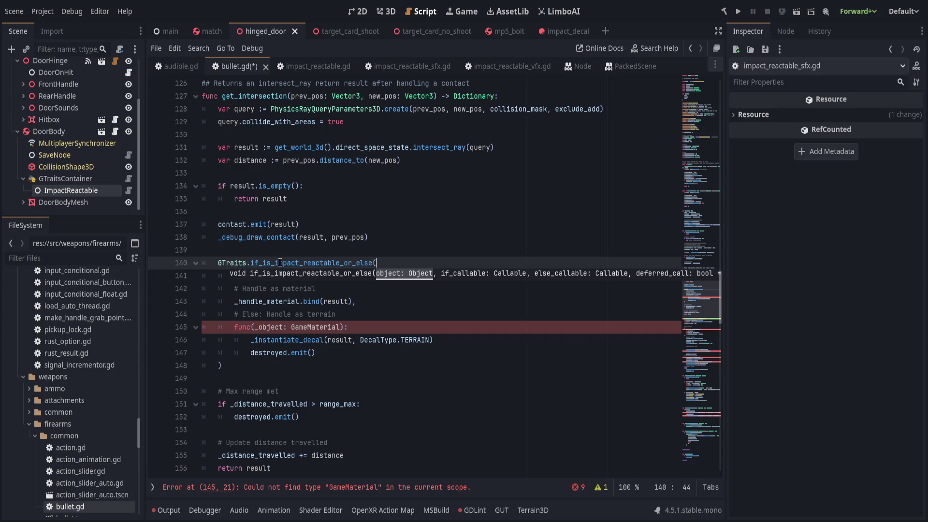
{"action": "double_click", "coordinate": [280, 262]}
{"action": "key", "text": "BackSpace"}
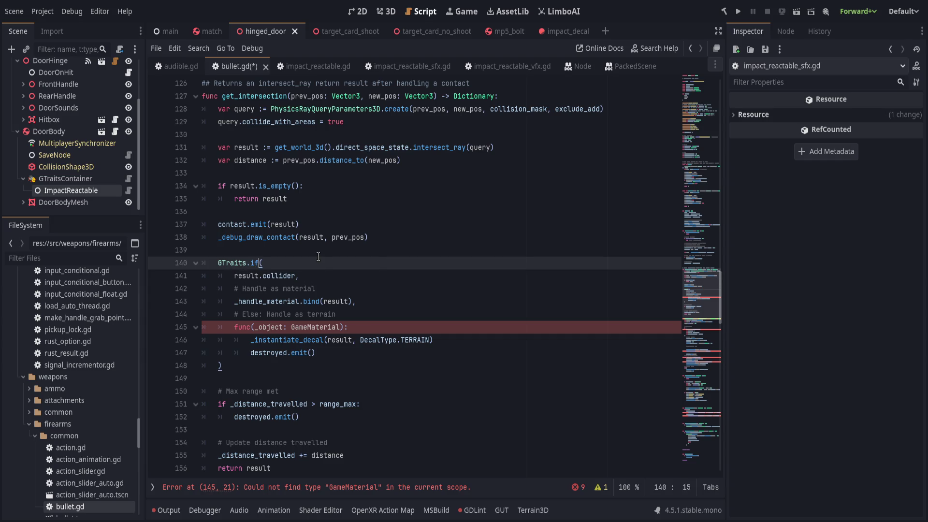
{"action": "type", "text": "if_is_or"}
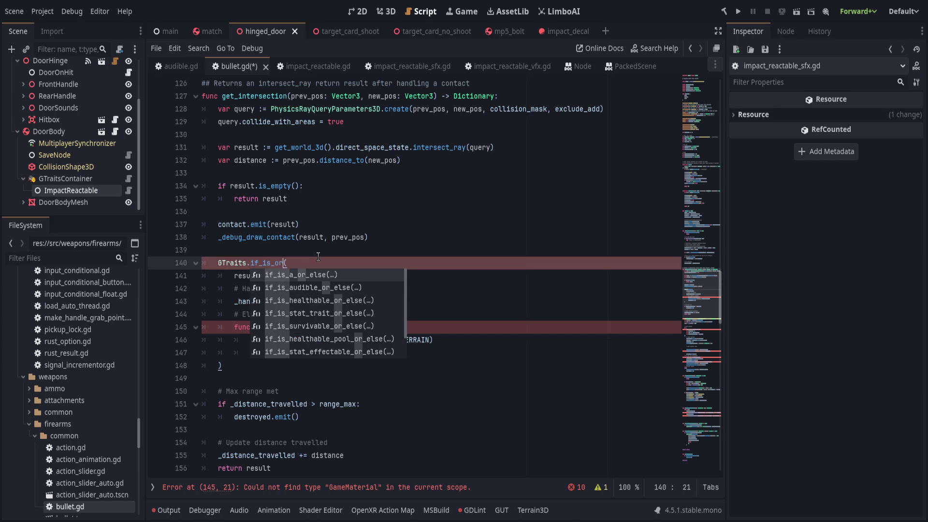
{"action": "key", "text": "Return"}
{"action": "type", "text": "ImpactReactable"}
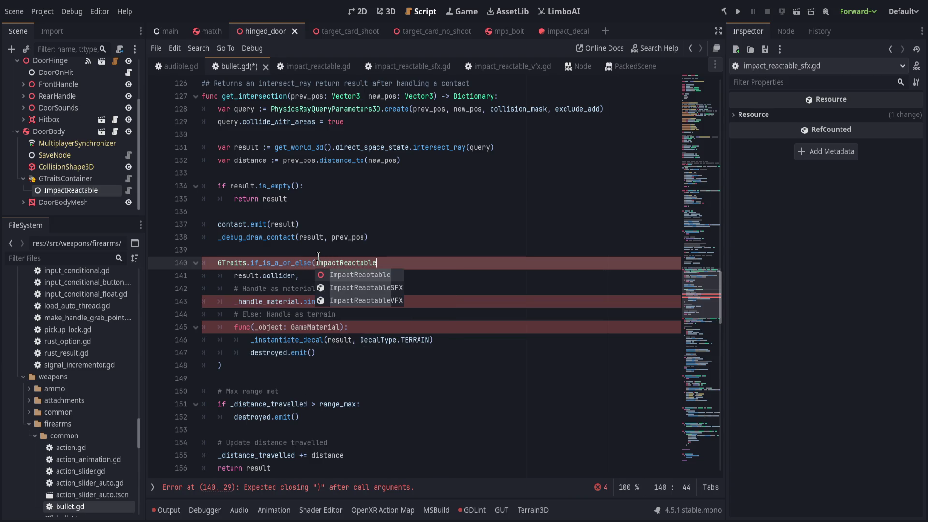
{"action": "key", "text": "Escape"}
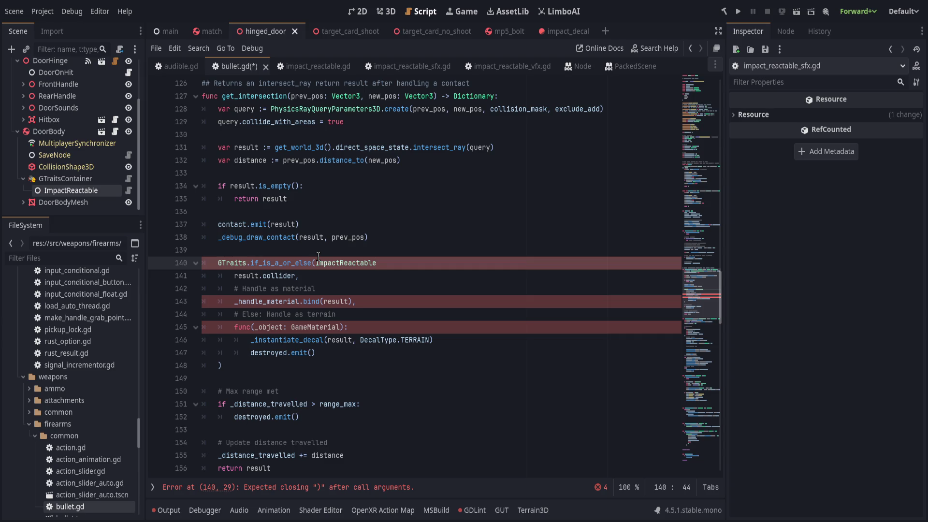
{"action": "type", "text": ","}
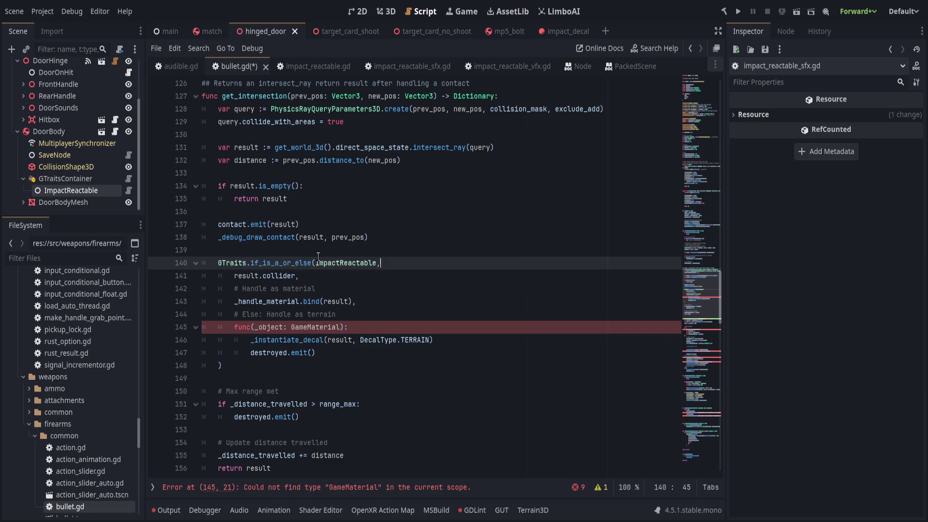
{"action": "key", "text": "ctrl+s"}
- Put ImpactReactable on its own line, prefix the 'Handle as material' comment with 'If:', and save
{"action": "left_click", "coordinate": [319, 256]}
{"action": "key", "text": "Return"}
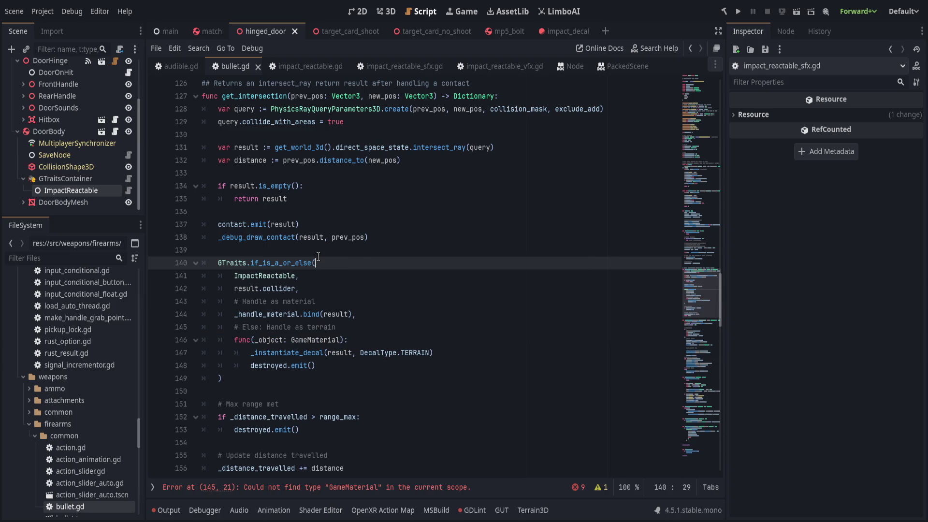
{"action": "key", "text": "Down"}
{"action": "key", "text": "Down"}
{"action": "key", "text": "Down"}
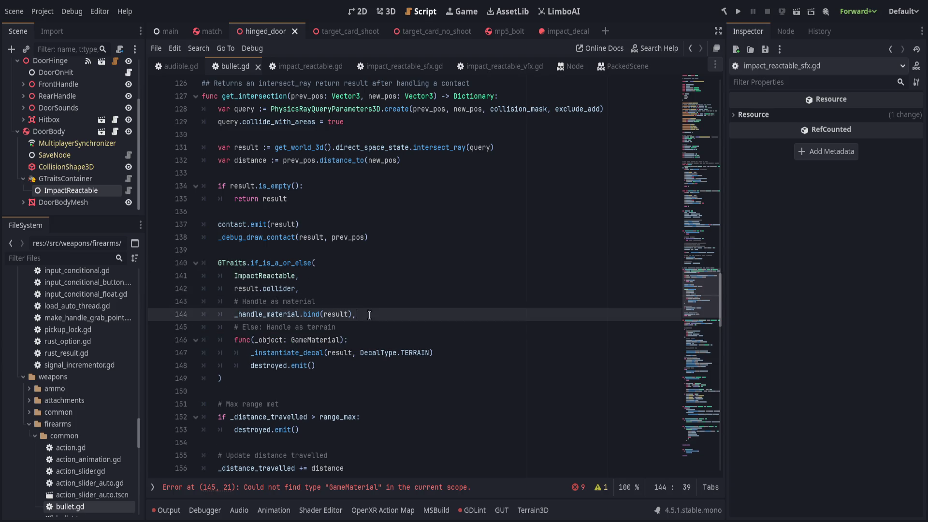
{"action": "left_click", "coordinate": [243, 307]}
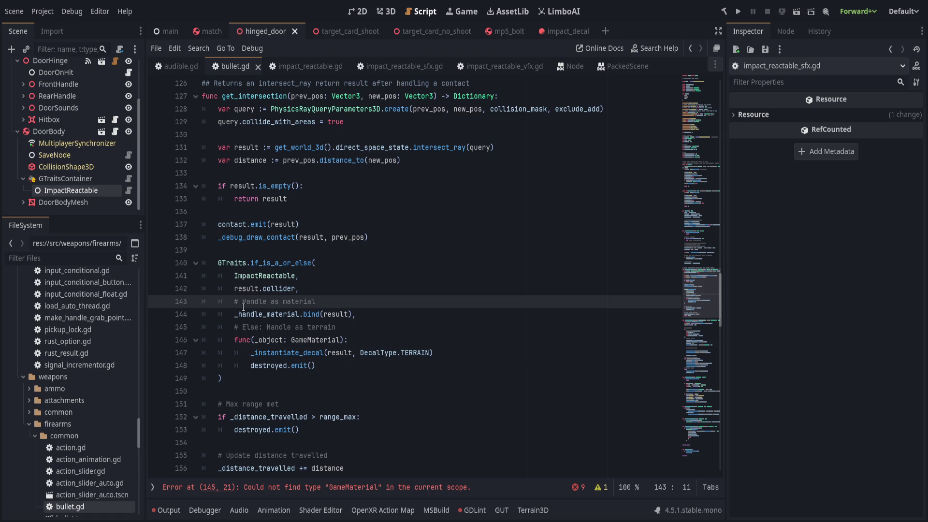
{"action": "type", "text": "If:"}
{"action": "key", "text": "End"}
{"action": "key", "text": "ctrl+s"}
- Change the else callback's parameter type from GameMaterial to ImpactReactable
{"action": "double_click", "coordinate": [304, 340]}
{"action": "double_click", "coordinate": [263, 276]}
{"action": "key", "text": "ctrl+c"}
{"action": "double_click", "coordinate": [315, 340]}
{"action": "key", "text": "ctrl+v"}
{"action": "left_click", "coordinate": [439, 346]}
{"action": "key", "text": "Down"}
{"action": "key", "text": "Down"}
{"action": "key", "text": "Up"}
{"action": "key", "text": "Up"}
{"action": "key", "text": "Up"}
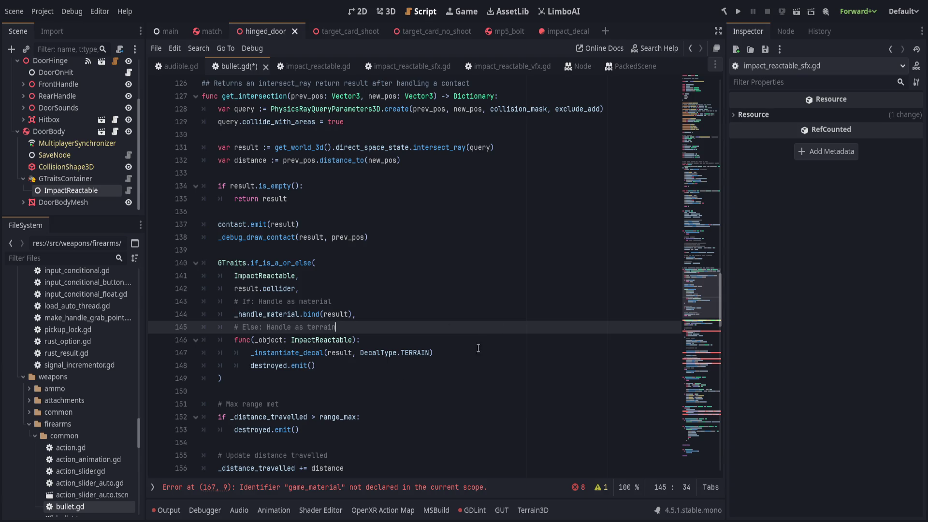
{"action": "key", "text": "Down"}
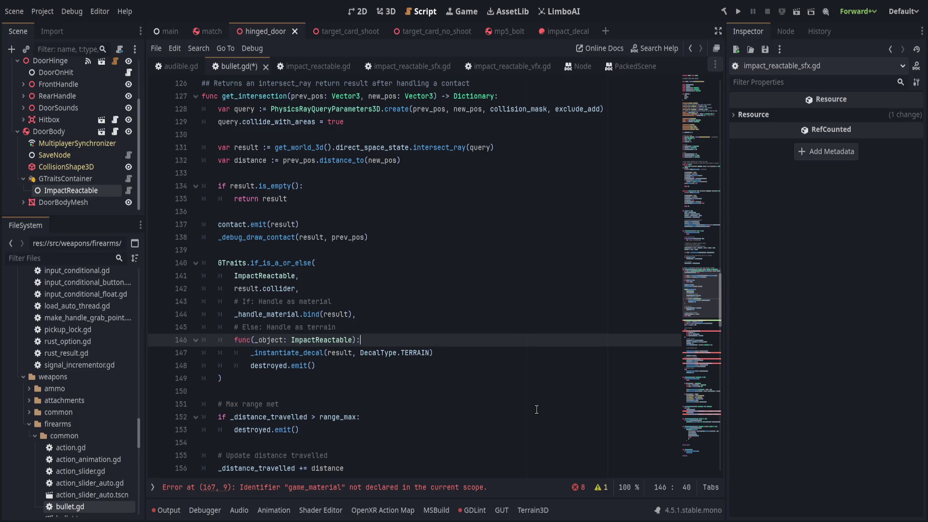
{"action": "left_click", "coordinate": [406, 489]}
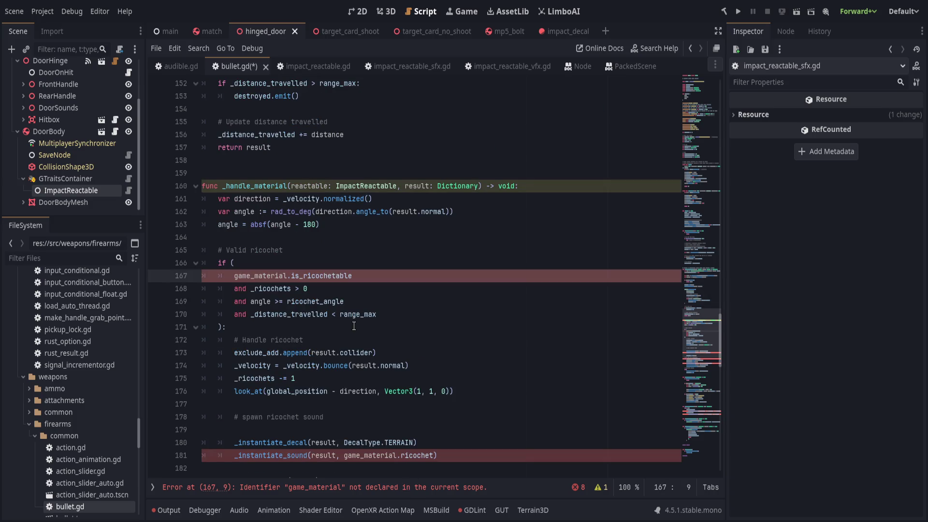
- Replace line 187's decal call with reactable.play(ImpactReactable.ImpactType.BULLET_BLOCKED, result), save, and open impact_reactable.gd
{"action": "scroll", "coordinate": [332, 317], "scroll_direction": "up", "scroll_amount": 3}
{"action": "left_click", "coordinate": [408, 386]}
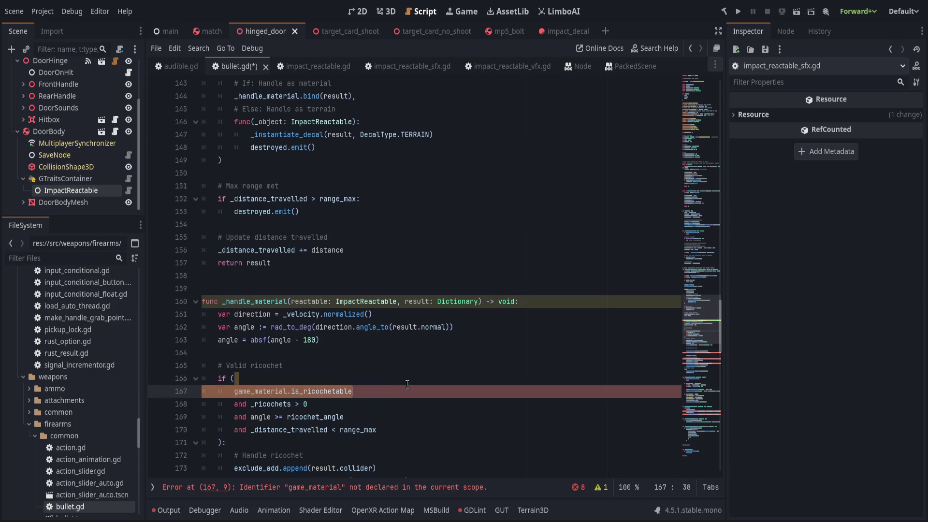
{"action": "key", "text": "ctrl+s"}
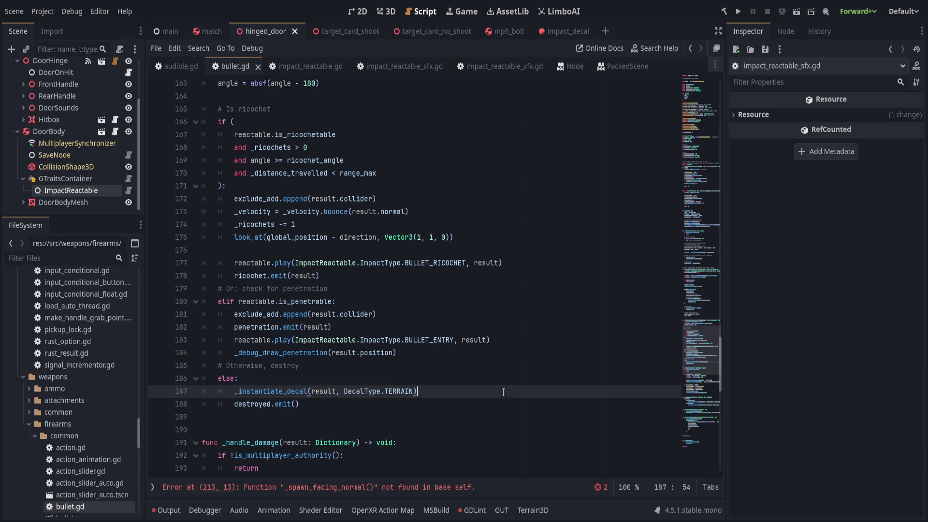
{"action": "key", "text": "shift+Home"}
{"action": "type", "text": "reacta"}
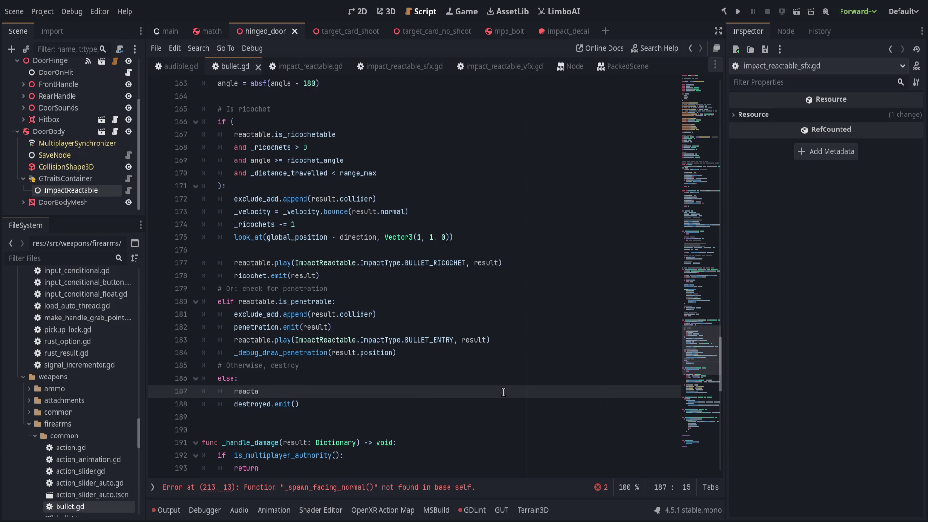
{"action": "type", "text": "ble.play(Impac"}
{"action": "key", "text": "Return"}
{"action": "type", "text": ".Impac)"}
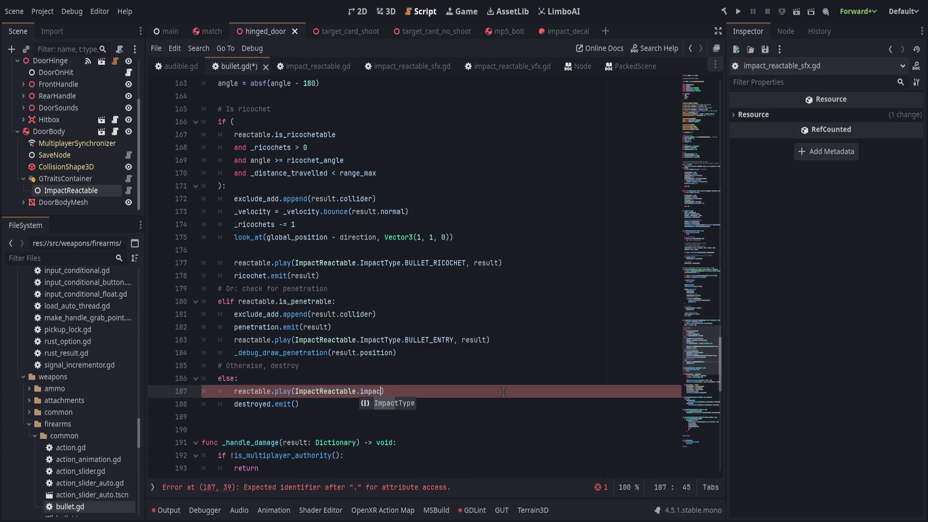
{"action": "key", "text": "Return"}
{"action": "type", "text": ".bu"}
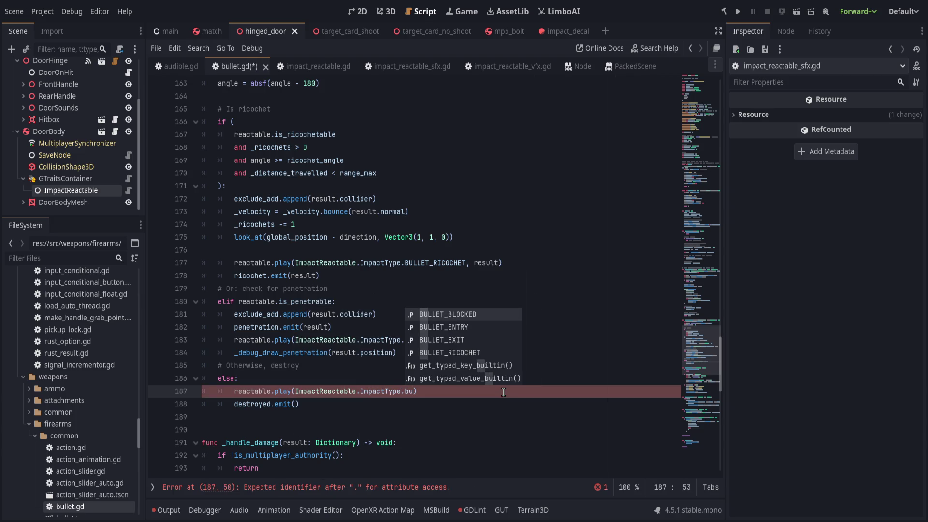
{"action": "key", "text": "Return"}
{"action": "type", "text": ", result"}
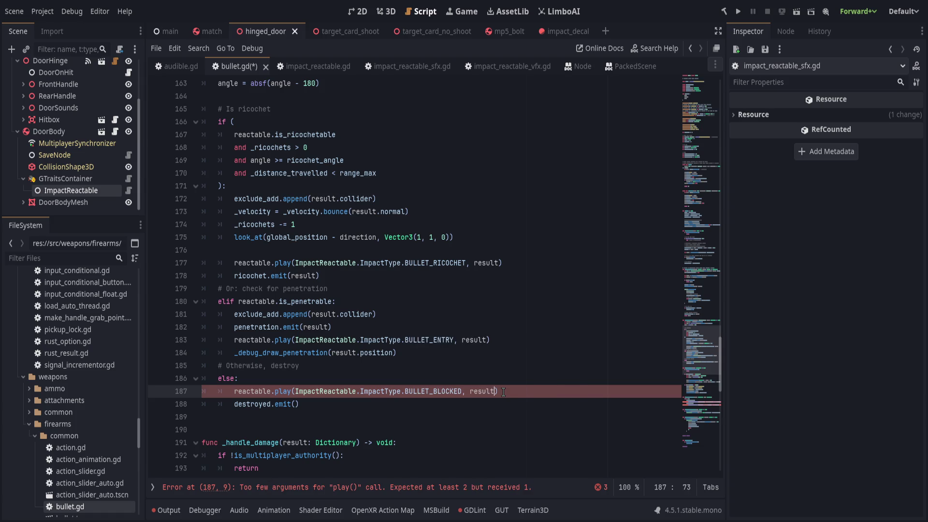
{"action": "key", "text": "ctrl+s"}
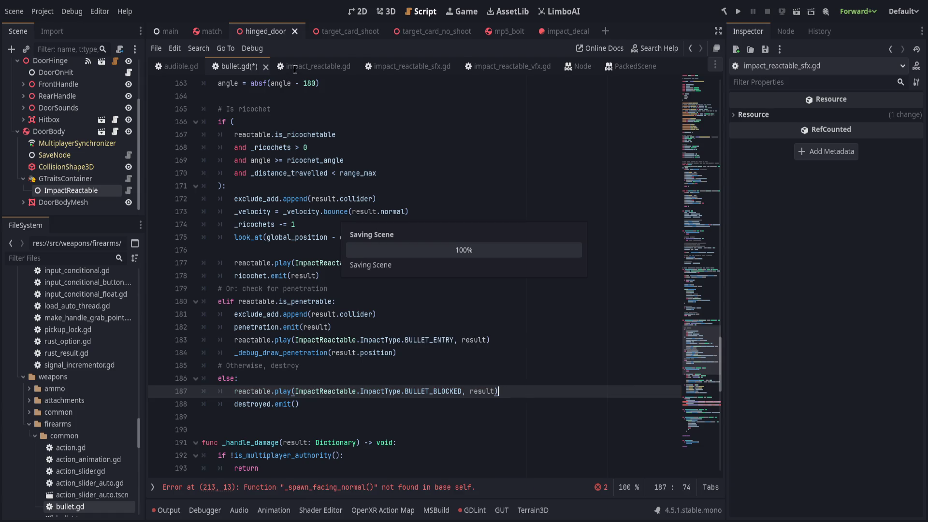
{"action": "left_click", "coordinate": [295, 68]}
{"action": "left_click", "coordinate": [267, 148]}
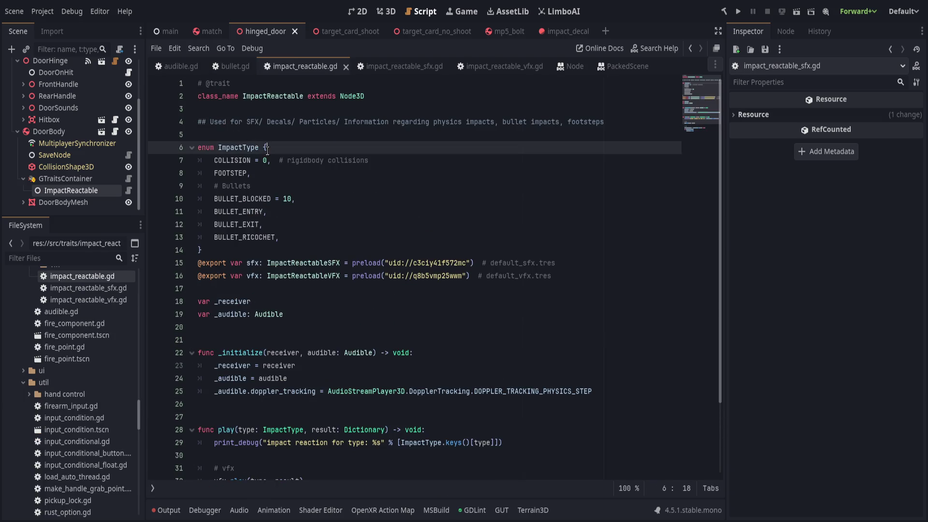
- Rename the ImpactType enum to Type in impact_reactable.gd and save
{"action": "double_click", "coordinate": [237, 149]}
{"action": "key", "text": "BackSpace"}
{"action": "key", "text": "BackSpace"}
{"action": "key", "text": "ctrl+s"}
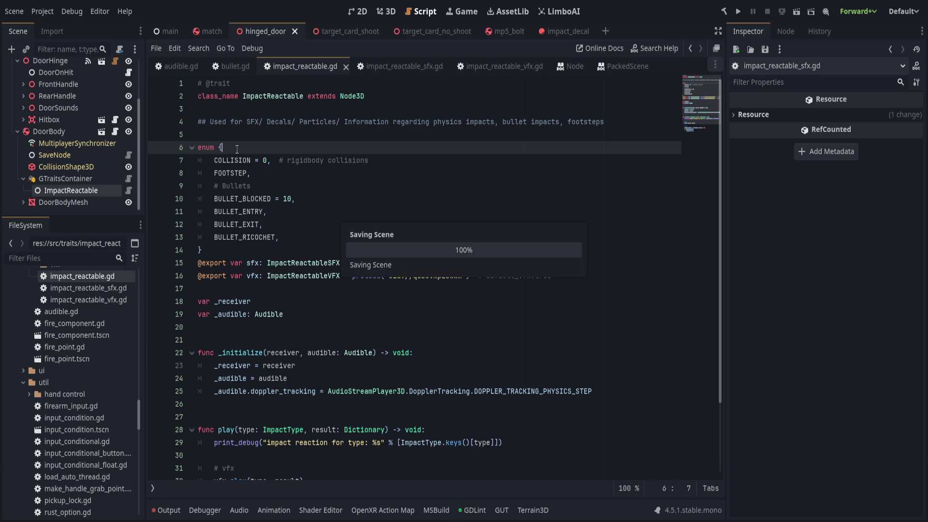
{"action": "left_click", "coordinate": [219, 161]}
{"action": "key", "text": "Left"}
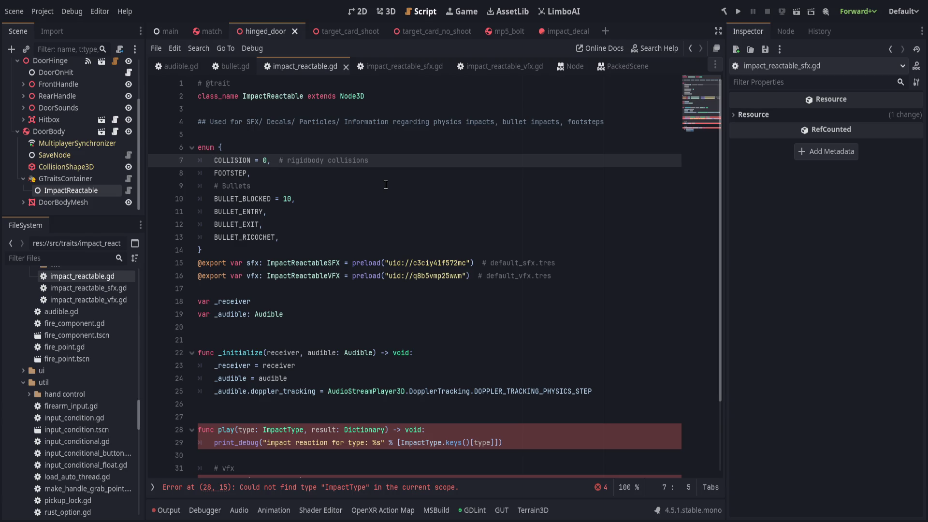
{"action": "scroll", "coordinate": [386, 185], "scroll_direction": "down", "scroll_amount": 3}
{"action": "scroll", "coordinate": [382, 185], "scroll_direction": "up", "scroll_amount": 3}
{"action": "key", "text": "ctrl+Home"}
{"action": "key", "text": "ctrl+z"}
{"action": "key", "text": "ctrl+s"}
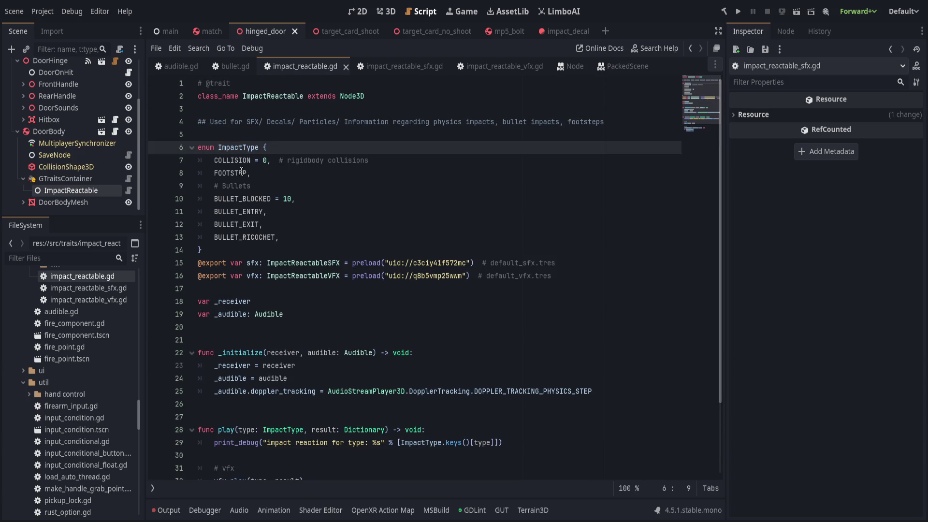
{"action": "left_click_drag", "start_coordinate": [243, 148], "coordinate": [220, 148]}
{"action": "key", "text": "BackSpace"}
{"action": "key", "text": "ctrl+s"}
{"action": "double_click", "coordinate": [224, 148]}
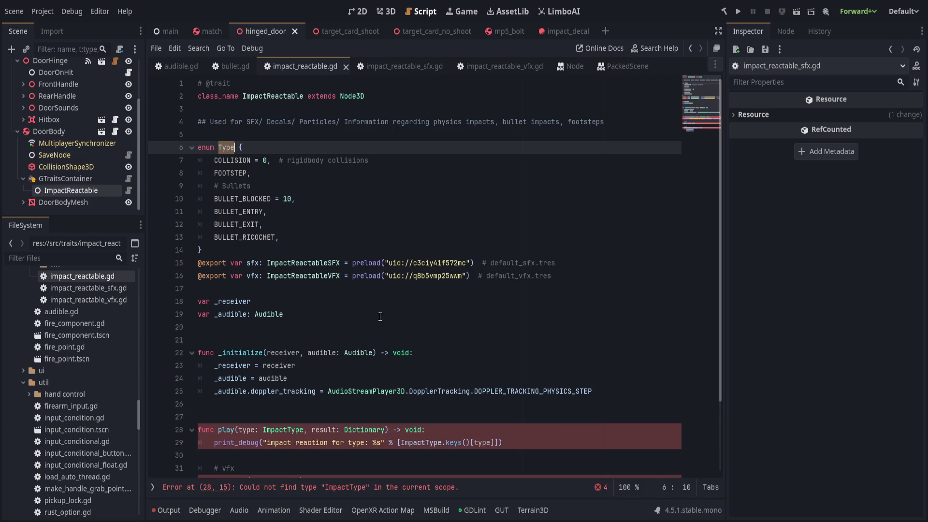
{"action": "scroll", "coordinate": [334, 348], "scroll_direction": "down", "scroll_amount": 3}
- Use Type instead of ImpactType in the play() signature and the debug print
{"action": "double_click", "coordinate": [282, 340]}
{"action": "type", "text": "Type"}
{"action": "double_click", "coordinate": [421, 352]}
{"action": "type", "text": "Type"}
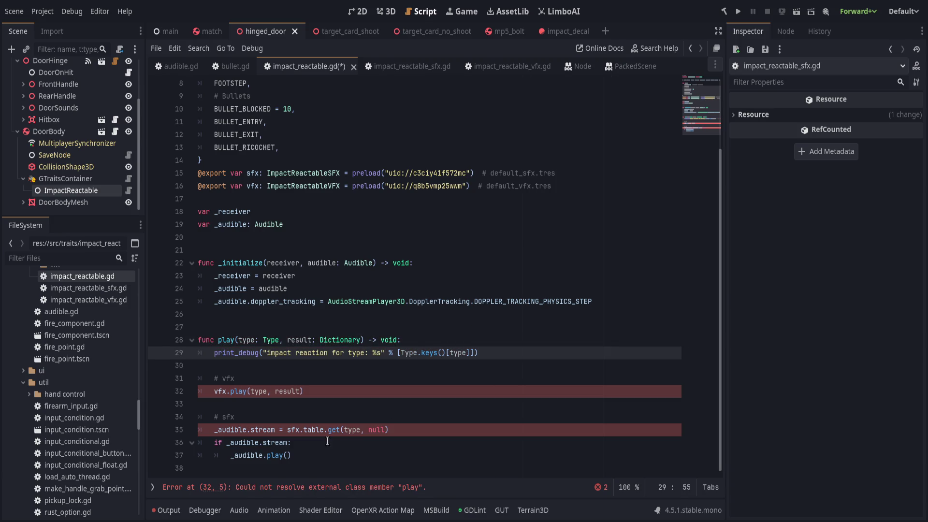
{"action": "left_click", "coordinate": [343, 430]}
{"action": "key", "text": "Up"}
{"action": "key", "text": "Up"}
{"action": "key", "text": "Up"}
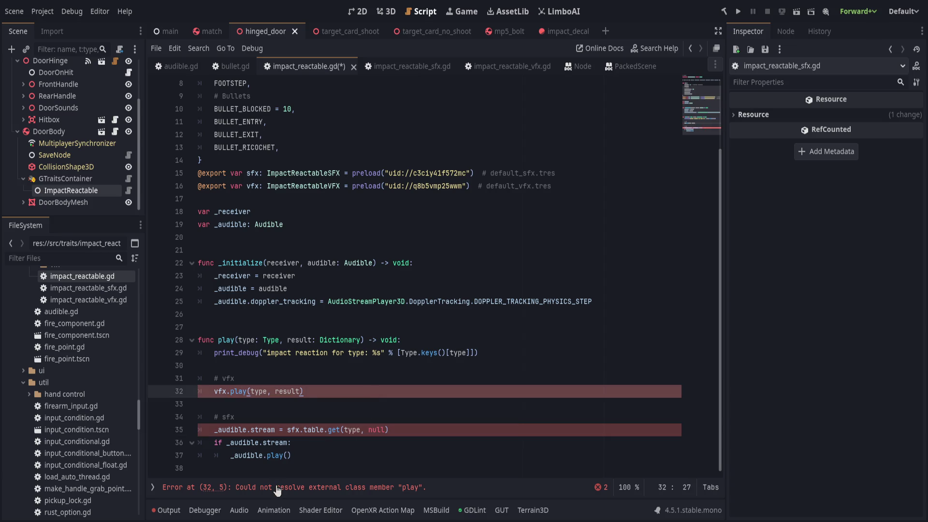
{"action": "left_click", "coordinate": [277, 489]}
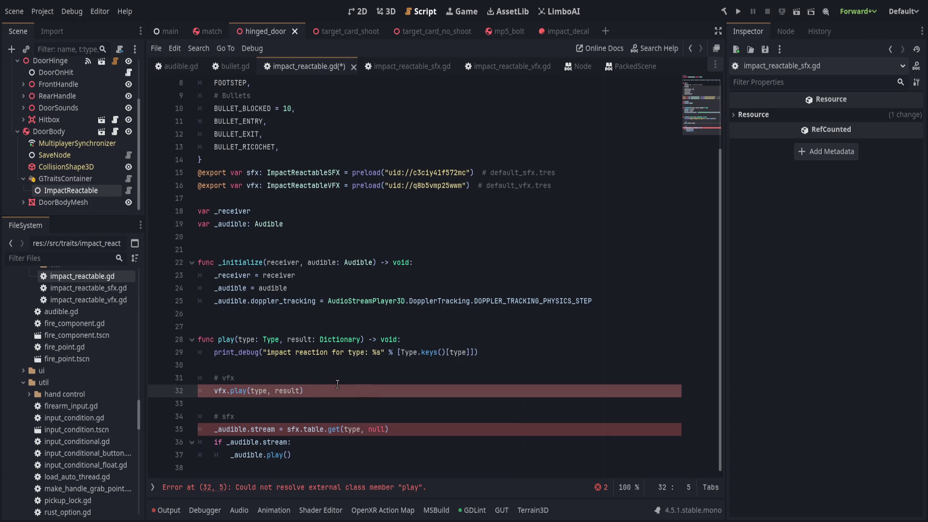
{"action": "scroll", "coordinate": [337, 385], "scroll_direction": "up", "scroll_amount": 3}
- In impact_reactable_sfx.gd, change ImpactType to Type on lookup-table lines 18–23
{"action": "left_click", "coordinate": [406, 66]}
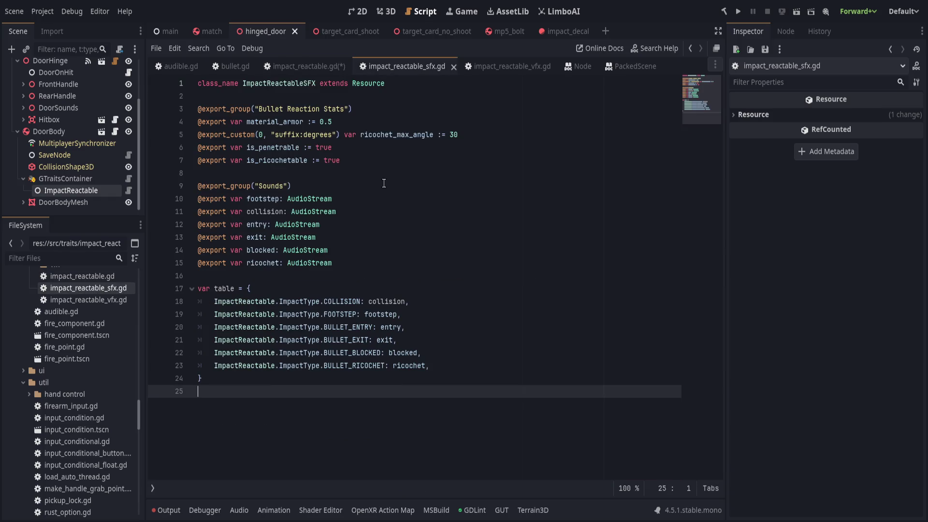
{"action": "double_click", "coordinate": [300, 301]}
{"action": "type", "text": "Type"}
{"action": "double_click", "coordinate": [297, 314]}
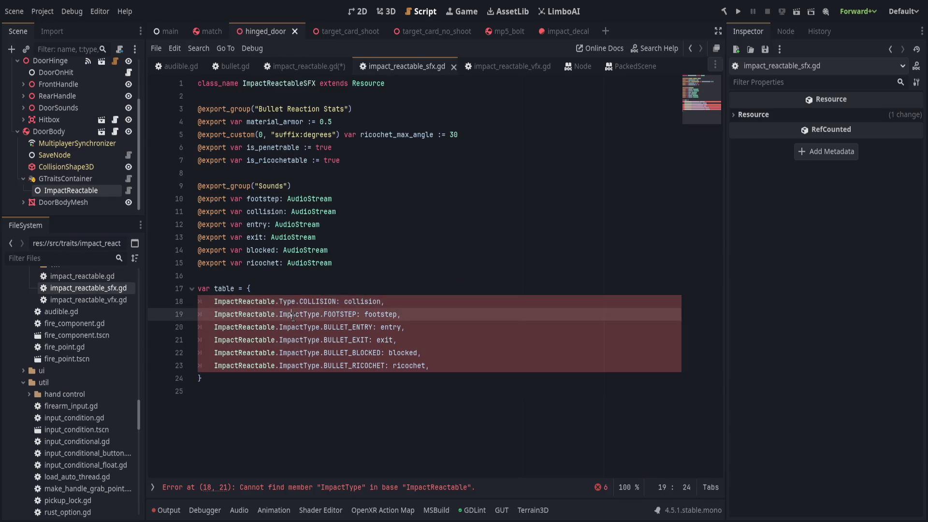
{"action": "type", "text": "Type"}
{"action": "double_click", "coordinate": [295, 326]}
{"action": "type", "text": "Type"}
{"action": "double_click", "coordinate": [300, 340]}
{"action": "type", "text": "Type"}
{"action": "double_click", "coordinate": [300, 353]}
{"action": "type", "text": "Type"}
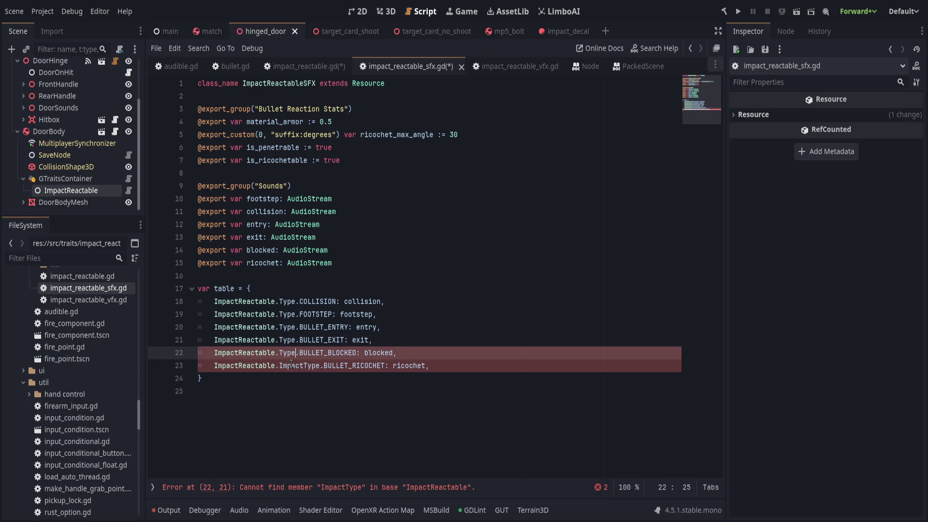
{"action": "double_click", "coordinate": [300, 365]}
{"action": "type", "text": "Type"}
- In impact_reactable_vfx.gd, change ImpactType to Type on lookup-table lines 13–18
{"action": "left_click", "coordinate": [505, 72]}
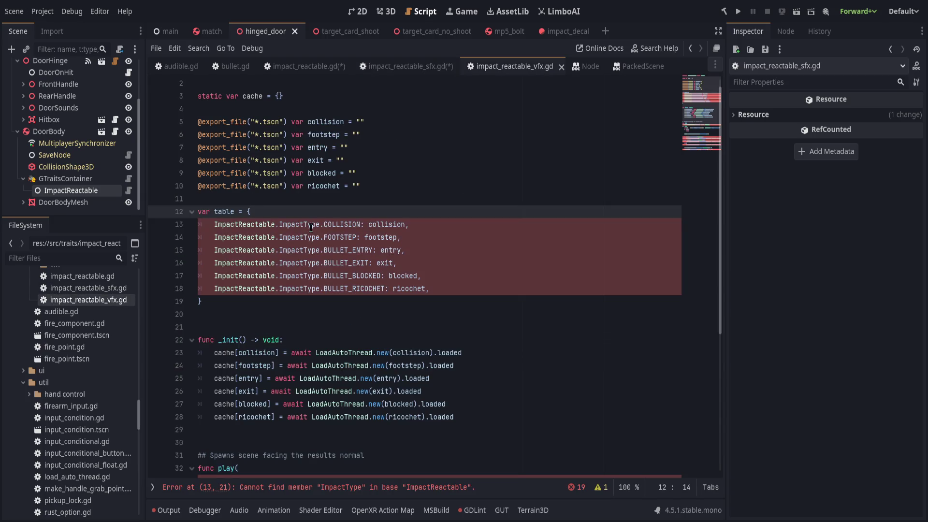
{"action": "double_click", "coordinate": [296, 224]}
{"action": "type", "text": "Type"}
{"action": "double_click", "coordinate": [296, 237]}
{"action": "type", "text": "Type"}
{"action": "double_click", "coordinate": [296, 250]}
{"action": "type", "text": "Type"}
{"action": "double_click", "coordinate": [295, 262]}
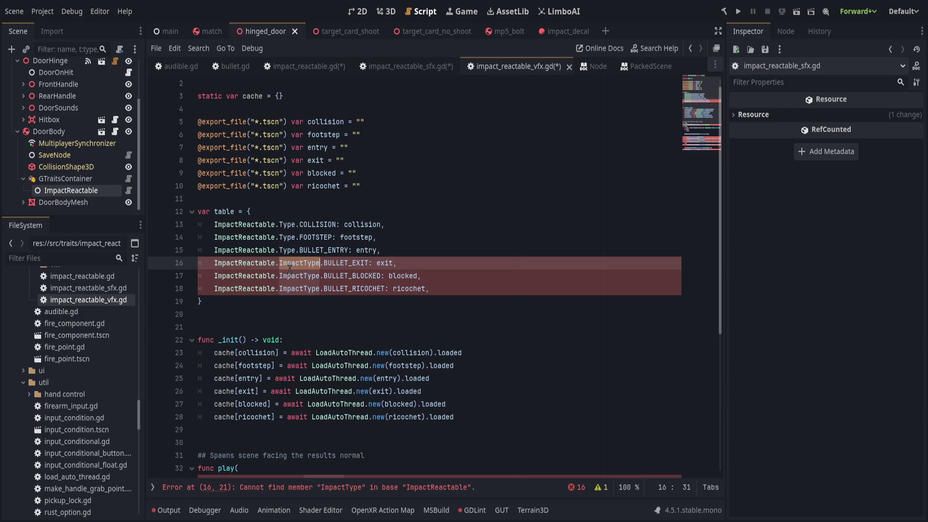
{"action": "type", "text": "Type"}
{"action": "double_click", "coordinate": [292, 276]}
{"action": "type", "text": "Type"}
{"action": "double_click", "coordinate": [295, 289]}
{"action": "type", "text": "Type"}
{"action": "scroll", "coordinate": [305, 289], "scroll_direction": "down", "scroll_amount": 5}
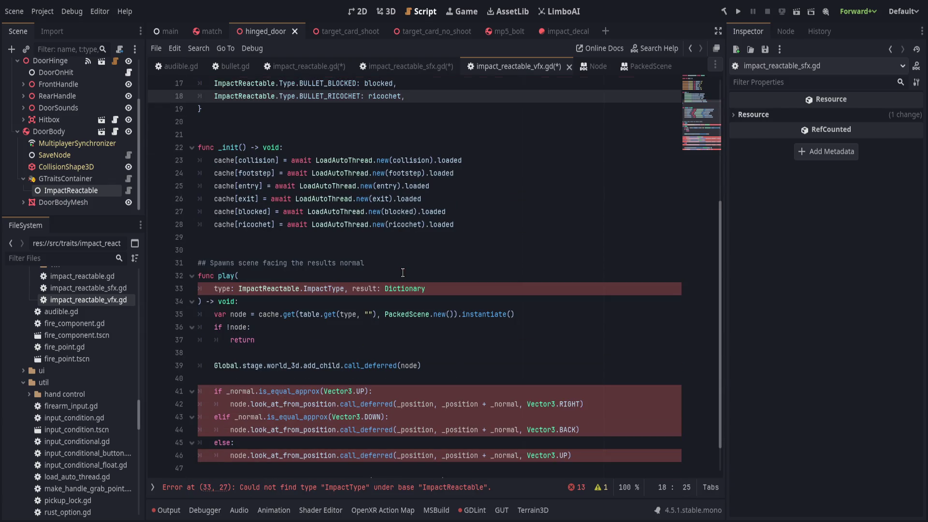
{"action": "double_click", "coordinate": [322, 289]}
- Type the VFX play() parameter as Type and change _normal on line 41 to result.normal
{"action": "type", "text": "Type"}
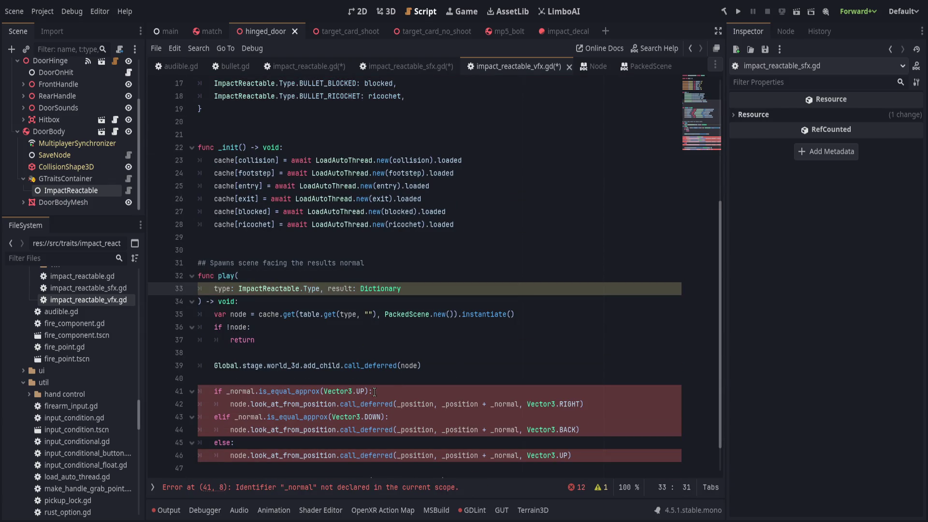
{"action": "left_click", "coordinate": [368, 488]}
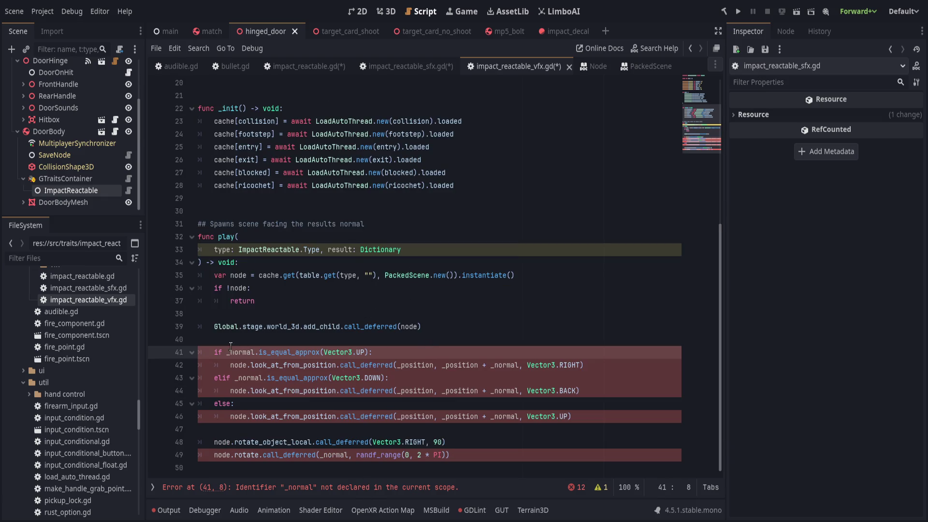
{"action": "double_click", "coordinate": [341, 250]}
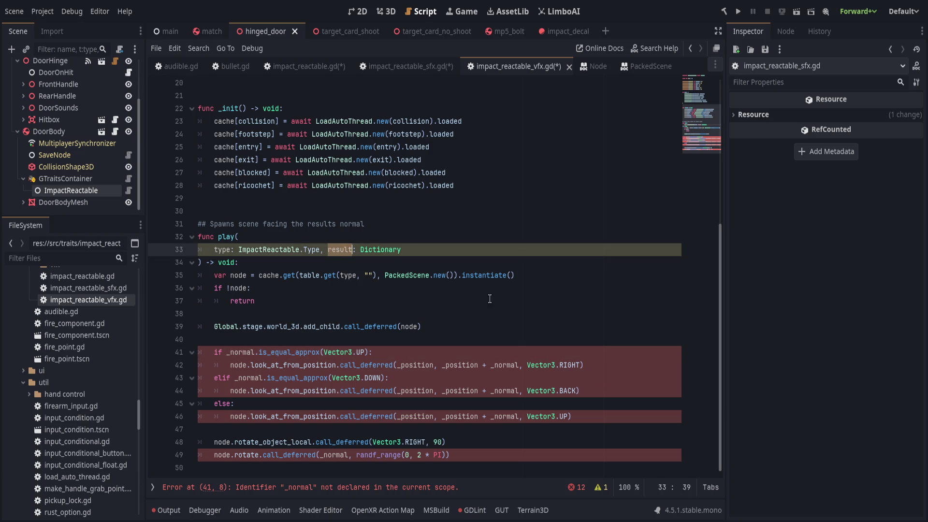
{"action": "left_click", "coordinate": [229, 353]}
{"action": "type", "text": "result."}
{"action": "key", "text": "Delete"}
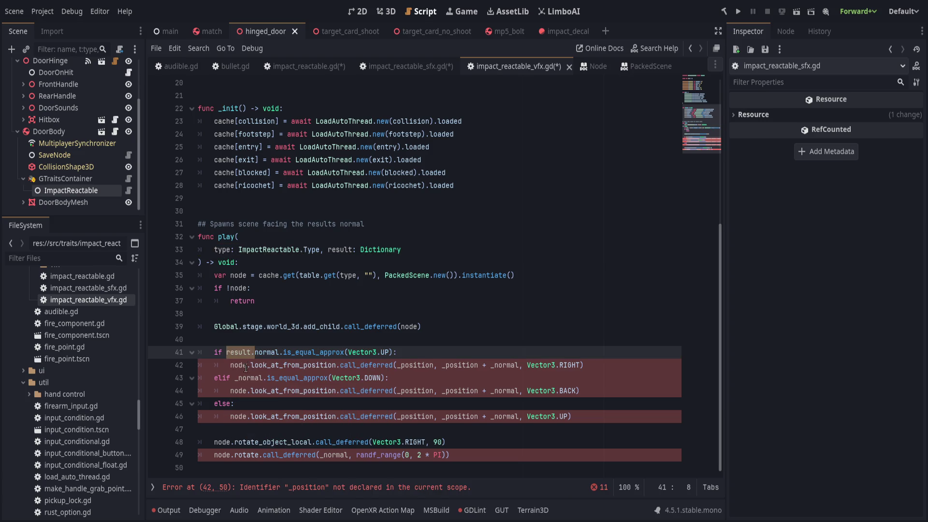
- Replace _normal with result.normal on lines 42, 43, 44 and 46
{"action": "left_click", "coordinate": [244, 378]}
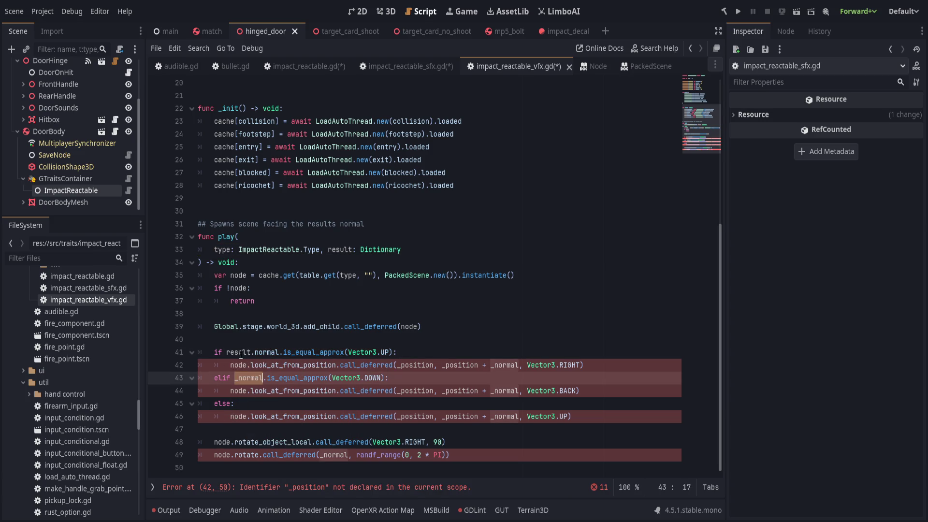
{"action": "left_click", "coordinate": [256, 352]}
{"action": "double_click", "coordinate": [247, 380]}
{"action": "type", "text": "result.normal"}
{"action": "double_click", "coordinate": [504, 365]}
{"action": "type", "text": "result.normal"}
{"action": "double_click", "coordinate": [504, 391]}
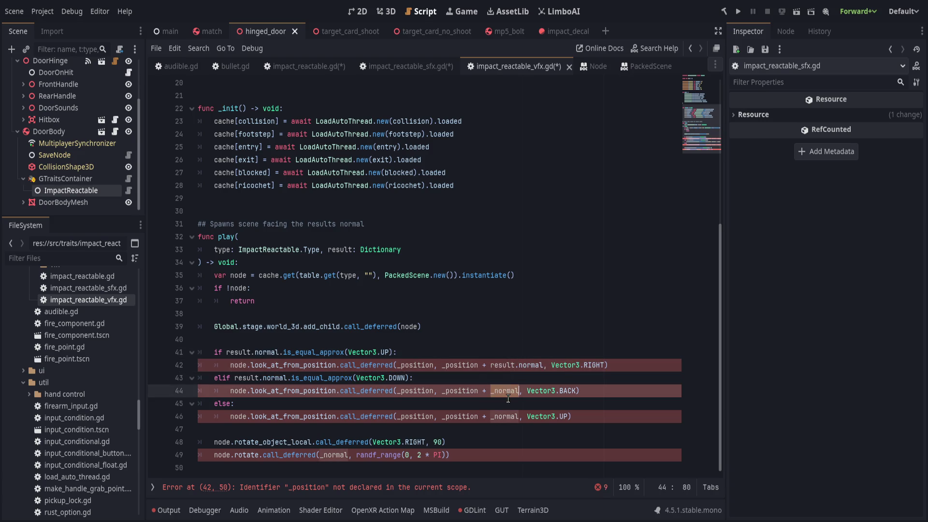
{"action": "type", "text": "result.normal"}
{"action": "left_click", "coordinate": [503, 419]}
{"action": "double_click", "coordinate": [505, 416]}
{"action": "type", "text": "result.normal"}
{"action": "double_click", "coordinate": [333, 455]}
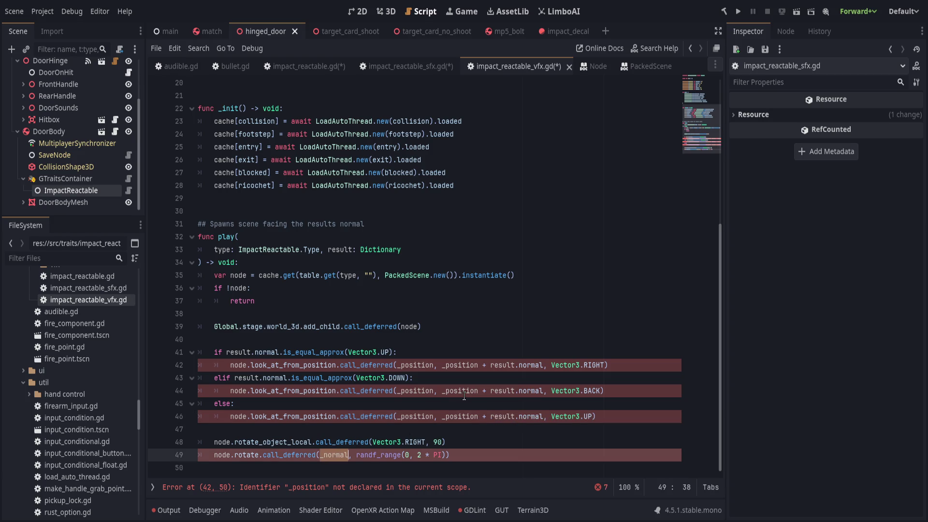
- Replace All _position with result.position using Match Case and Whole Words
{"action": "left_click", "coordinate": [401, 366]}
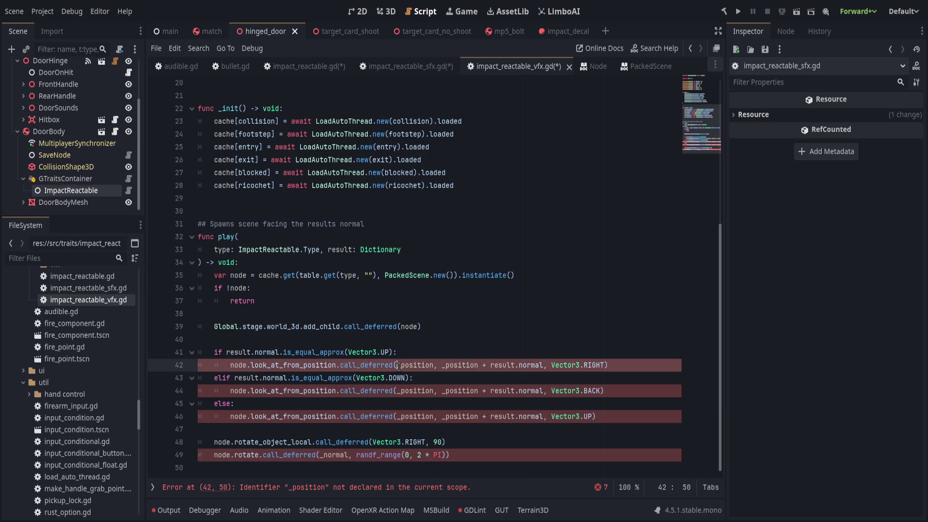
{"action": "double_click", "coordinate": [409, 366]}
{"action": "key", "text": "ctrl+r"}
{"action": "type", "text": "result.position"}
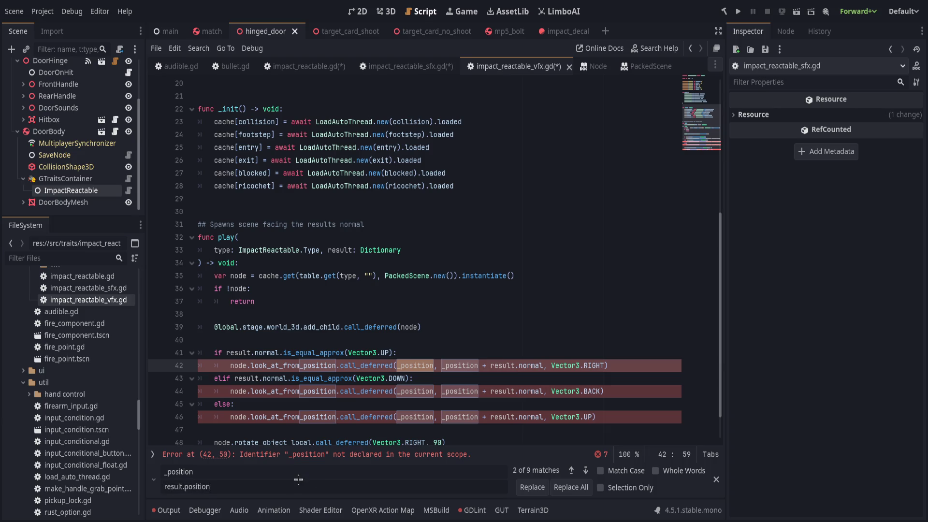
{"action": "left_click", "coordinate": [571, 487]}
{"action": "key", "text": "Escape"}
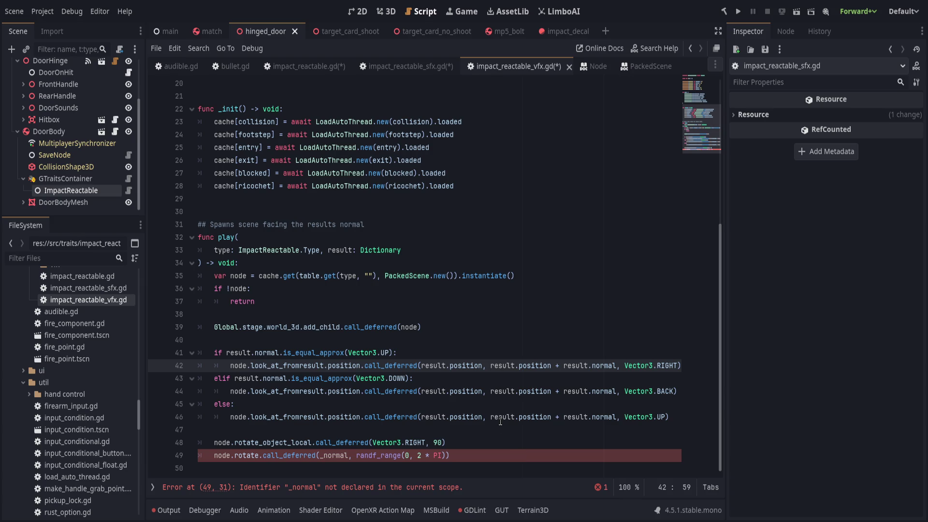
{"action": "key", "text": "ctrl+z"}
{"action": "key", "text": "ctrl+z"}
{"action": "key", "text": "ctrl+z"}
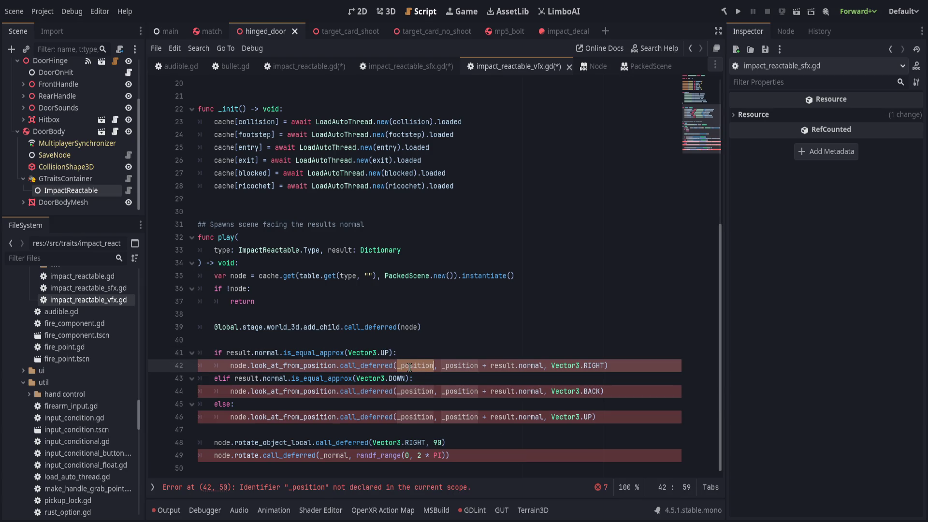
{"action": "key", "text": "ctrl+r"}
{"action": "left_click", "coordinate": [614, 471]}
{"action": "left_click", "coordinate": [658, 471]}
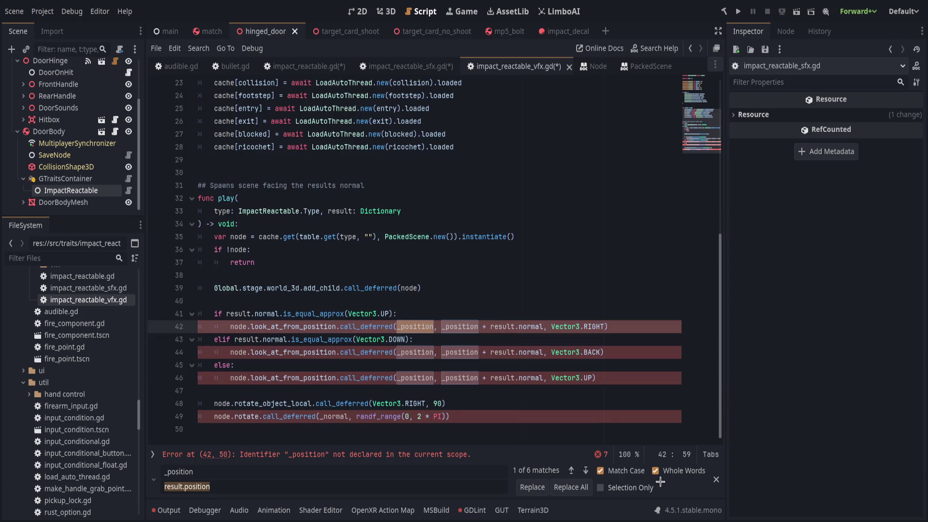
{"action": "left_click", "coordinate": [571, 487]}
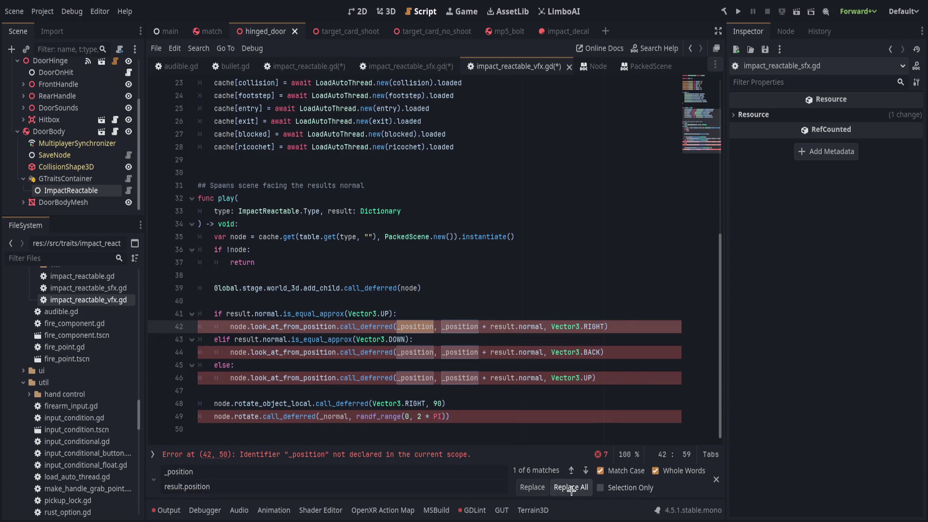
- Change _normal on line 49 to result.normal and save the scripts
{"action": "left_click", "coordinate": [489, 420]}
{"action": "key", "text": "Escape"}
{"action": "left_click", "coordinate": [676, 367]}
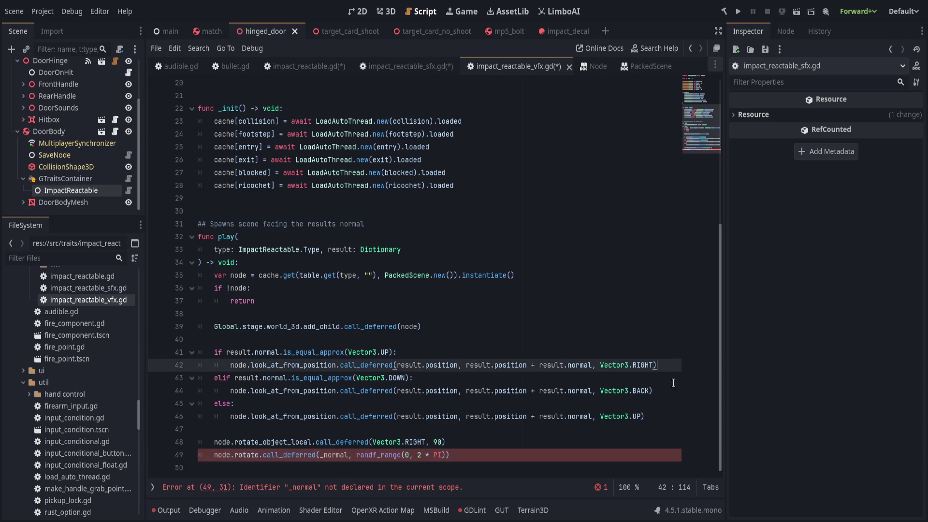
{"action": "left_click", "coordinate": [433, 422]}
{"action": "left_click", "coordinate": [494, 455]}
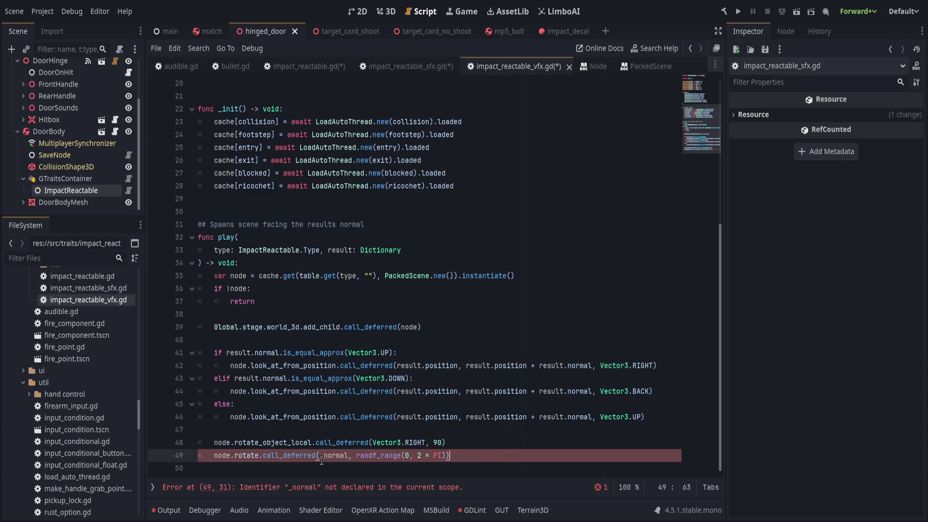
{"action": "left_click", "coordinate": [501, 417]}
{"action": "left_click_drag", "start_coordinate": [539, 417], "coordinate": [593, 417]}
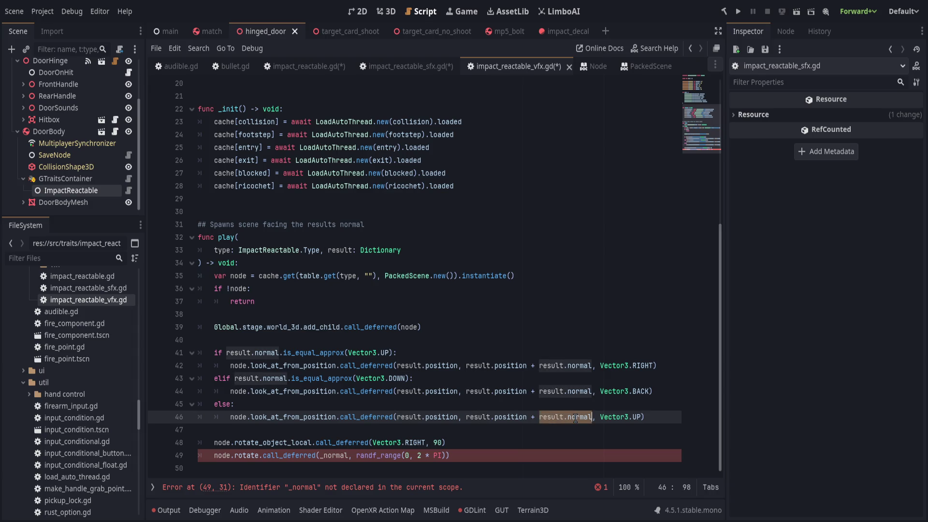
{"action": "key", "text": "ctrl+c"}
{"action": "double_click", "coordinate": [334, 456]}
{"action": "key", "text": "ctrl+v"}
{"action": "left_click", "coordinate": [396, 430]}
{"action": "key", "text": "ctrl+s"}
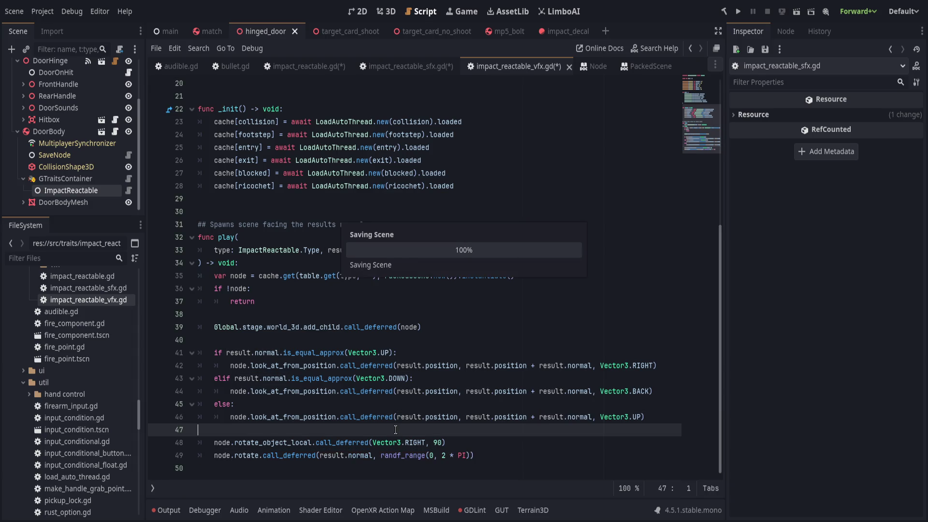
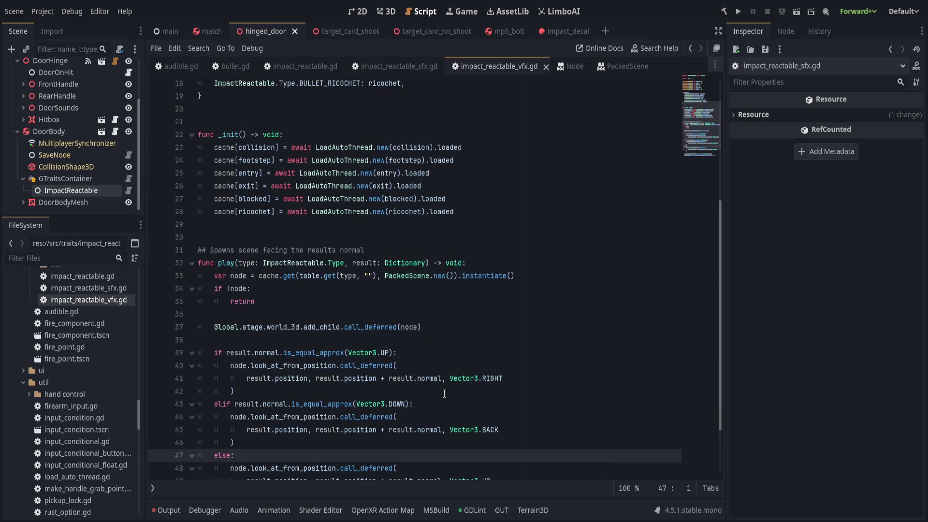
- Add 'var p = result.position' and 'var n = result.normal' below the add_child line
{"action": "scroll", "coordinate": [444, 393], "scroll_direction": "up", "scroll_amount": 2}
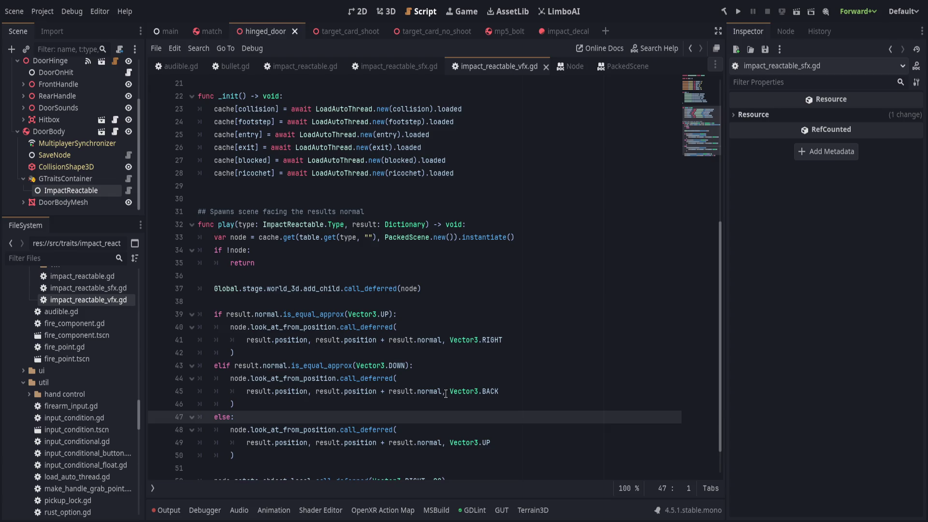
{"action": "left_click", "coordinate": [492, 325]}
{"action": "key", "text": "Return"}
{"action": "type", "text": "var"}
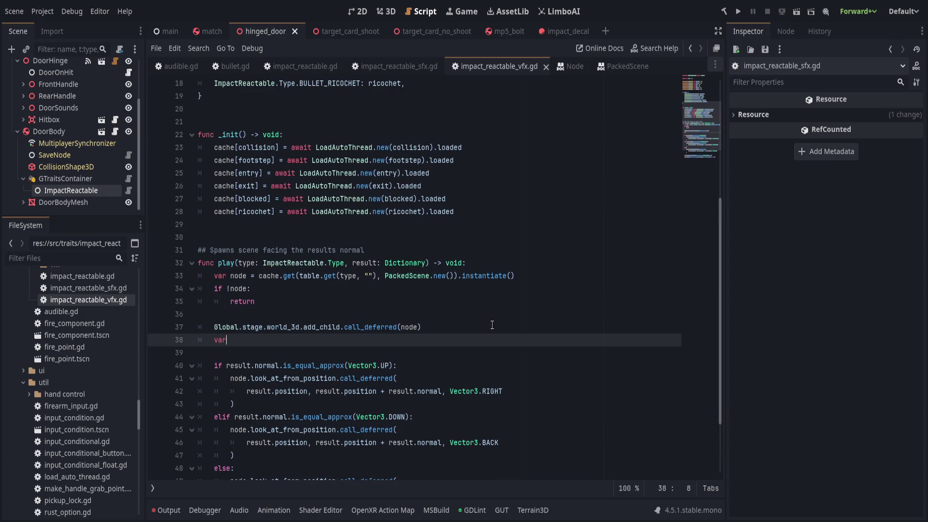
{"action": "type", "text": " p = result.normal"}
{"action": "key", "text": "ctrl+BackSpace"}
{"action": "type", "text": "position"}
{"action": "key", "text": "Return"}
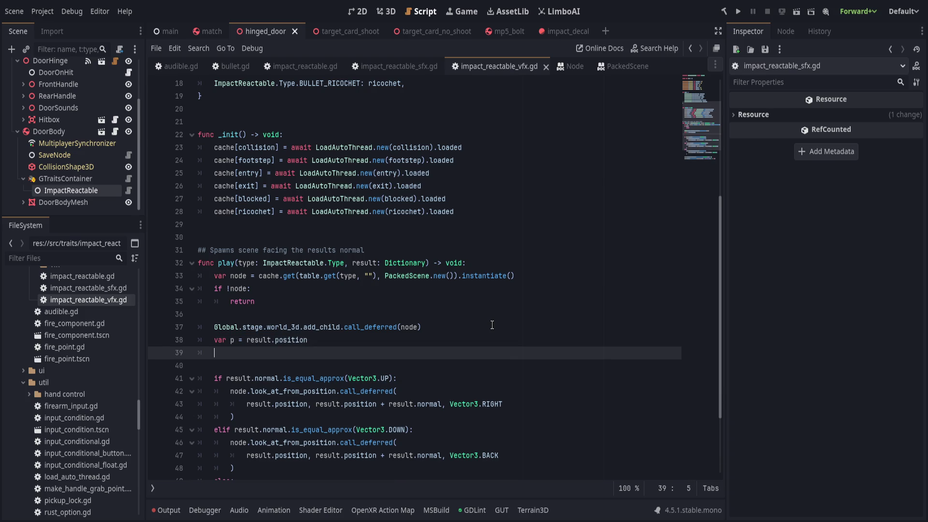
{"action": "type", "text": "n = result.normal"}
- Select the orientation block, lines 41–52, and set the Find/Replace replacement text to 'p'
{"action": "left_click", "coordinate": [336, 340], "text": "shift"}
{"action": "scroll", "coordinate": [340, 339], "scroll_direction": "down", "scroll_amount": 3}
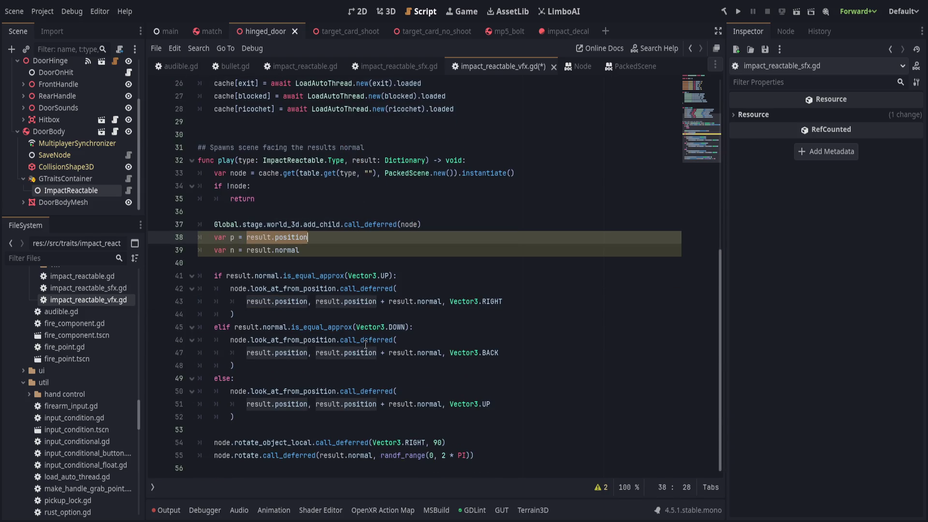
{"action": "key", "text": "ctrl+r"}
{"action": "mouse_move", "coordinate": [255, 276]}
{"action": "left_mouse_down"}
{"action": "mouse_move", "coordinate": [309, 404]}
{"action": "mouse_move", "coordinate": [234, 417]}
{"action": "left_mouse_up"}
{"action": "key", "text": "ctrl+a"}
{"action": "type", "text": "p"}
{"action": "scroll", "coordinate": [574, 488], "scroll_direction": "down", "scroll_amount": 1}
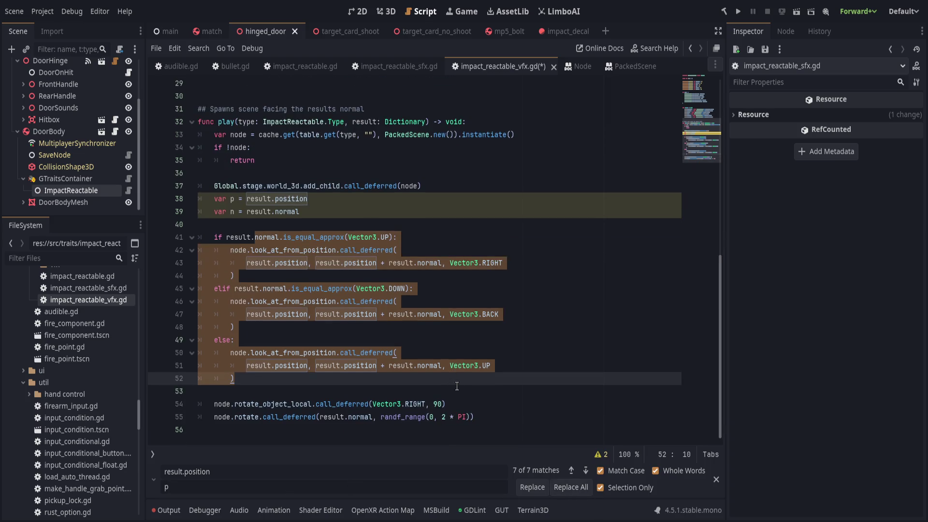
- Replace all result.position with p and result.normal with n in the selected block
{"action": "left_click", "coordinate": [574, 489]}
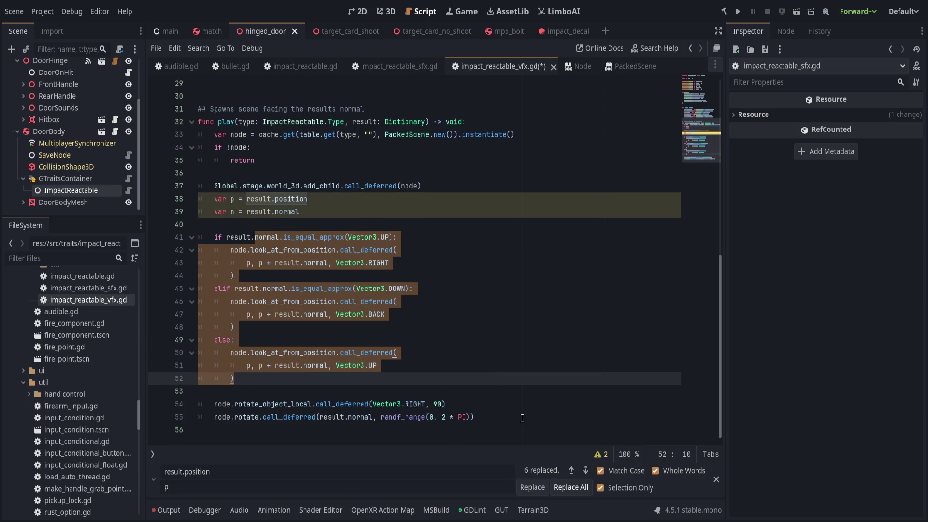
{"action": "left_click", "coordinate": [257, 479]}
{"action": "key", "text": "ctrl+BackSpace"}
{"action": "type", "text": "normal"}
{"action": "key", "text": "BackSpace"}
{"action": "type", "text": "n"}
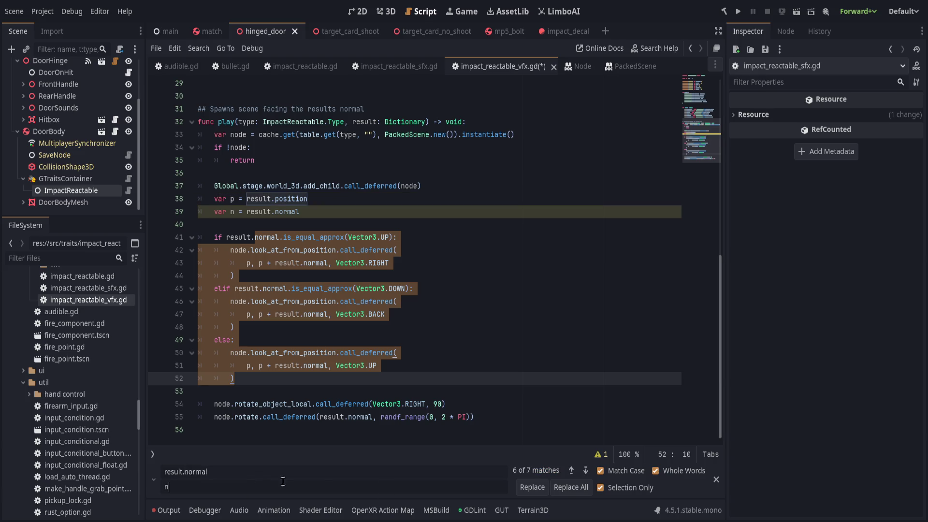
{"action": "left_click", "coordinate": [571, 488]}
{"action": "left_click", "coordinate": [471, 351]}
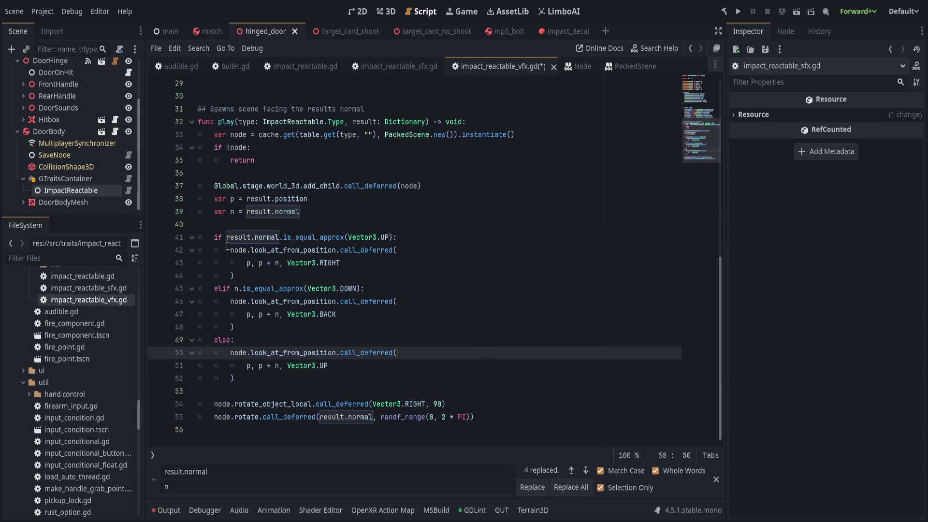
- Change the leftover result.normal on lines 41 and 55 to n, then save
{"action": "left_click", "coordinate": [232, 212]}
{"action": "left_click_drag", "start_coordinate": [226, 237], "coordinate": [279, 237]}
{"action": "type", "text": "n"}
{"action": "left_click_drag", "start_coordinate": [319, 417], "coordinate": [373, 416]}
{"action": "type", "text": "n"}
{"action": "left_click", "coordinate": [498, 345]}
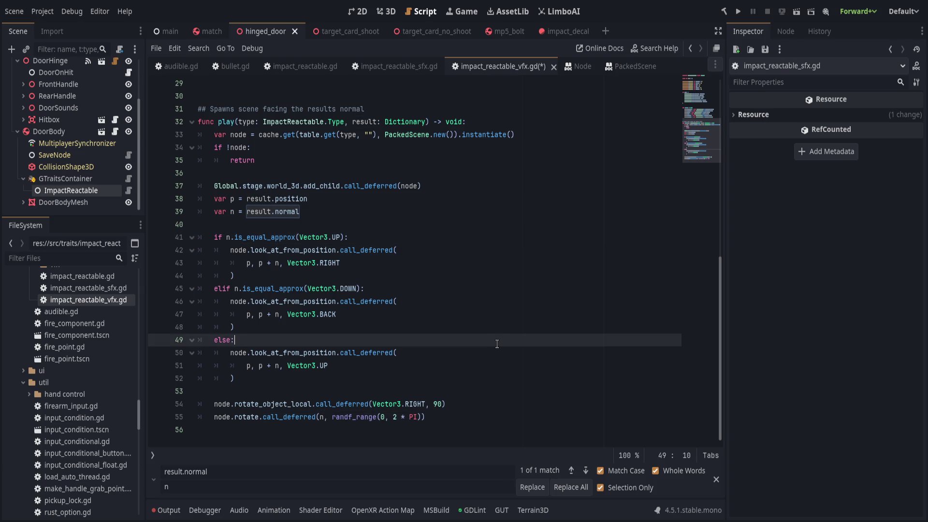
{"action": "left_click", "coordinate": [373, 213]}
{"action": "key", "text": "ctrl+s"}
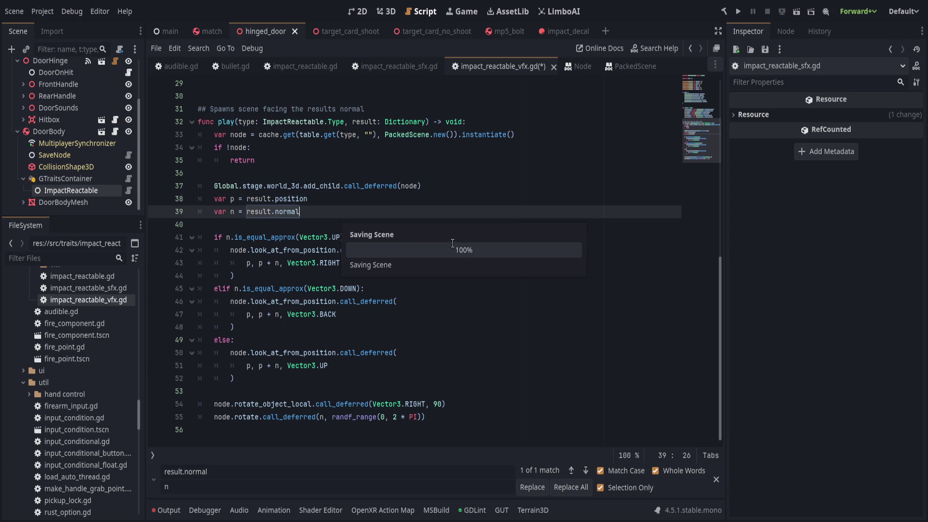
- Move the p and n declarations above the add_child line and save the script
{"action": "left_click", "coordinate": [462, 303]}
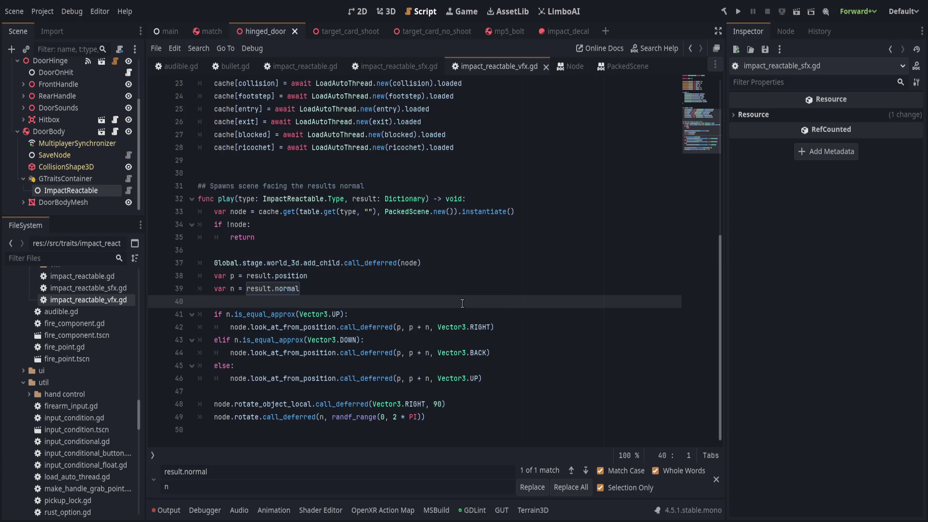
{"action": "scroll", "coordinate": [455, 306], "scroll_direction": "up", "scroll_amount": 1}
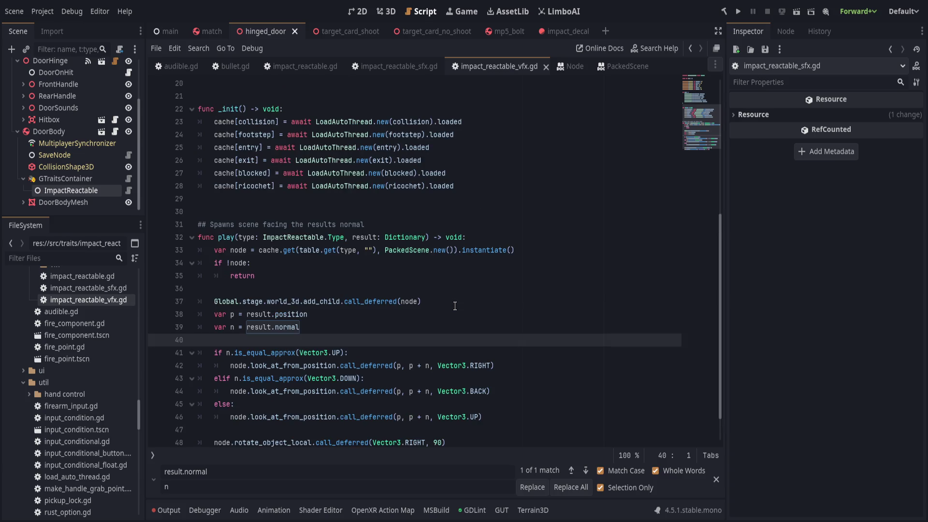
{"action": "left_click", "coordinate": [502, 328]}
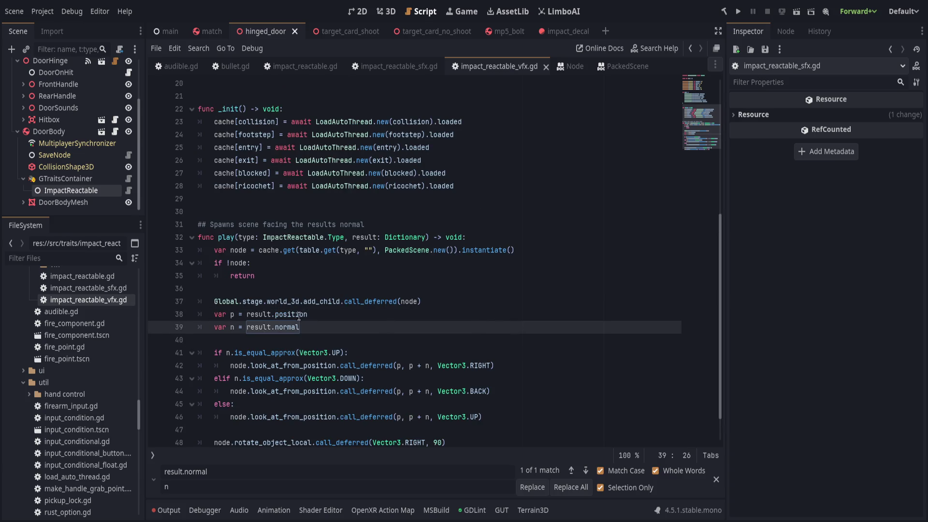
{"action": "left_click", "coordinate": [383, 317]}
{"action": "left_click_drag", "start_coordinate": [259, 314], "coordinate": [287, 327]}
{"action": "key", "text": "alt+Up"}
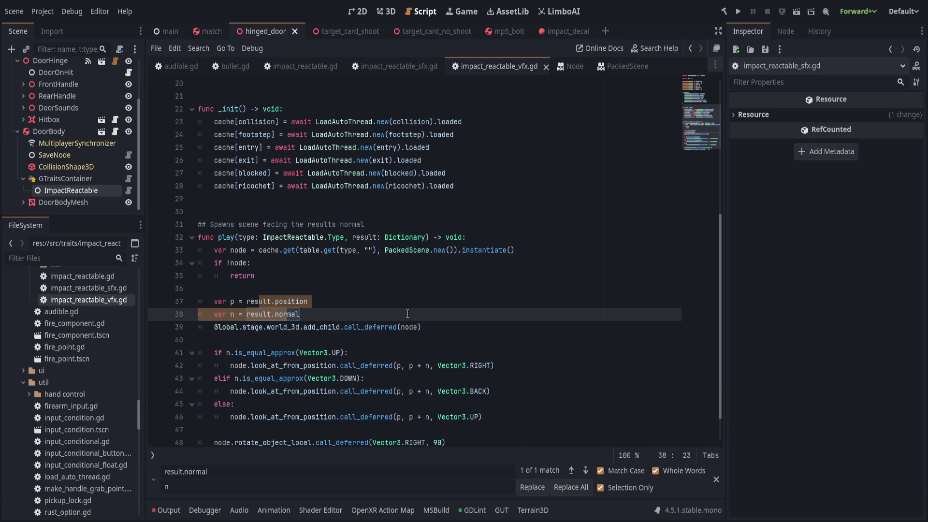
{"action": "key", "text": "Escape"}
{"action": "key", "text": "alt+Down"}
{"action": "key", "text": "alt+Up"}
{"action": "key", "text": "ctrl+s"}
{"action": "left_click", "coordinate": [404, 315]}
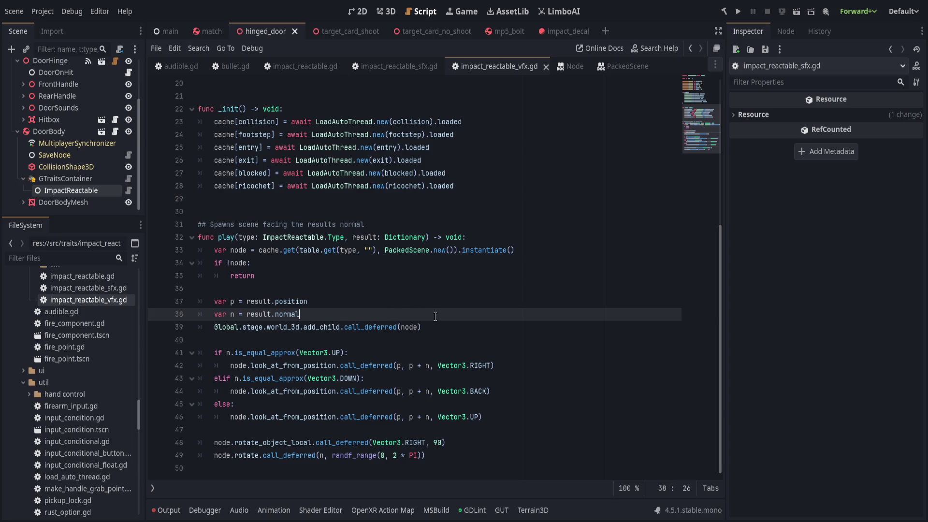
{"action": "scroll", "coordinate": [438, 317], "scroll_direction": "up", "scroll_amount": 4}
{"action": "scroll", "coordinate": [464, 303], "scroll_direction": "up", "scroll_amount": 3}
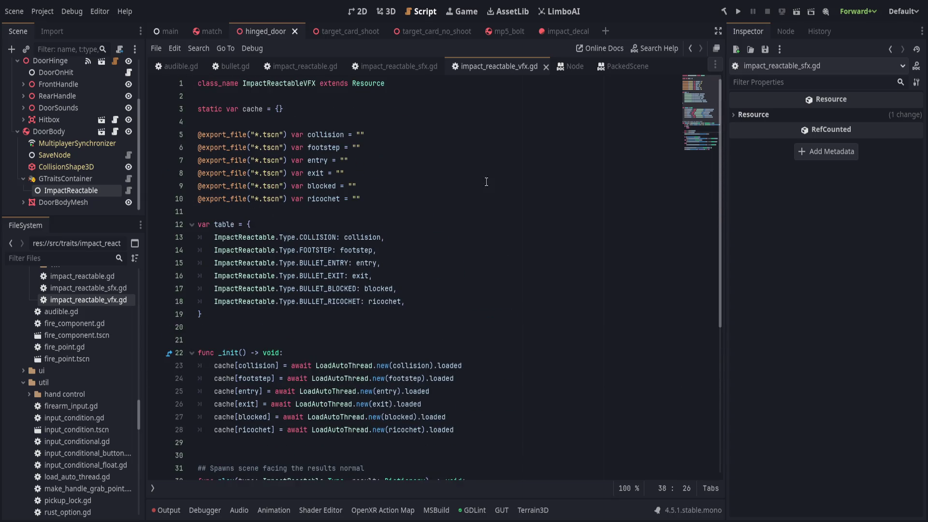
- Review impact_reactable_sfx.gd and the play function in impact_reactable.gd
{"action": "left_click", "coordinate": [400, 66]}
{"action": "left_click", "coordinate": [319, 71]}
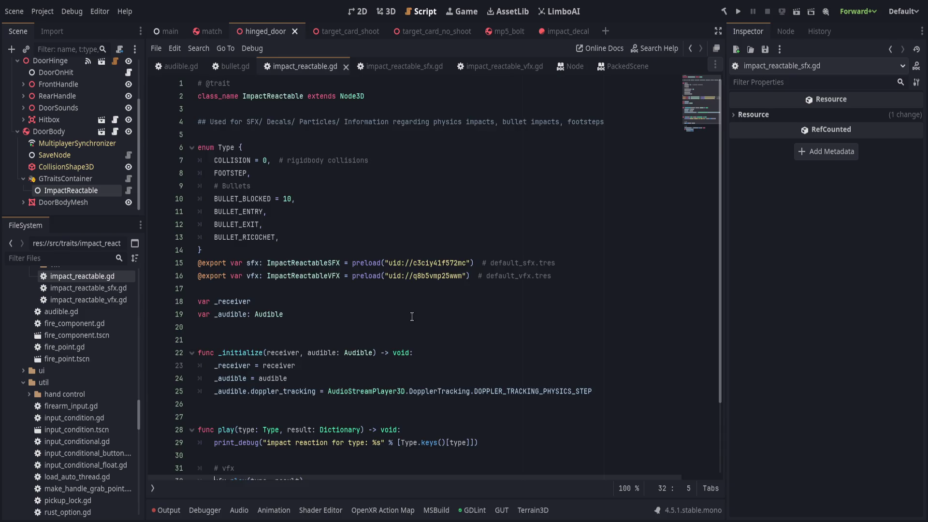
{"action": "scroll", "coordinate": [401, 348], "scroll_direction": "down", "scroll_amount": 2}
{"action": "left_click", "coordinate": [406, 382]}
{"action": "scroll", "coordinate": [407, 385], "scroll_direction": "up", "scroll_amount": 3}
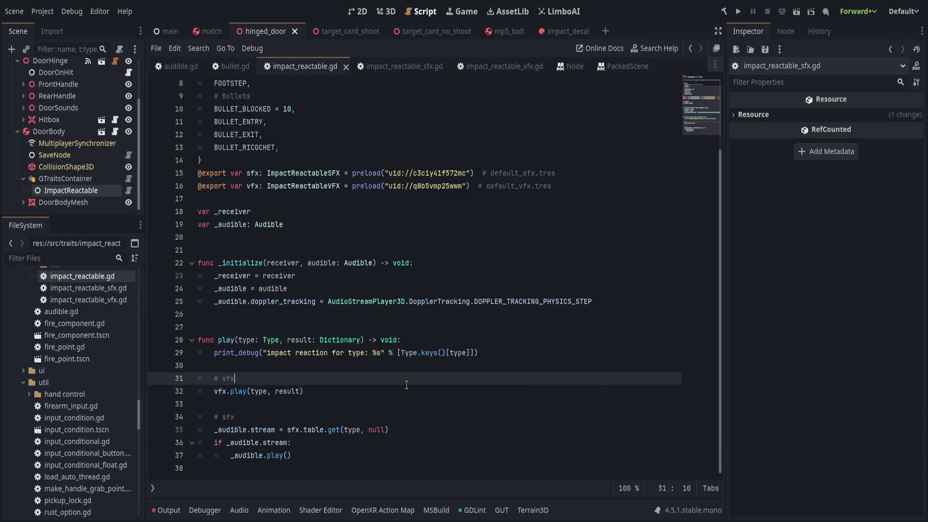
- In bullet.gd, change ImpactType to Type on lines 177, 183 and 187
{"action": "left_click", "coordinate": [230, 66]}
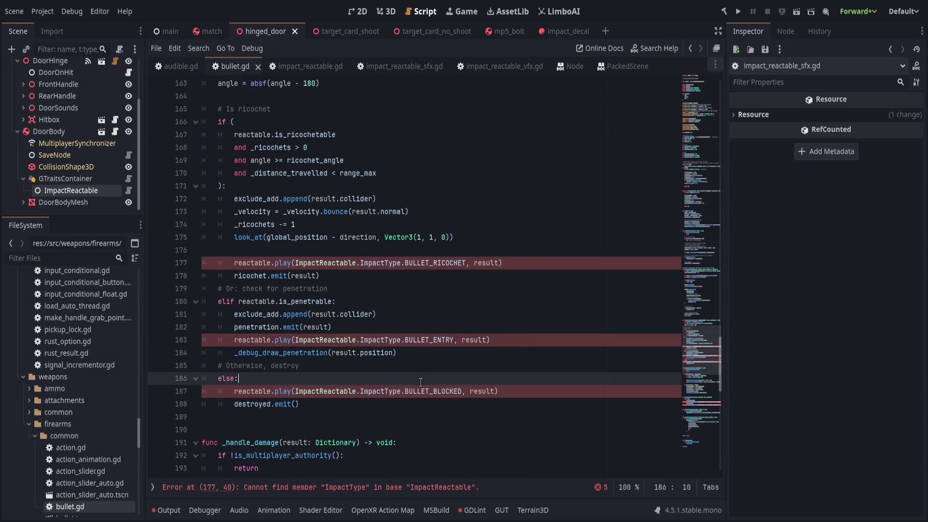
{"action": "left_click", "coordinate": [444, 353]}
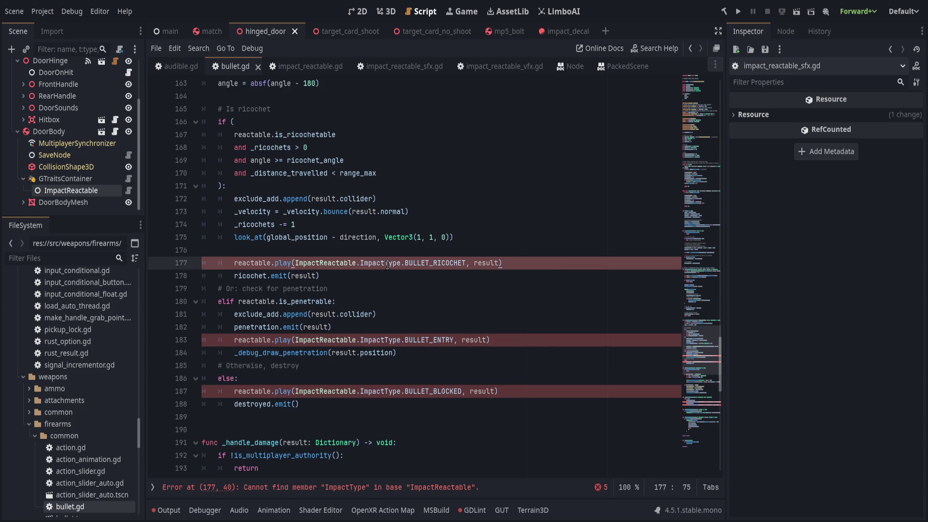
{"action": "double_click", "coordinate": [386, 264]}
{"action": "type", "text": "Type"}
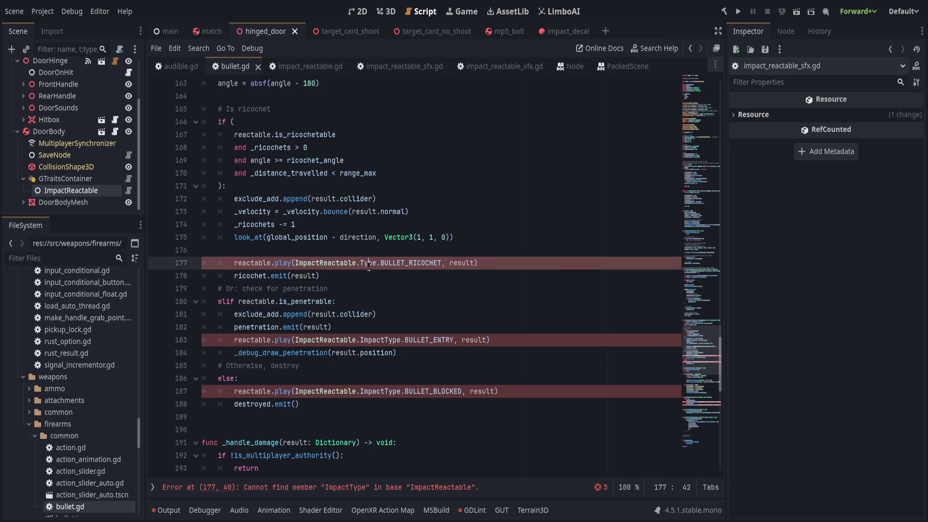
{"action": "double_click", "coordinate": [381, 340]}
{"action": "type", "text": "Type"}
{"action": "double_click", "coordinate": [381, 391]}
{"action": "type", "text": "Type"}
- Inspect the _spawn_facing_normal error in bullet.gd, save it, and switch to impact_reactable.gd
{"action": "left_click", "coordinate": [455, 369]}
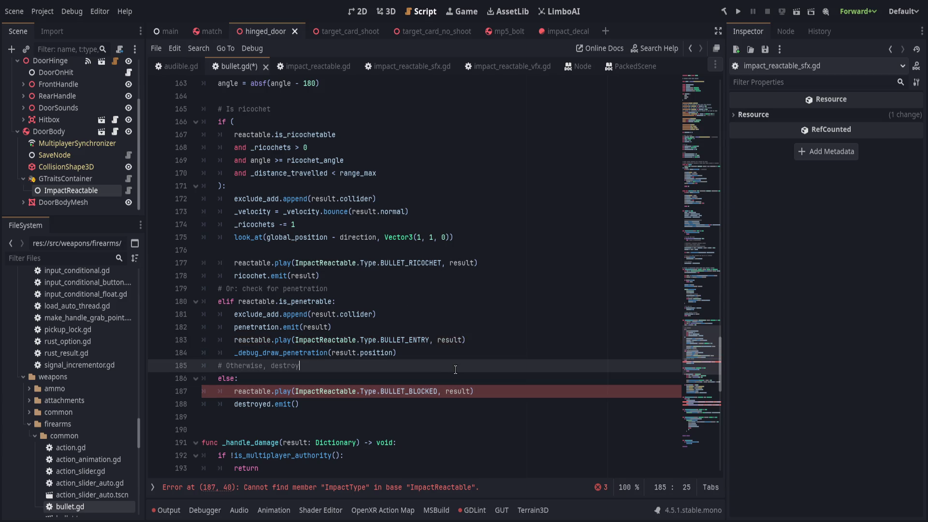
{"action": "scroll", "coordinate": [455, 369], "scroll_direction": "down", "scroll_amount": 3}
{"action": "scroll", "coordinate": [456, 369], "scroll_direction": "up", "scroll_amount": 2}
{"action": "scroll", "coordinate": [455, 369], "scroll_direction": "down", "scroll_amount": 9}
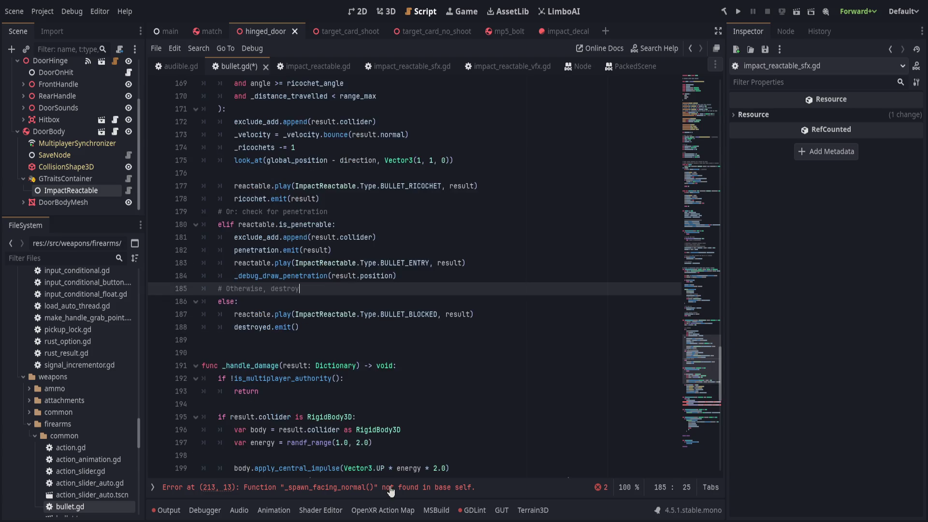
{"action": "left_click", "coordinate": [335, 328]}
{"action": "left_click", "coordinate": [471, 350]}
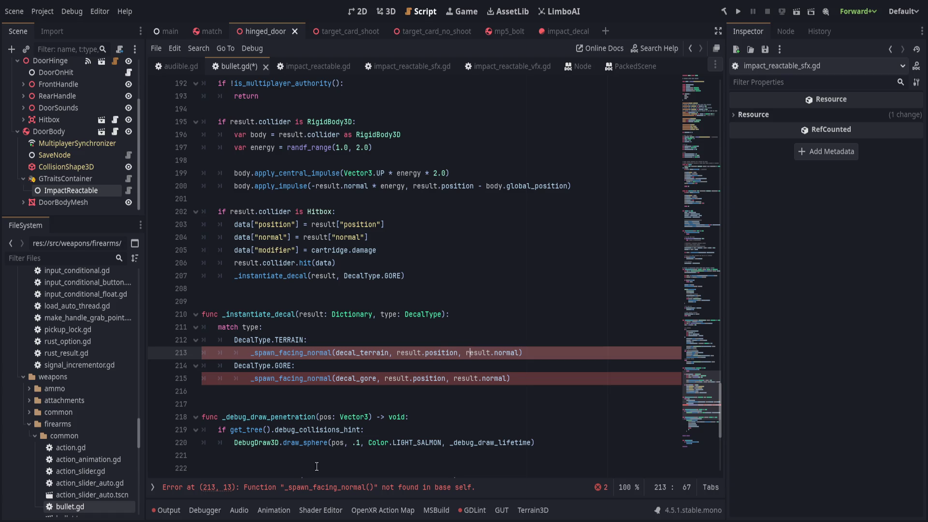
{"action": "left_click", "coordinate": [356, 488]}
{"action": "double_click", "coordinate": [357, 489]}
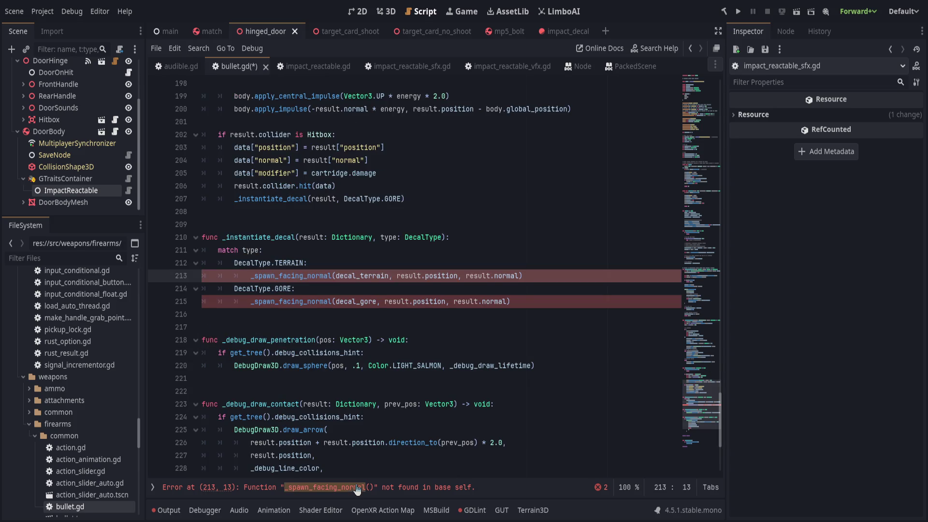
{"action": "left_click", "coordinate": [378, 282]}
{"action": "key", "text": "ctrl+s"}
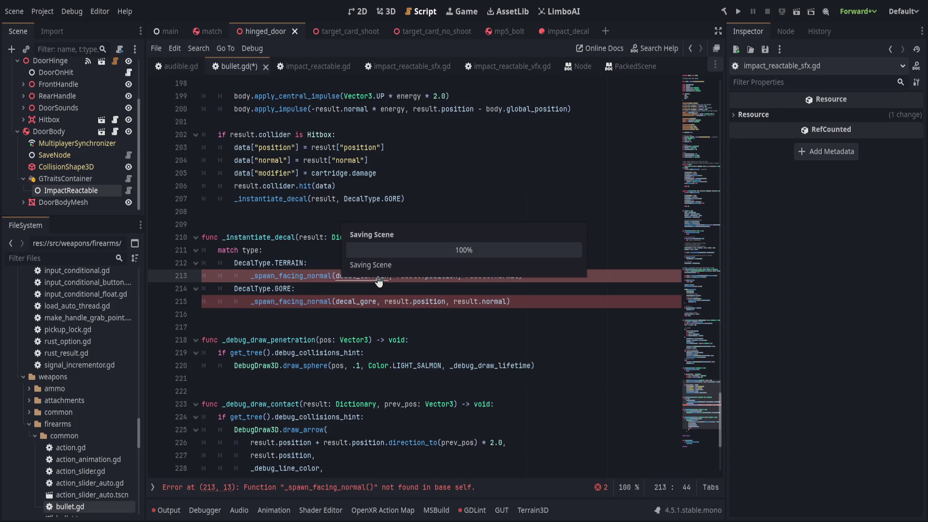
{"action": "left_click", "coordinate": [312, 67]}
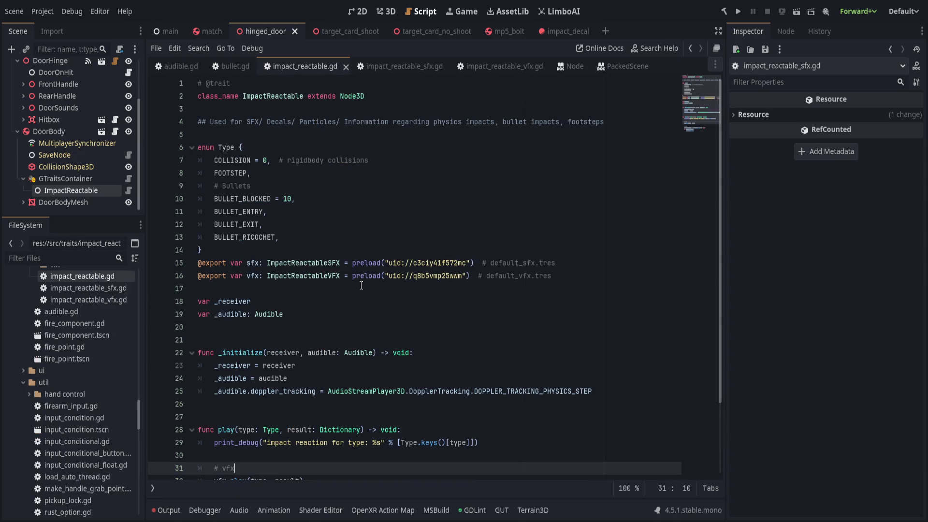
- At the end of impact_reactable_vfx.gd, declare static func spawn_facing_normal(scene: PackedScene, position, normal) -> void
{"action": "scroll", "coordinate": [372, 382], "scroll_direction": "down", "scroll_amount": 2}
{"action": "left_click", "coordinate": [387, 68]}
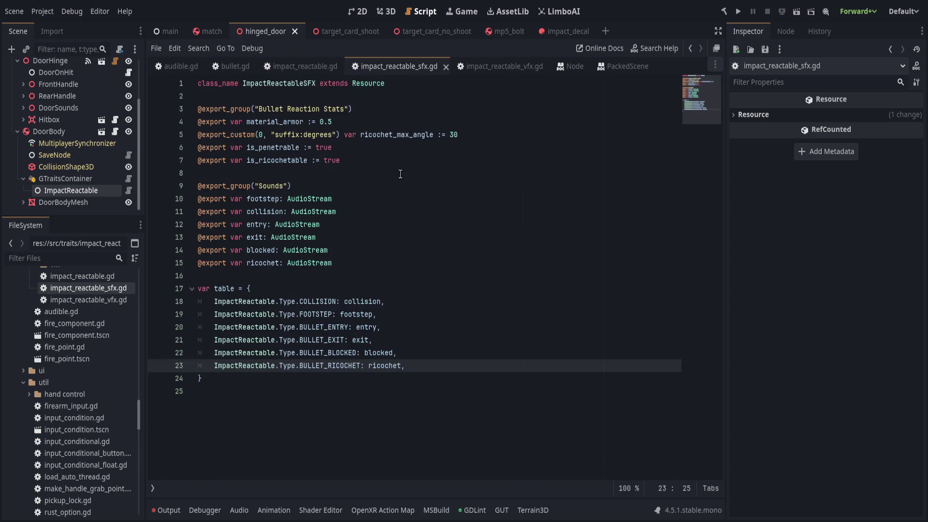
{"action": "left_click", "coordinate": [501, 60]}
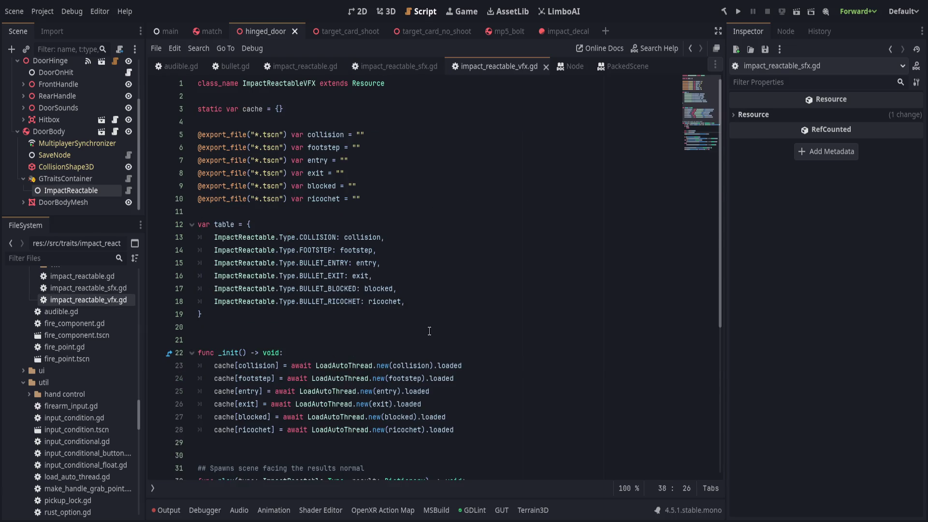
{"action": "scroll", "coordinate": [429, 334], "scroll_direction": "down", "scroll_amount": 6}
{"action": "left_click", "coordinate": [423, 472]}
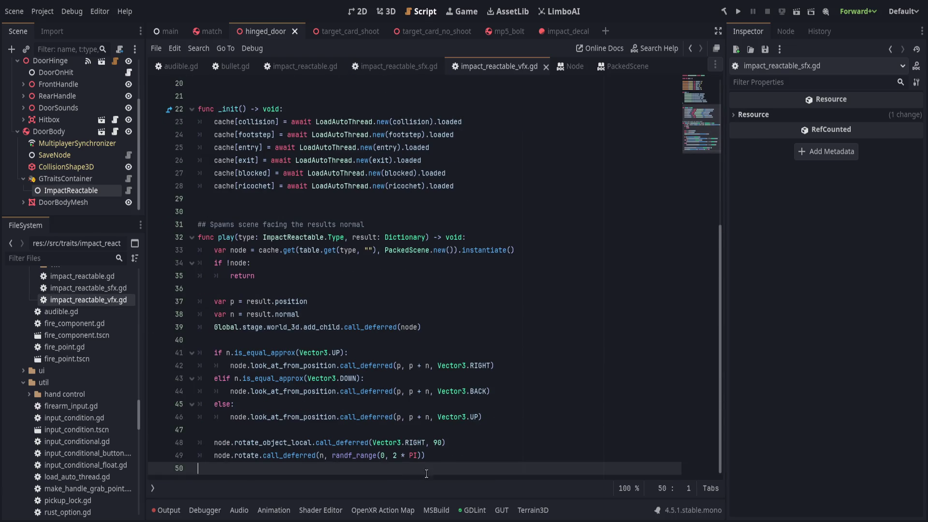
{"action": "key", "text": "Return"}
{"action": "key", "text": "Return"}
{"action": "type", "text": "static "}
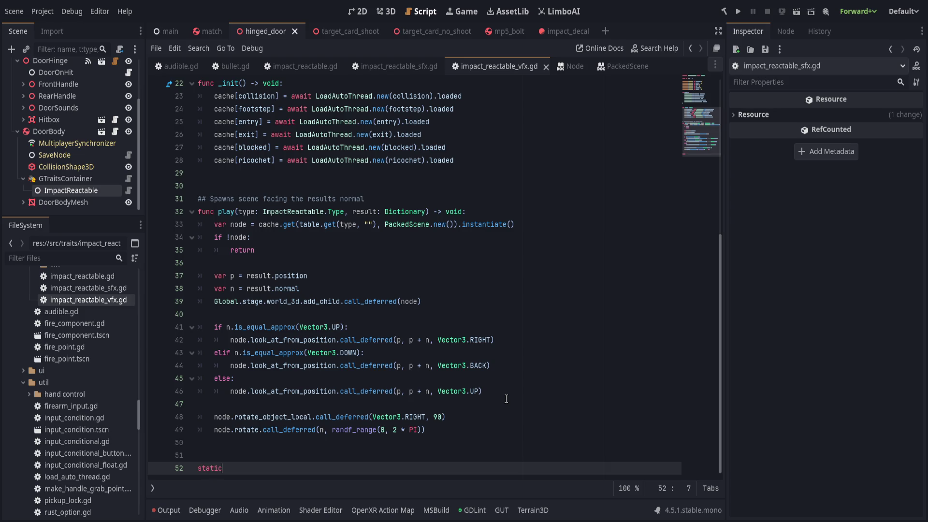
{"action": "type", "text": "func spawn_f"}
{"action": "type", "text": "actin"}
{"action": "key", "text": "BackSpace"}
{"action": "key", "text": "BackSpace"}
{"action": "type", "text": "ing_normal(s"}
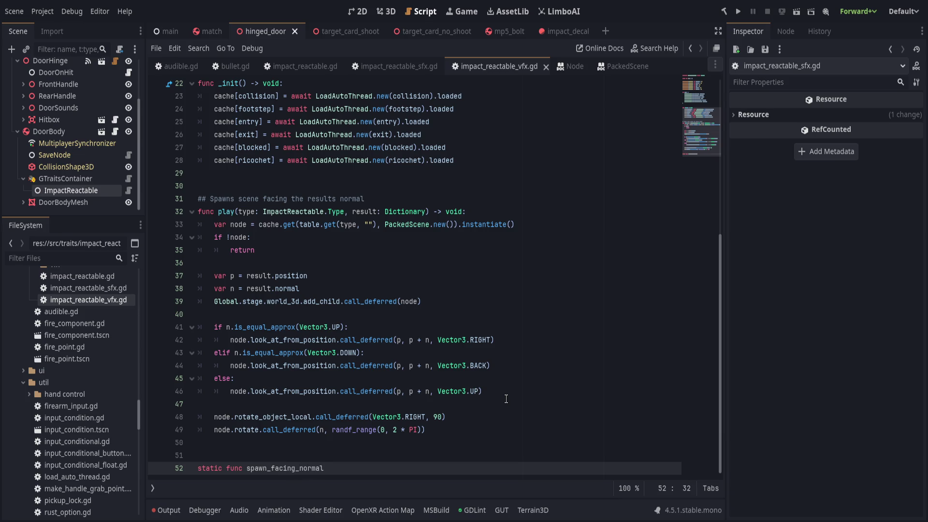
{"action": "type", "text": "cene: PackedSce"}
{"action": "key", "text": "Return"}
{"action": "type", "text": ", position, "}
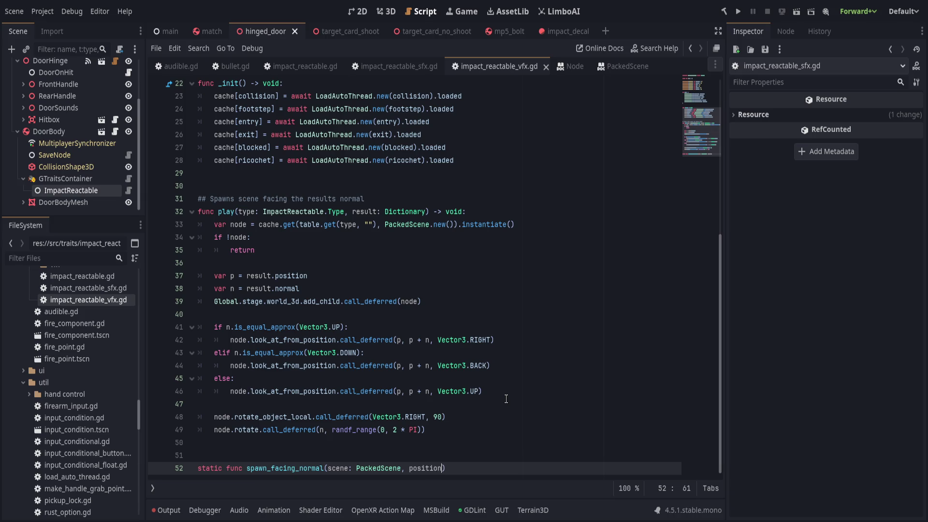
{"action": "type", "text": "normal"}
{"action": "type", "text": ") -> void:"}
- Type the position and normal parameters as Vector3 and give the function a pass body
{"action": "left_click", "coordinate": [443, 468]}
{"action": "type", "text": ": Vector3"}
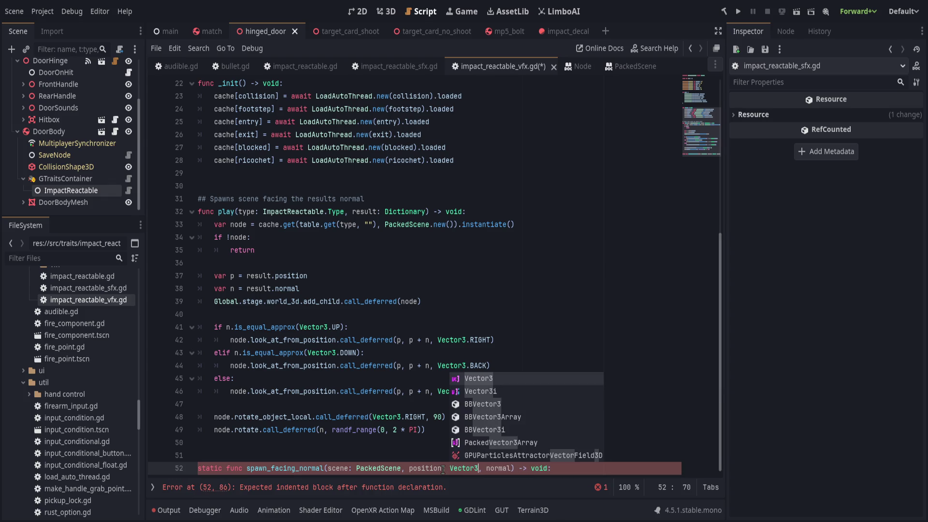
{"action": "key", "text": "Right"}
{"action": "key", "text": "Right"}
{"action": "key", "text": "Right"}
{"action": "type", "text": ": Vector3"}
{"action": "key", "text": "End"}
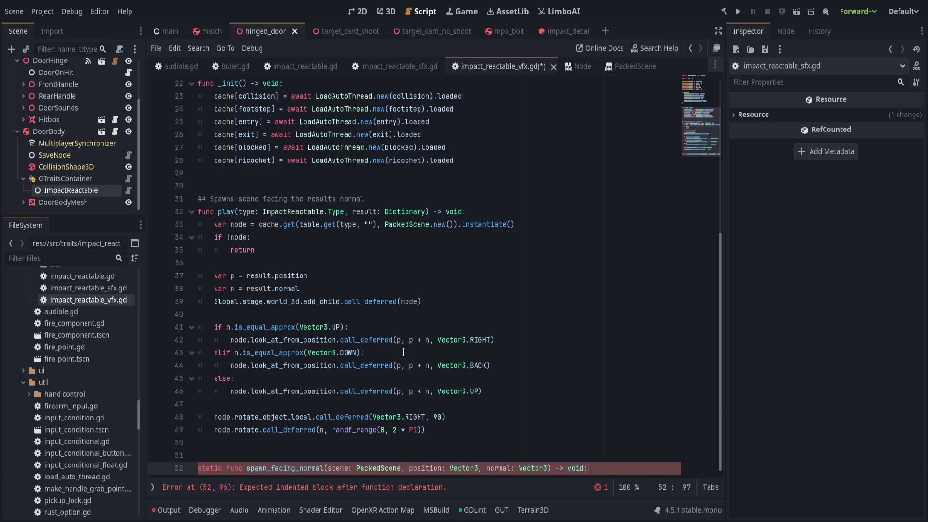
{"action": "key", "text": "Return"}
{"action": "type", "text": "pass"}
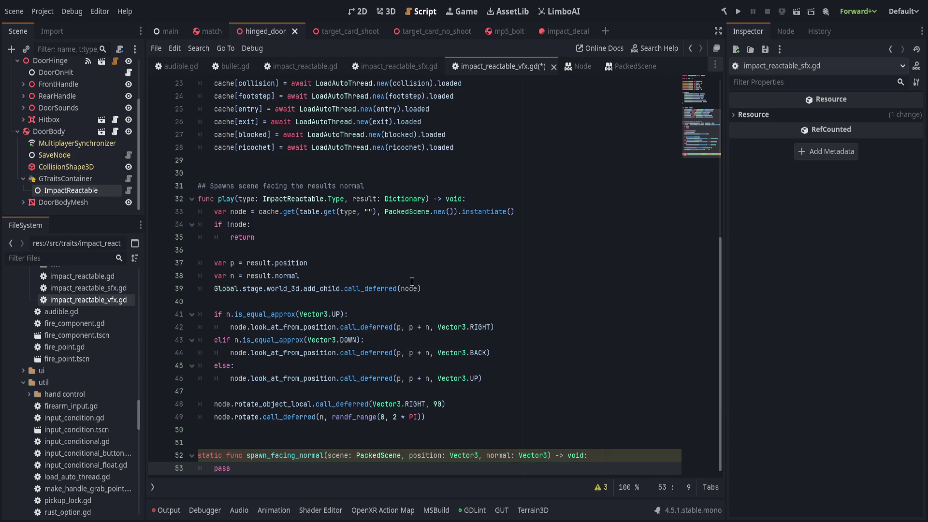
{"action": "left_click", "coordinate": [340, 455]}
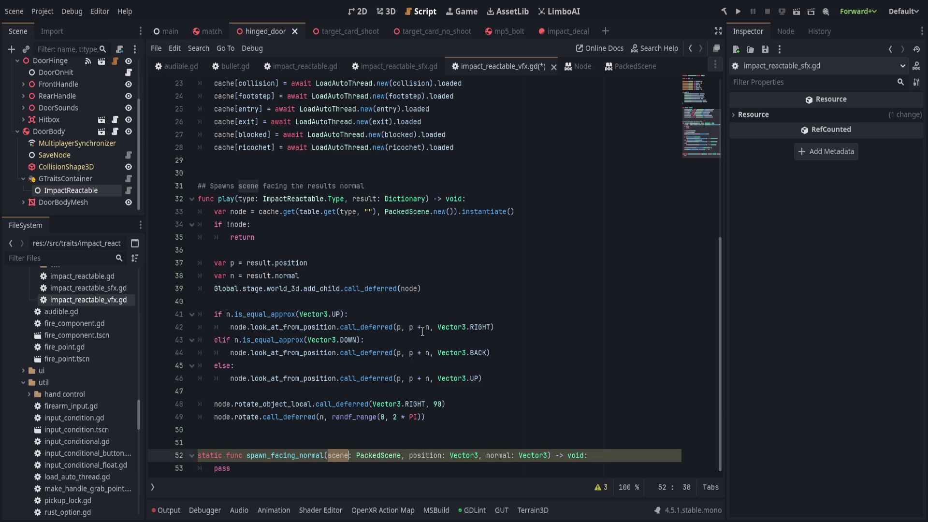
- Cut play()'s node placement and rotation code following the result.normal line
{"action": "left_click", "coordinate": [506, 353]}
{"action": "scroll", "coordinate": [367, 316], "scroll_direction": "up", "scroll_amount": 2}
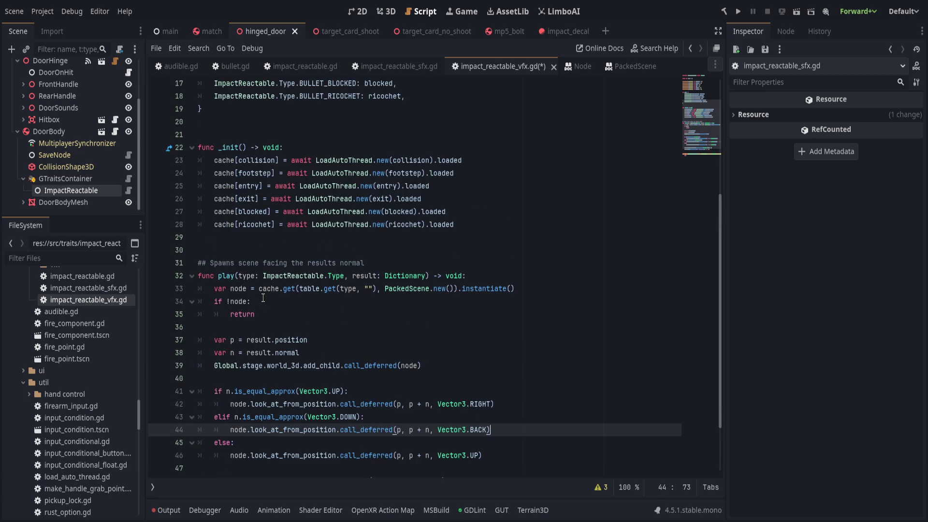
{"action": "scroll", "coordinate": [367, 316], "scroll_direction": "down", "scroll_amount": 2}
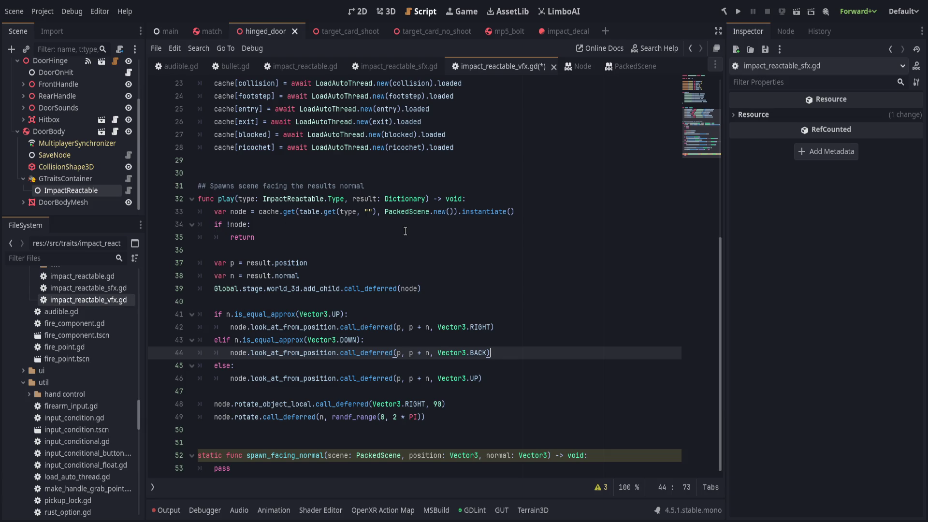
{"action": "left_click", "coordinate": [339, 276]}
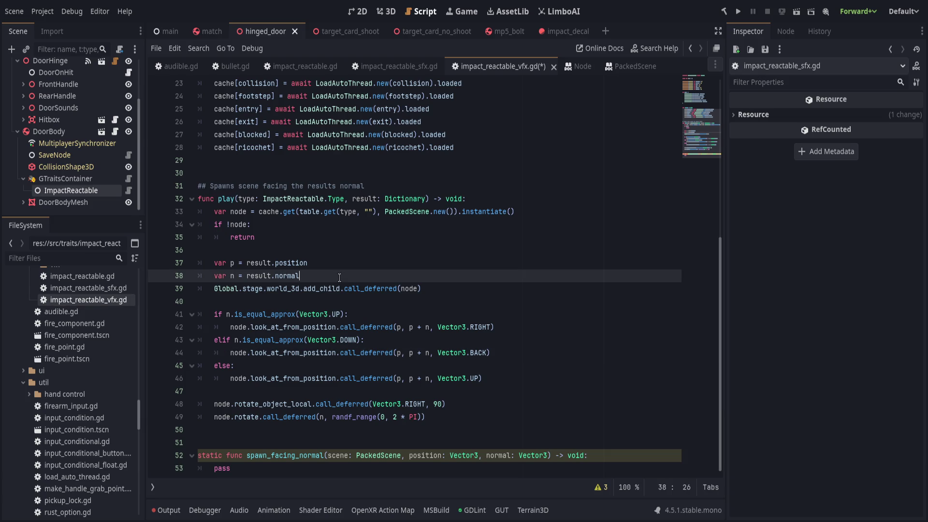
{"action": "left_click", "coordinate": [404, 289]}
{"action": "left_click", "coordinate": [361, 281]}
{"action": "mouse_move", "coordinate": [361, 281]}
{"action": "left_mouse_down"}
{"action": "mouse_move", "coordinate": [522, 368]}
{"action": "mouse_move", "coordinate": [536, 416]}
{"action": "left_mouse_up"}
{"action": "key", "text": "ctrl+c"}
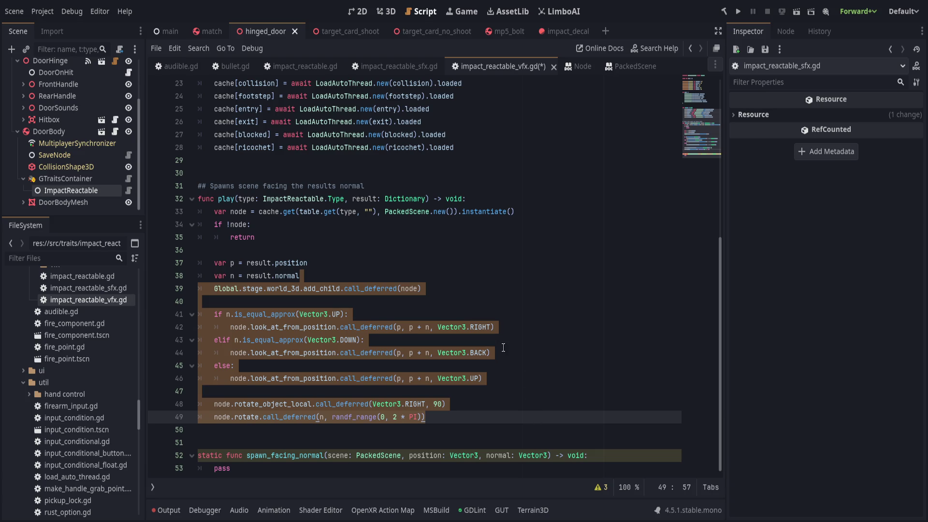
{"action": "key", "text": "BackSpace"}
- Paste the cut code into spawn_facing_normal in place of pass, removing the leftover blank line
{"action": "left_click", "coordinate": [371, 332]}
{"action": "key", "text": "BackSpace"}
{"action": "key", "text": "BackSpace"}
{"action": "key", "text": "BackSpace"}
{"action": "key", "text": "ctrl+v"}
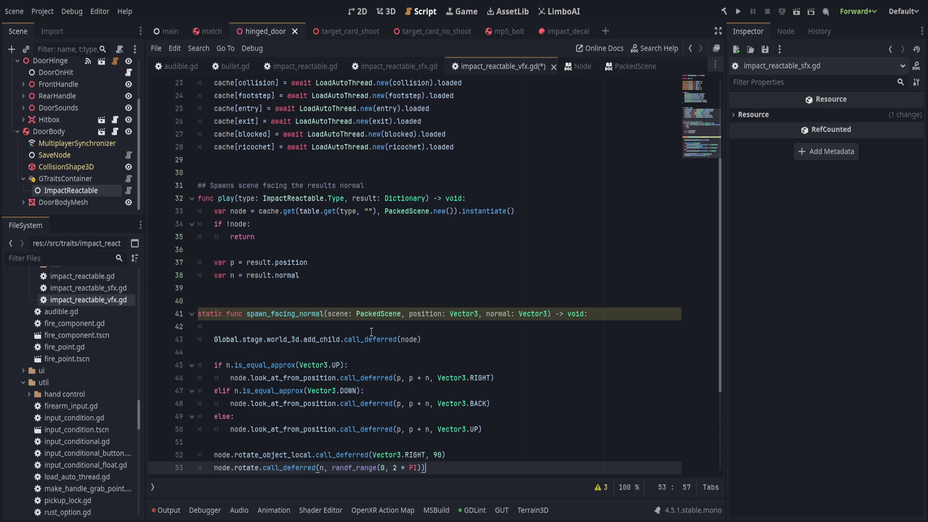
{"action": "left_click", "coordinate": [371, 332]}
{"action": "key", "text": "BackSpace"}
{"action": "key", "text": "BackSpace"}
{"action": "left_click", "coordinate": [442, 314]}
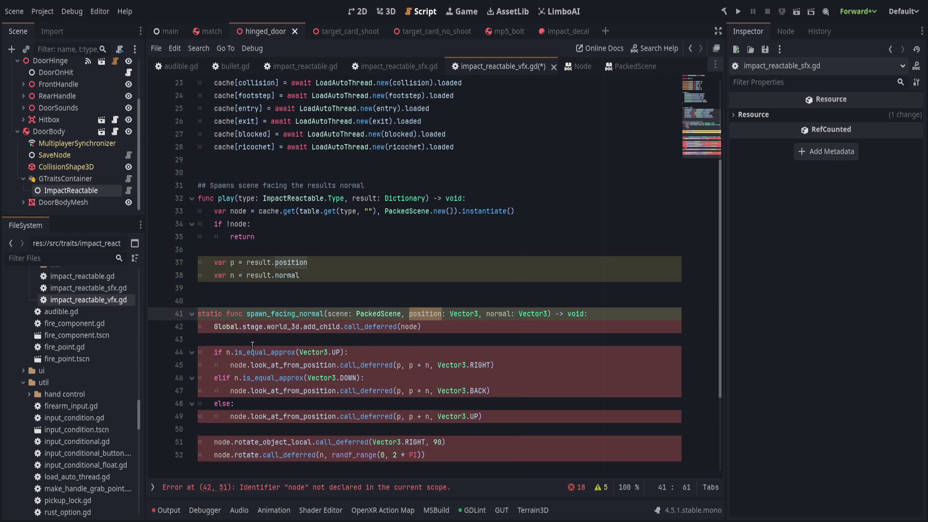
- Replace every p with position within the moved code block using Selection Only
{"action": "left_click_drag", "start_coordinate": [310, 353], "coordinate": [486, 455]}
{"action": "key", "text": "ctrl+r"}
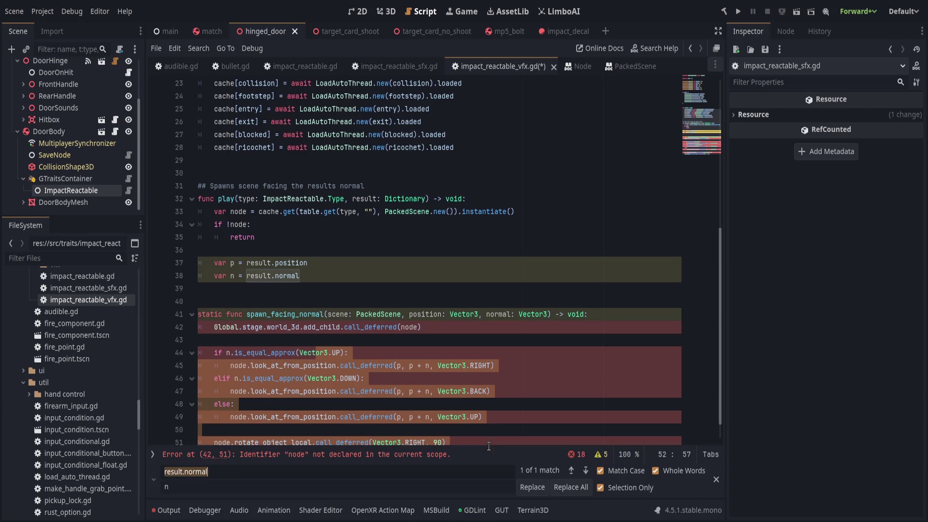
{"action": "type", "text": "p"}
{"action": "key", "text": "Tab"}
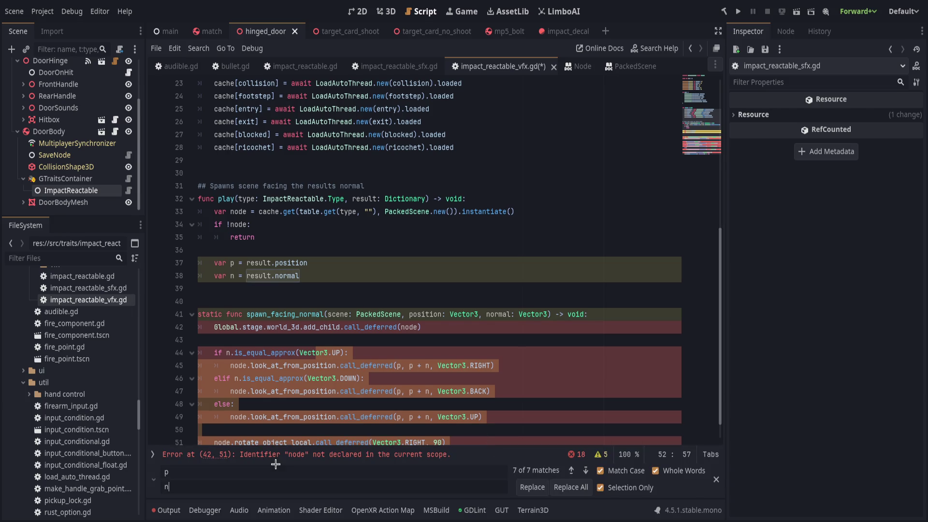
{"action": "key", "text": "BackSpace"}
{"action": "scroll", "coordinate": [435, 411], "scroll_direction": "down", "scroll_amount": 1}
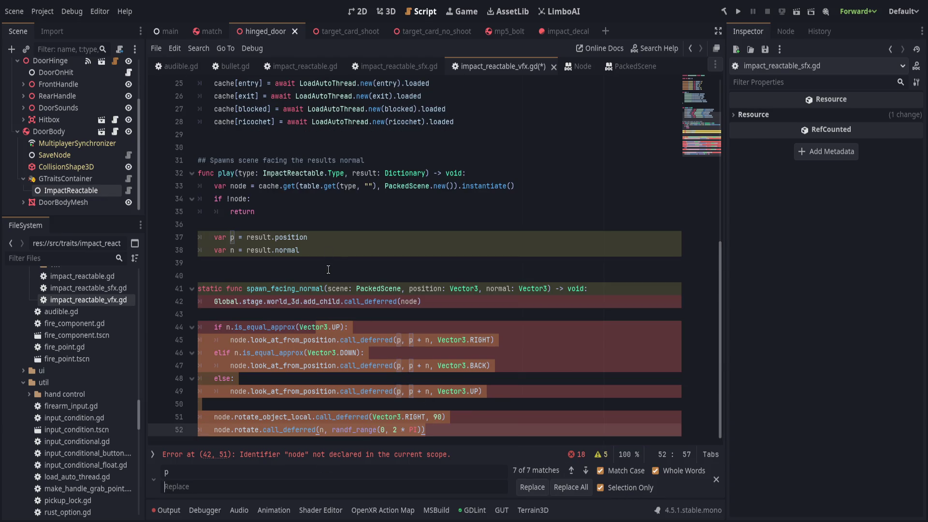
{"action": "left_click", "coordinate": [437, 403]}
{"action": "left_click", "coordinate": [476, 430]}
{"action": "left_click", "coordinate": [327, 489]}
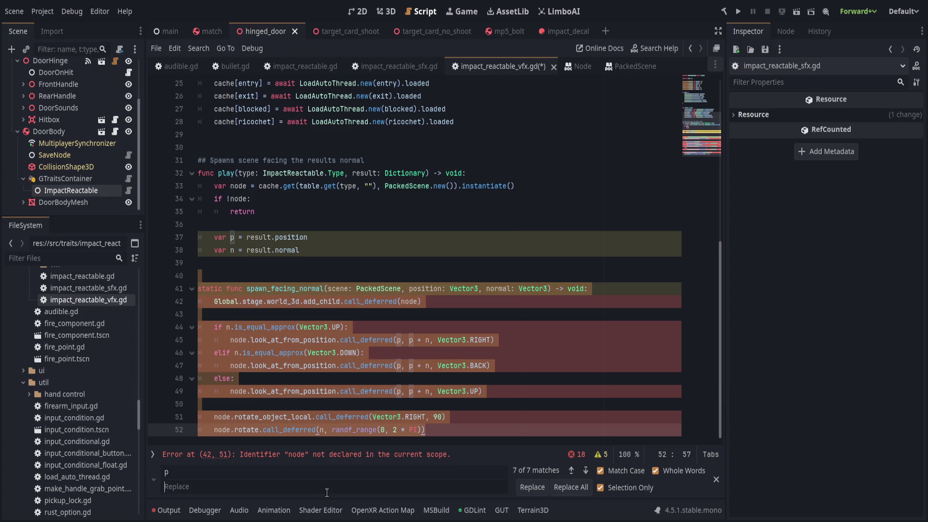
{"action": "type", "text": "position"}
{"action": "scroll", "coordinate": [382, 391], "scroll_direction": "up", "scroll_amount": 8}
{"action": "scroll", "coordinate": [381, 390], "scroll_direction": "down", "scroll_amount": 8}
{"action": "left_click", "coordinate": [576, 489]}
- Replace every n with normal in the block, save the script, and check the undeclared node error
{"action": "double_click", "coordinate": [495, 289]}
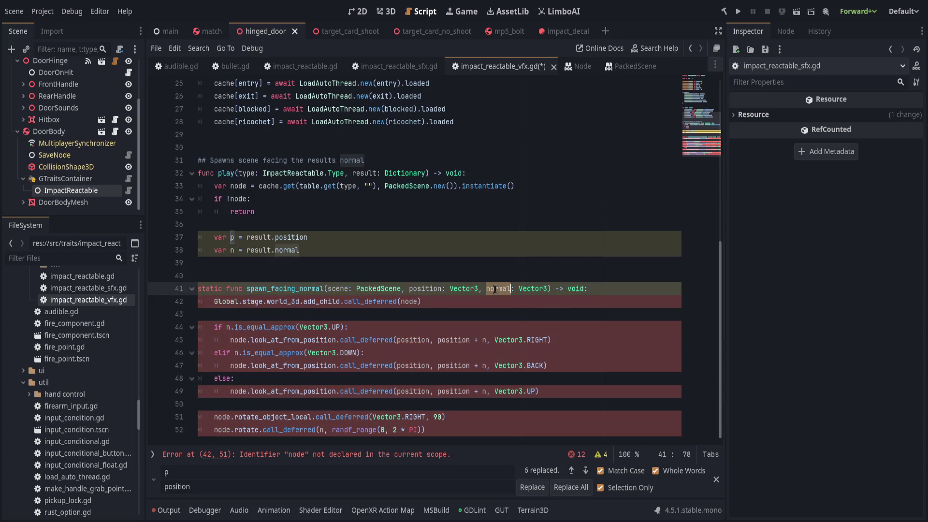
{"action": "double_click", "coordinate": [243, 474]}
{"action": "type", "text": "n"}
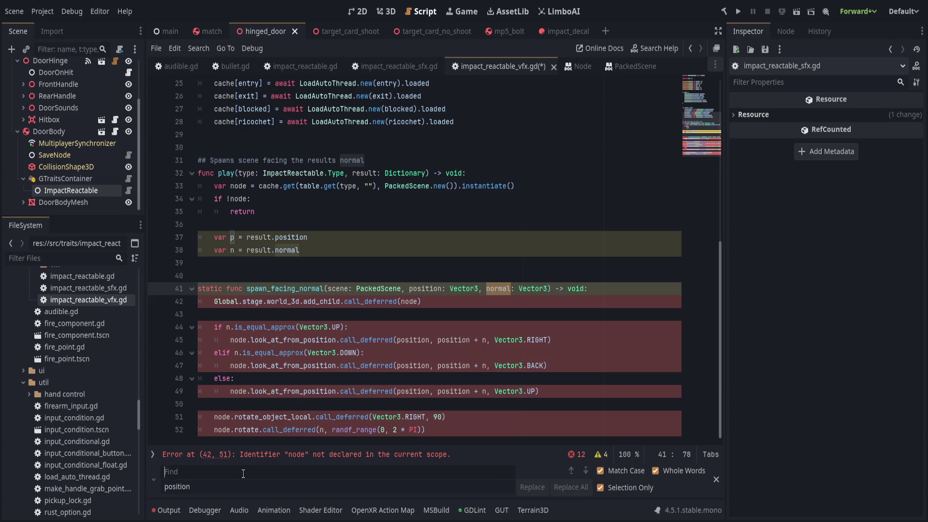
{"action": "key", "text": "Tab"}
{"action": "type", "text": "normal"}
{"action": "left_click", "coordinate": [571, 487]}
{"action": "left_click", "coordinate": [524, 325]}
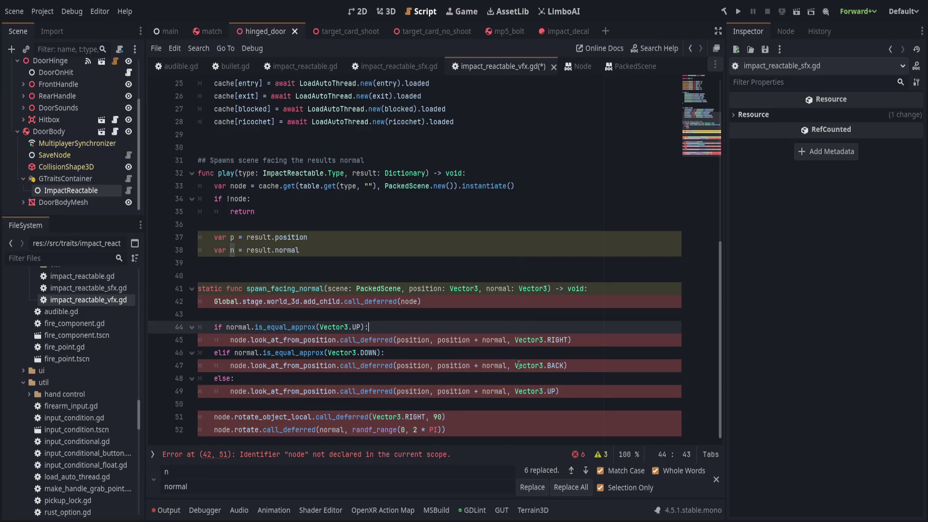
{"action": "left_click", "coordinate": [501, 420]}
{"action": "key", "text": "ctrl+s"}
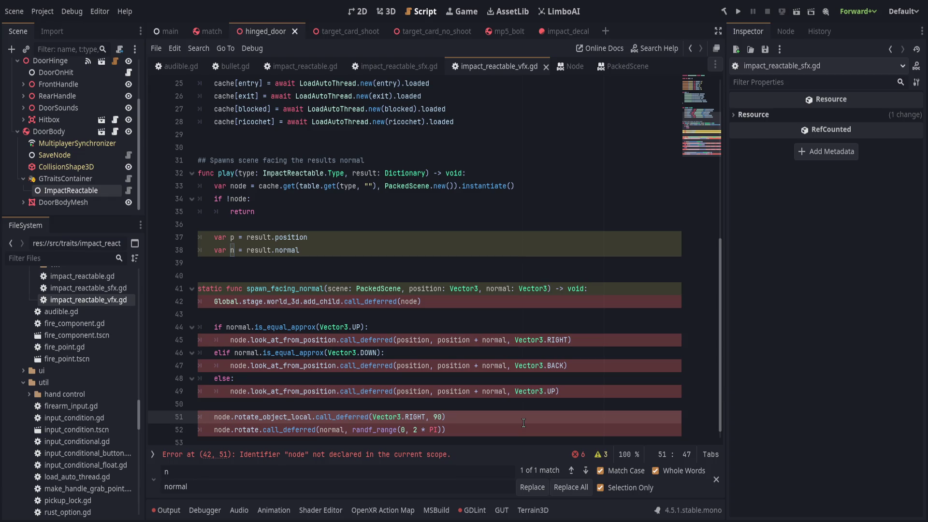
{"action": "left_click", "coordinate": [346, 457]}
- In spawn_facing_normal, instantiate the scene only if scene.can_instantiate(), else null
{"action": "left_click", "coordinate": [604, 278]}
{"action": "key", "text": "Return"}
{"action": "type", "text": "var node"}
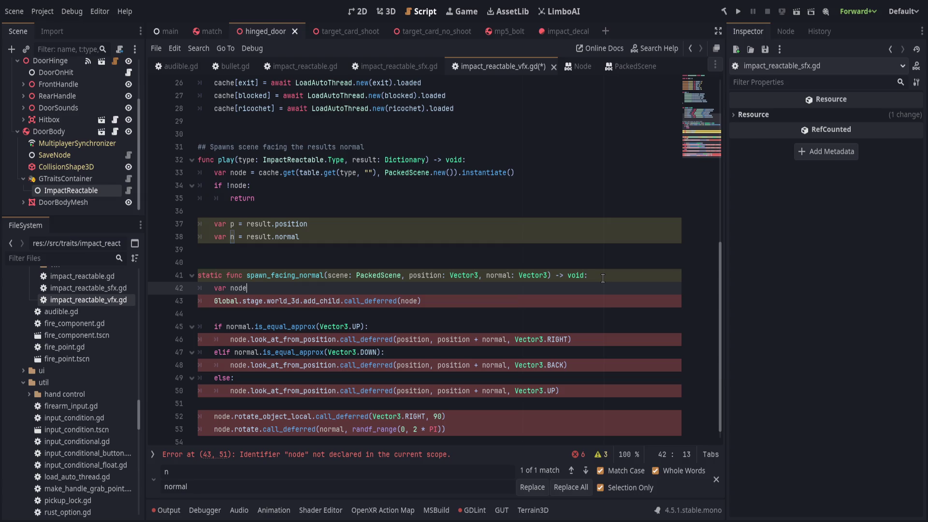
{"action": "type", "text": " := scene.in"}
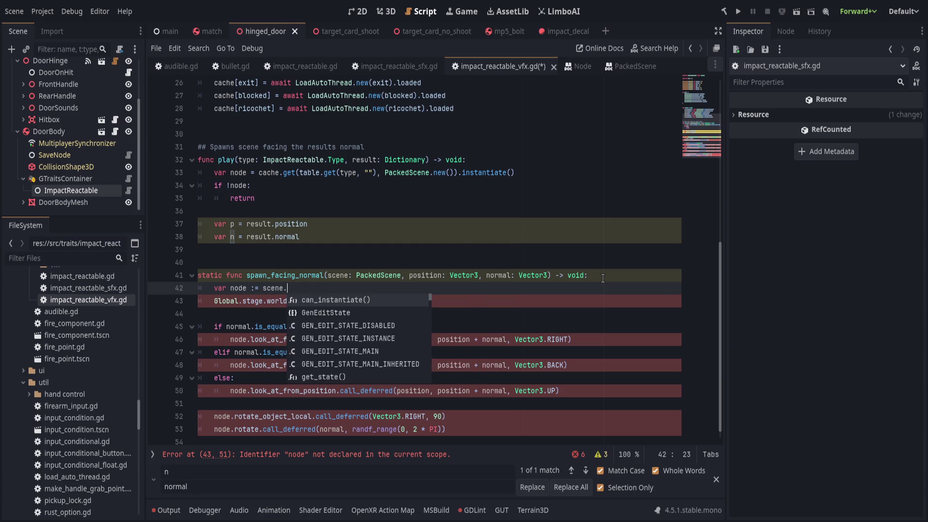
{"action": "key", "text": "Return"}
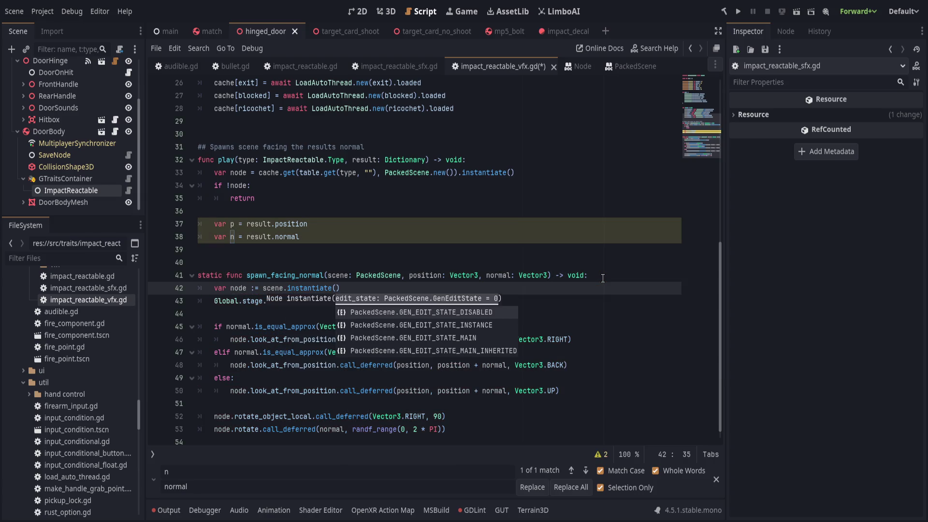
{"action": "key", "text": "Right"}
{"action": "type", "text": "if "}
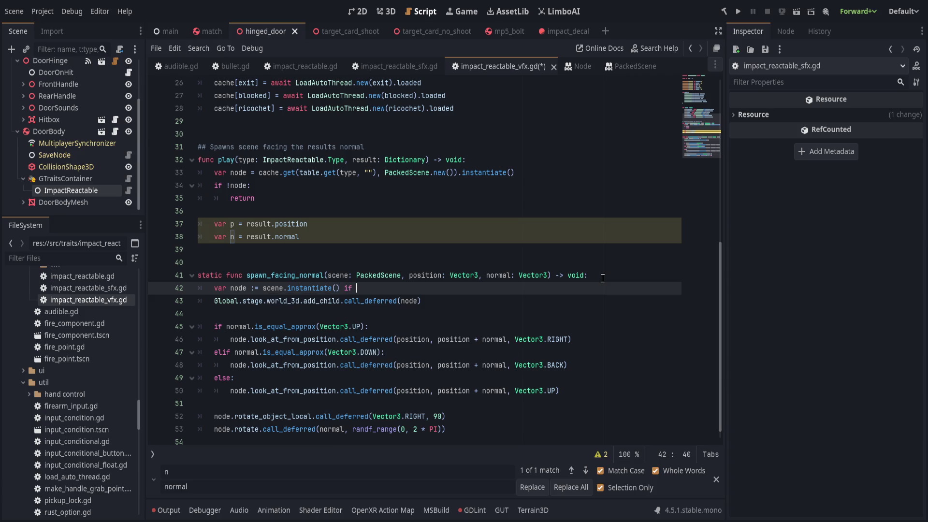
{"action": "type", "text": "scene.can"}
{"action": "key", "text": "Return"}
{"action": "type", "text": "elsel null"}
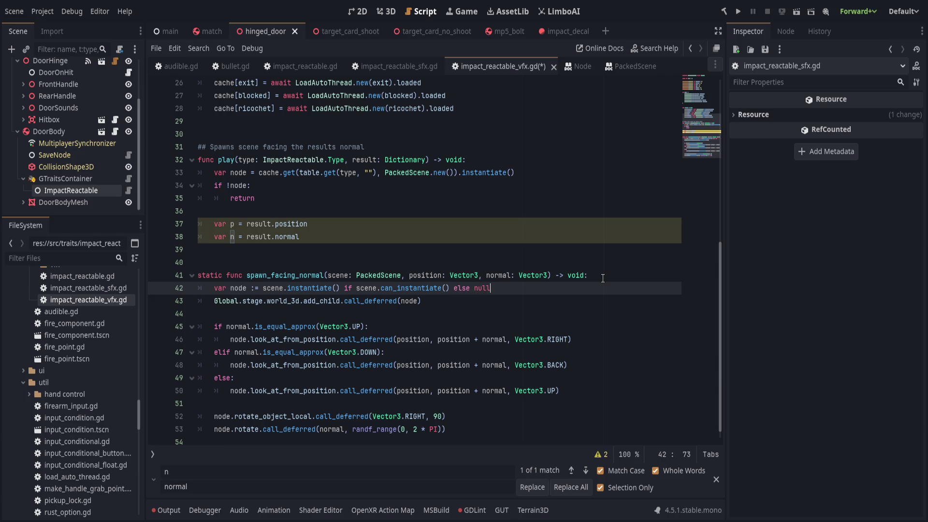
{"action": "key", "text": "Return"}
- Add an 'if !node: return' guard and save impact_reactable_vfx.gd
{"action": "type", "text": "if node"}
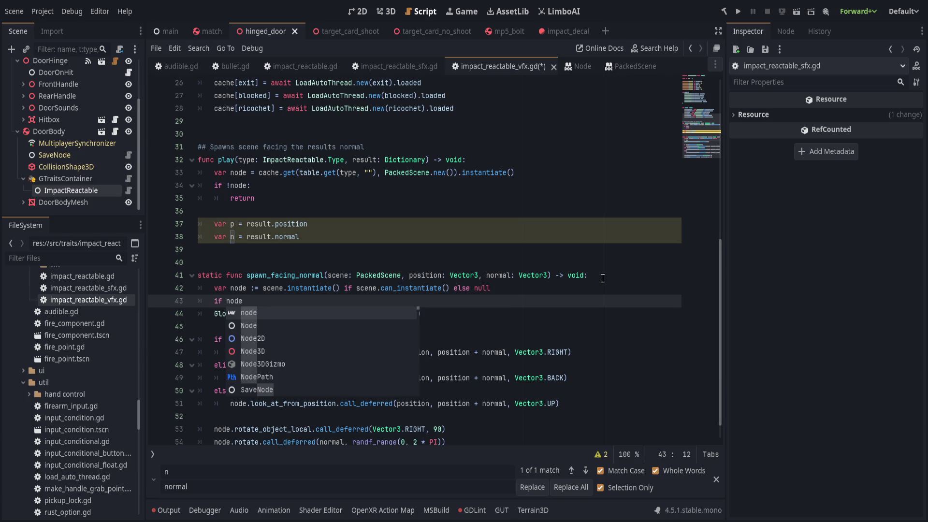
{"action": "key", "text": "ctrl+Left"}
{"action": "type", "text": "!"}
{"action": "key", "text": "End"}
{"action": "type", "text": ":"}
{"action": "key", "text": "Return"}
{"action": "type", "text": "return"}
{"action": "key", "text": "Return"}
{"action": "key", "text": "ctrl+s"}
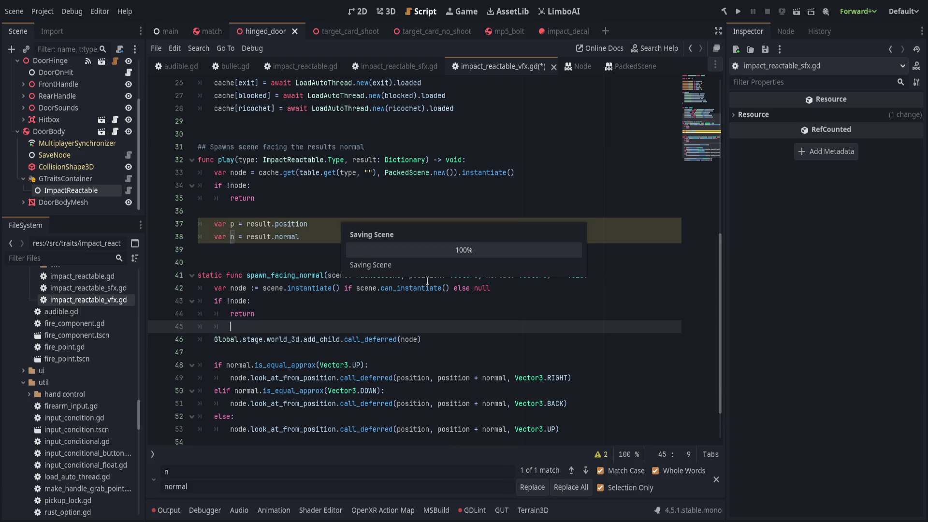
{"action": "scroll", "coordinate": [379, 316], "scroll_direction": "up", "scroll_amount": 1}
{"action": "left_click_drag", "start_coordinate": [301, 277], "coordinate": [211, 228]}
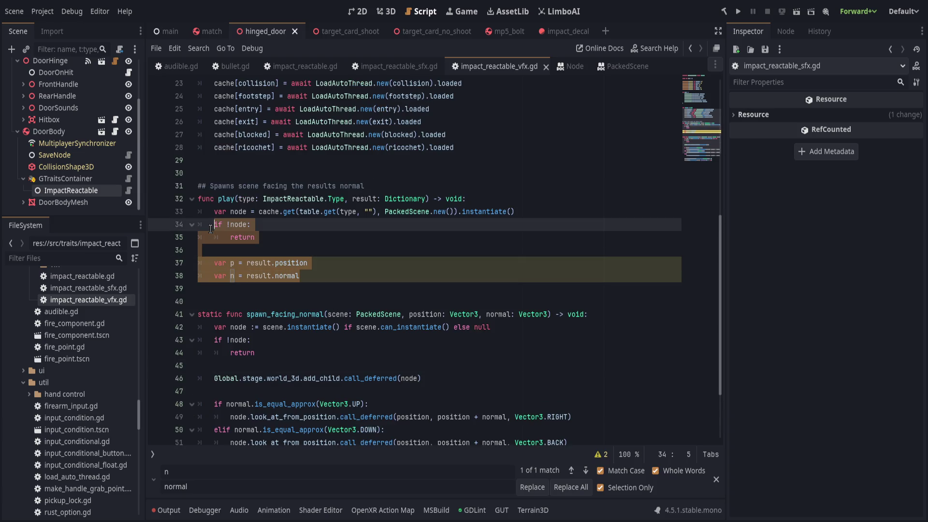
- In play(), rename node to packed and remove .instantiate() and the node-check, position and normal lines
{"action": "double_click", "coordinate": [239, 217]}
{"action": "type", "text": "packed"}
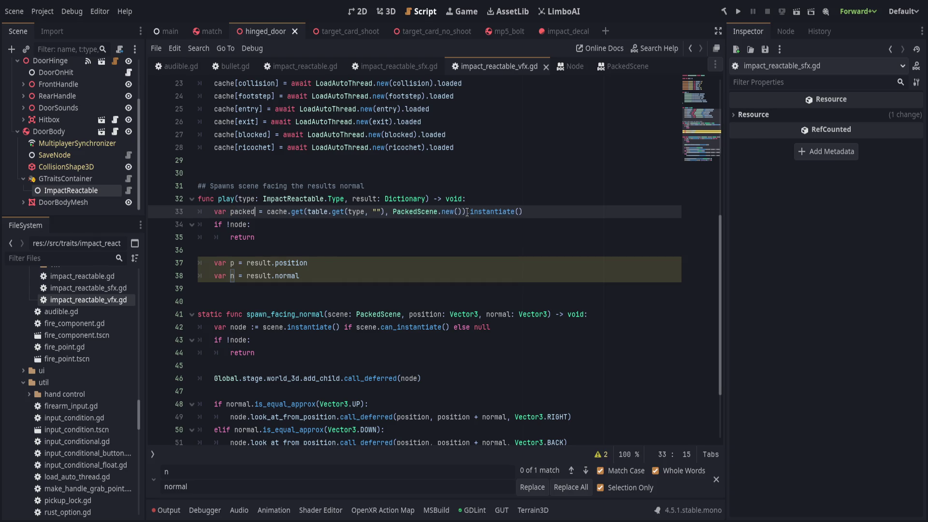
{"action": "left_click_drag", "start_coordinate": [467, 212], "coordinate": [626, 207]}
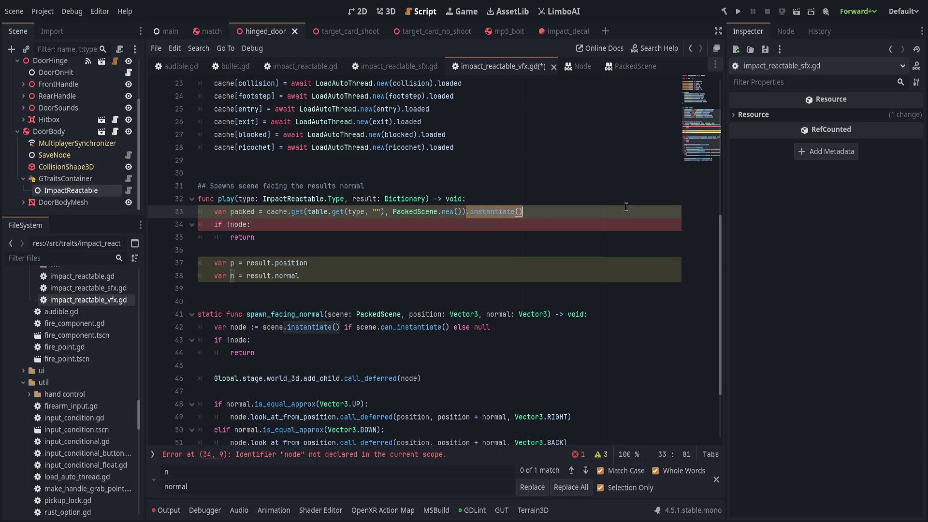
{"action": "key", "text": "BackSpace"}
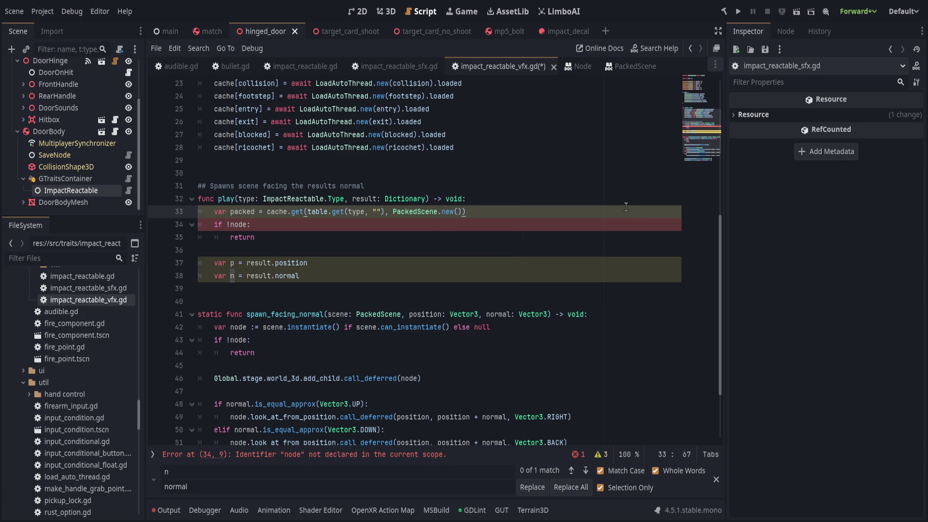
{"action": "key", "text": "Down"}
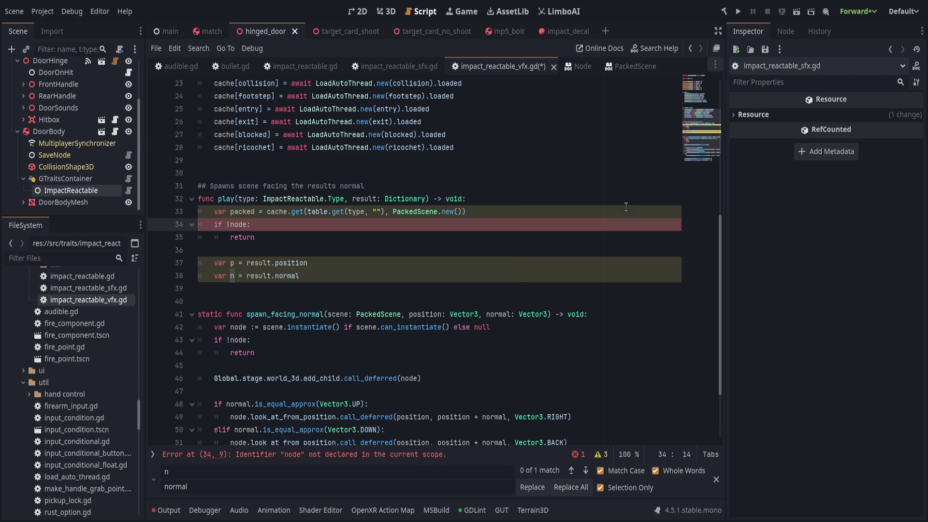
{"action": "key", "text": "ctrl+shift+k"}
{"action": "key", "text": "ctrl+shift+k"}
{"action": "key", "text": "ctrl+shift+k"}
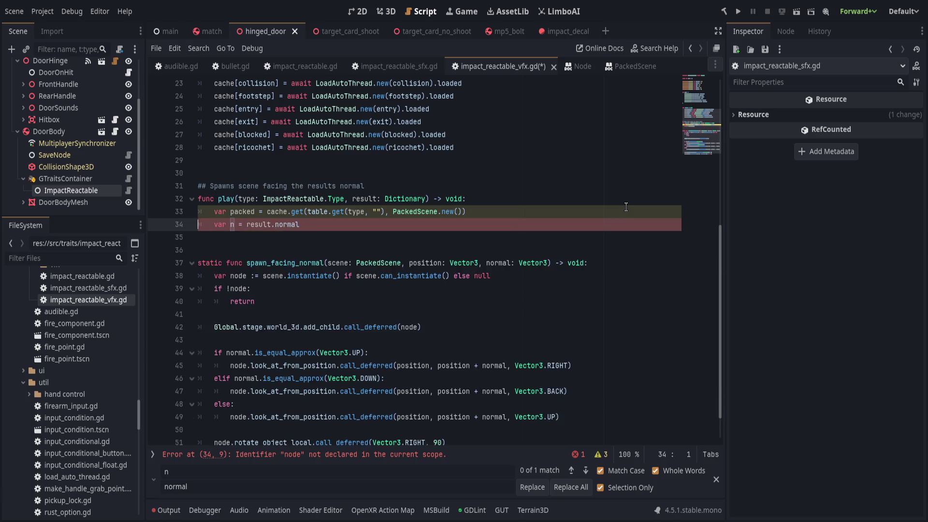
- Write the call spawn_facing_normal(packed, result.position, result.normal) on line 34
{"action": "type", "text": "sp"}
{"action": "key", "text": "Return"}
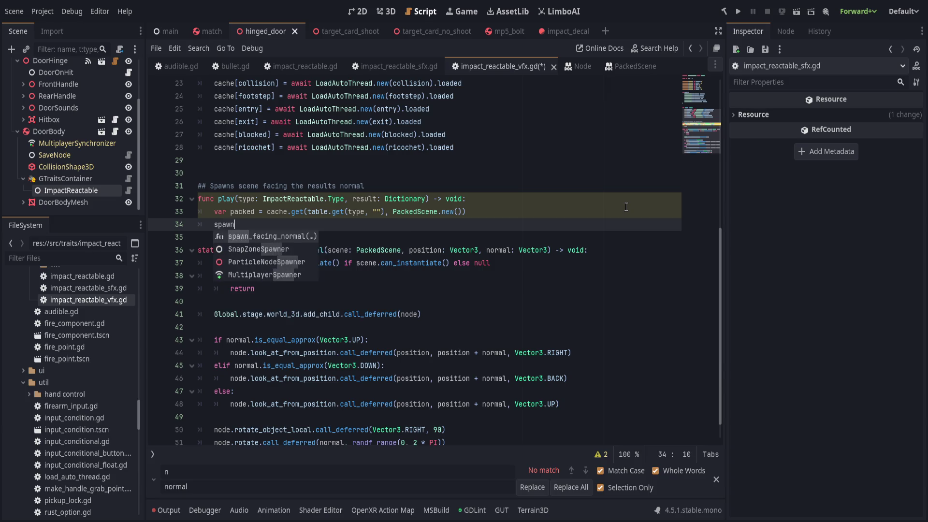
{"action": "key", "text": "ctrl+Delete"}
{"action": "type", "text": "ImpactReactable"}
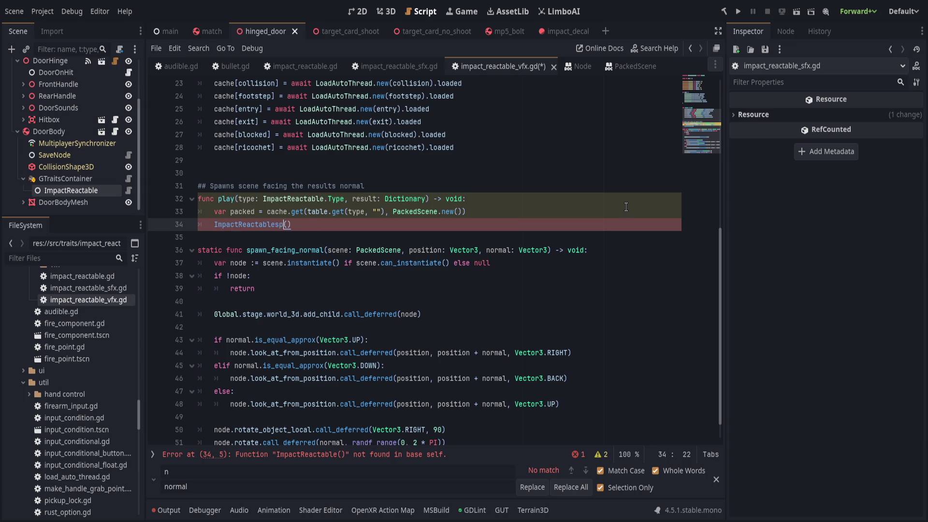
{"action": "type", "text": ".spawn"}
{"action": "type", "text": "_facing_"}
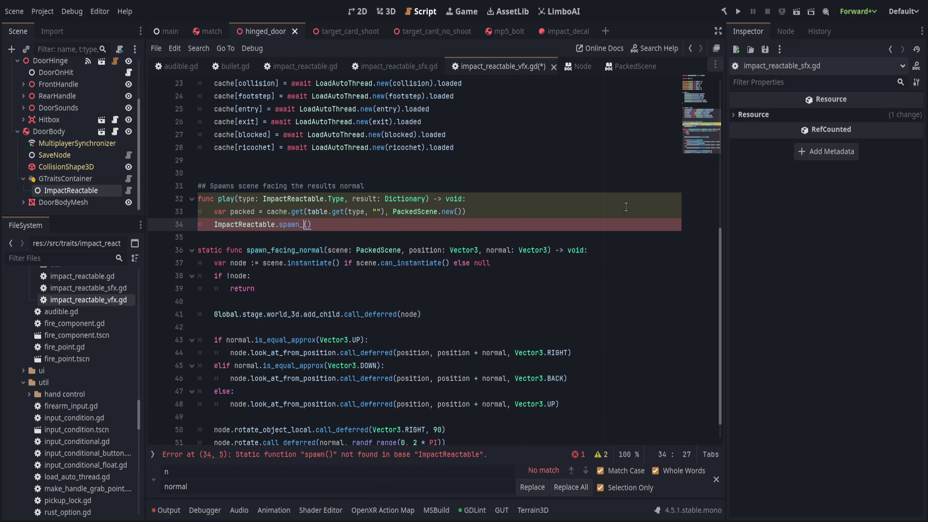
{"action": "type", "text": "normal"}
{"action": "key", "text": "End"}
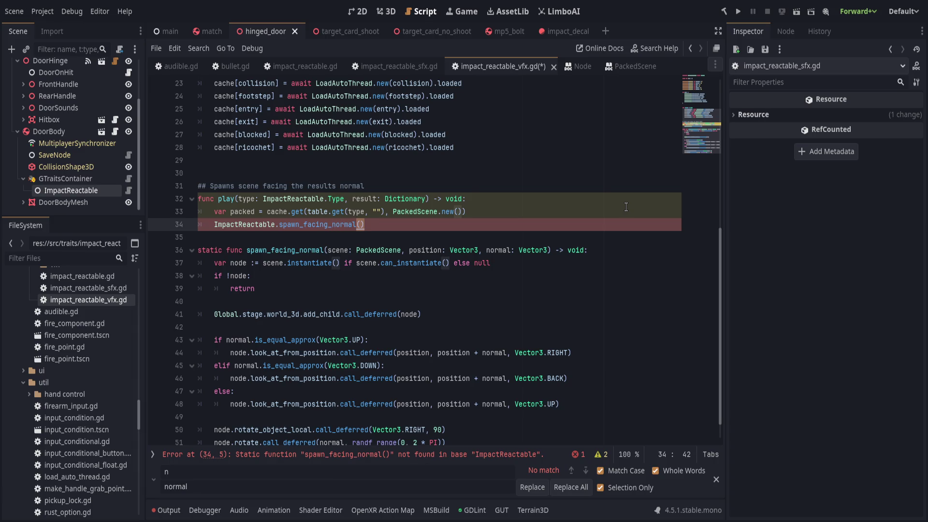
{"action": "key", "text": "Left"}
{"action": "type", "text": "packed,"}
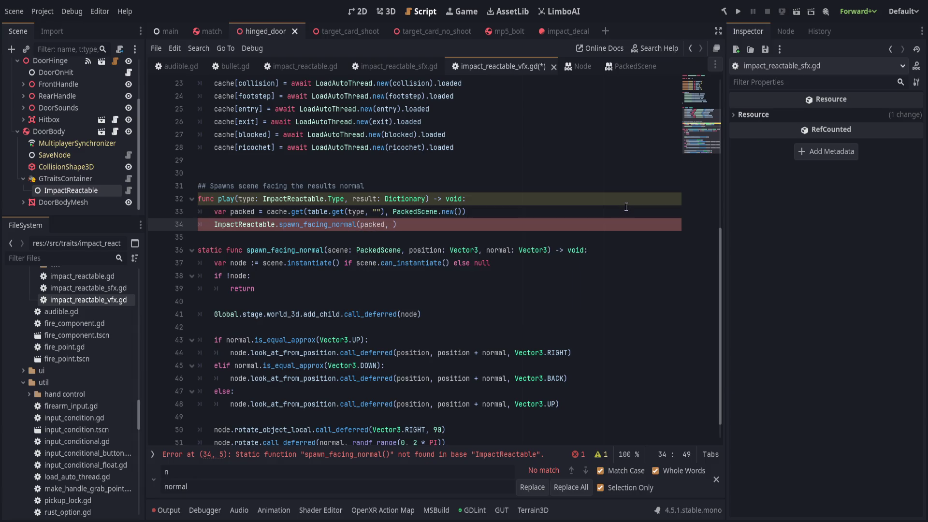
{"action": "type", "text": " result.position, "}
{"action": "type", "text": "result.normal"}
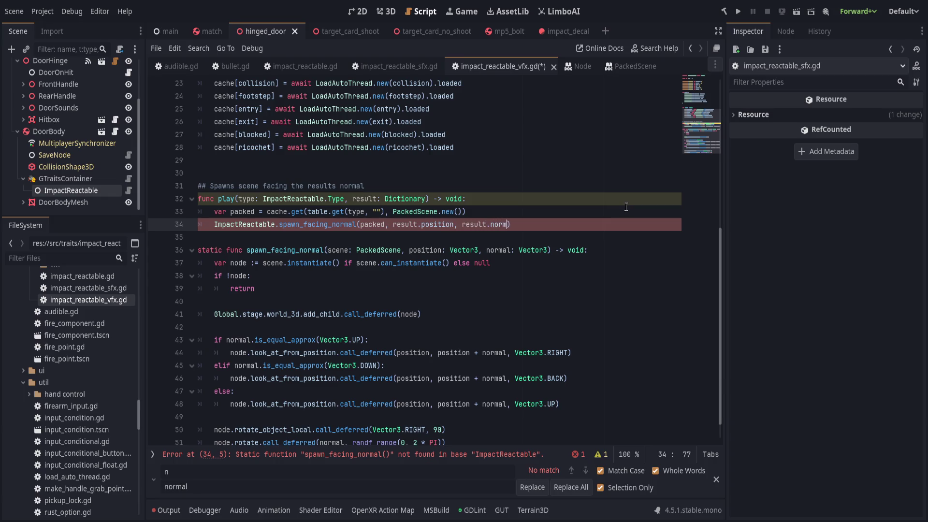
{"action": "key", "text": "End"}
- Qualify the call with the ImpactReactableVFX class name and save the script
{"action": "scroll", "coordinate": [600, 216], "scroll_direction": "down", "scroll_amount": 1}
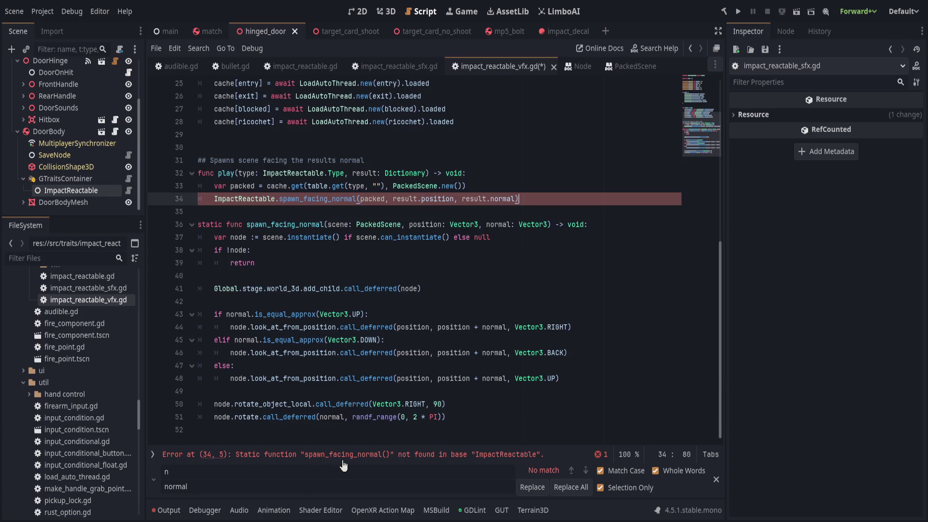
{"action": "left_click", "coordinate": [285, 224]}
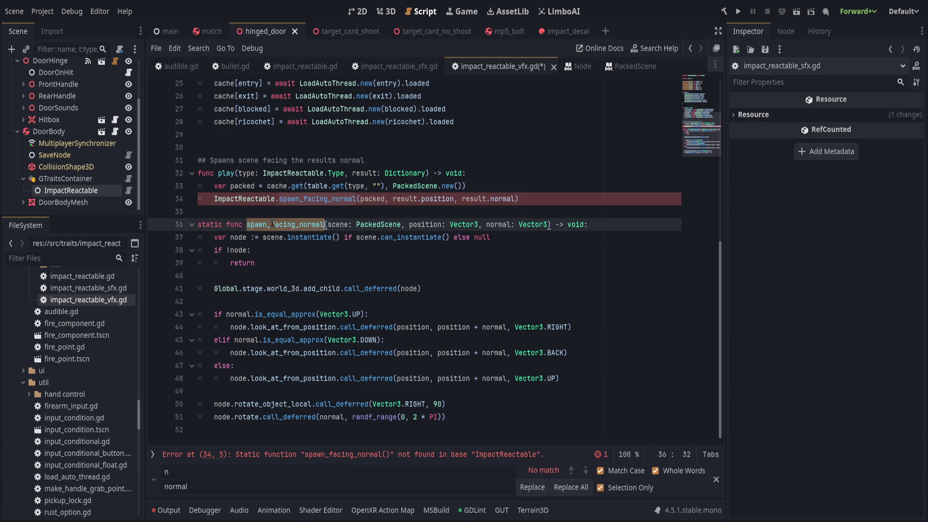
{"action": "left_click", "coordinate": [333, 212]}
{"action": "scroll", "coordinate": [268, 259], "scroll_direction": "up", "scroll_amount": 8}
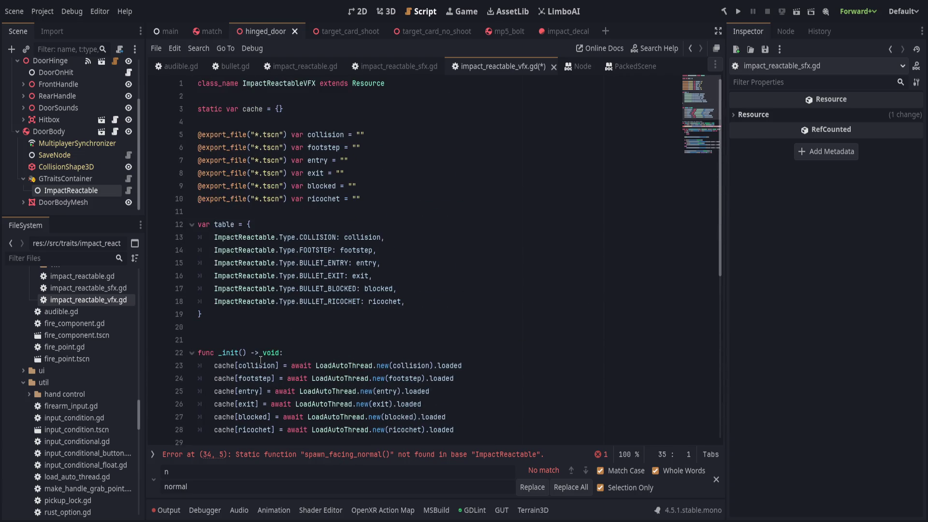
{"action": "double_click", "coordinate": [299, 85]}
{"action": "key", "text": "ctrl+c"}
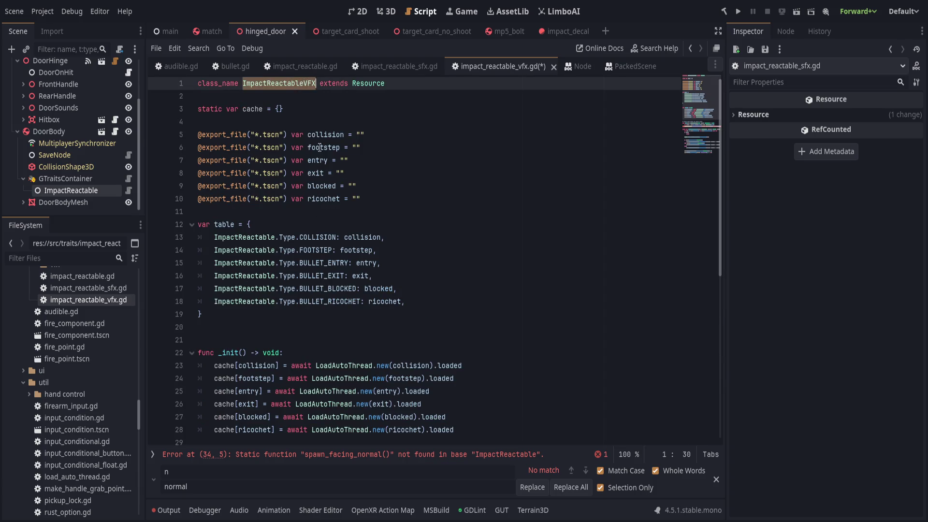
{"action": "scroll", "coordinate": [325, 321], "scroll_direction": "down", "scroll_amount": 7}
{"action": "double_click", "coordinate": [245, 237]}
{"action": "key", "text": "ctrl+v"}
{"action": "left_click", "coordinate": [477, 224]}
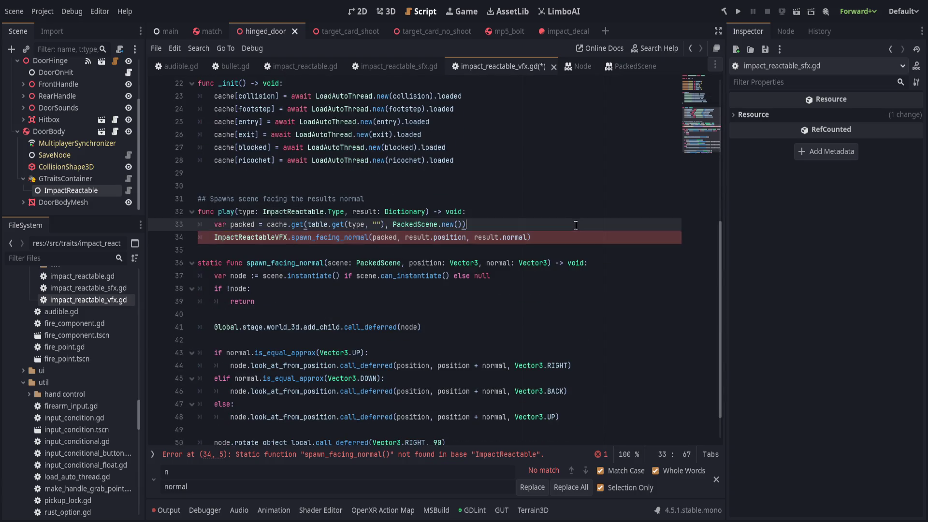
{"action": "key", "text": "ctrl+s"}
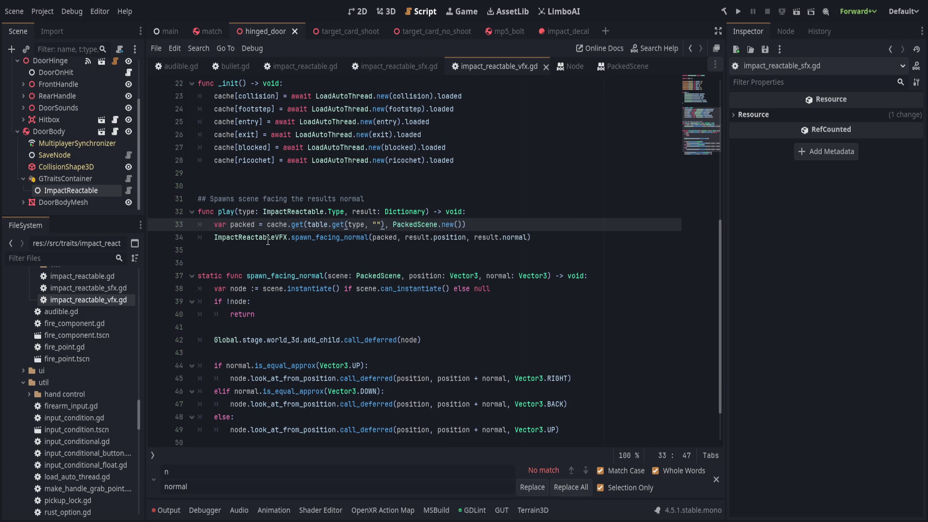
- Close the find and replace bar and open bullet.gd via impact_reactable.gd
{"action": "left_click", "coordinate": [292, 263]}
{"action": "scroll", "coordinate": [303, 360], "scroll_direction": "down", "scroll_amount": 2}
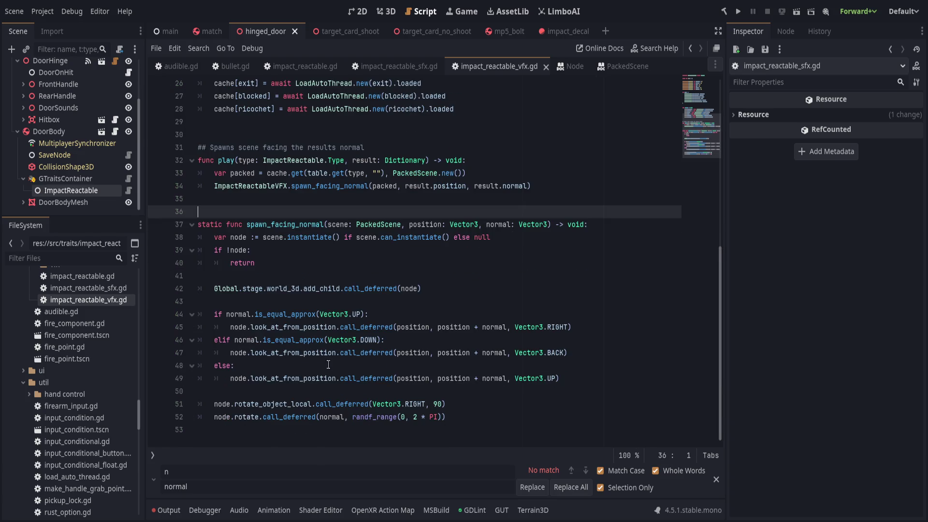
{"action": "left_click", "coordinate": [716, 479]}
{"action": "scroll", "coordinate": [397, 264], "scroll_direction": "up", "scroll_amount": 1}
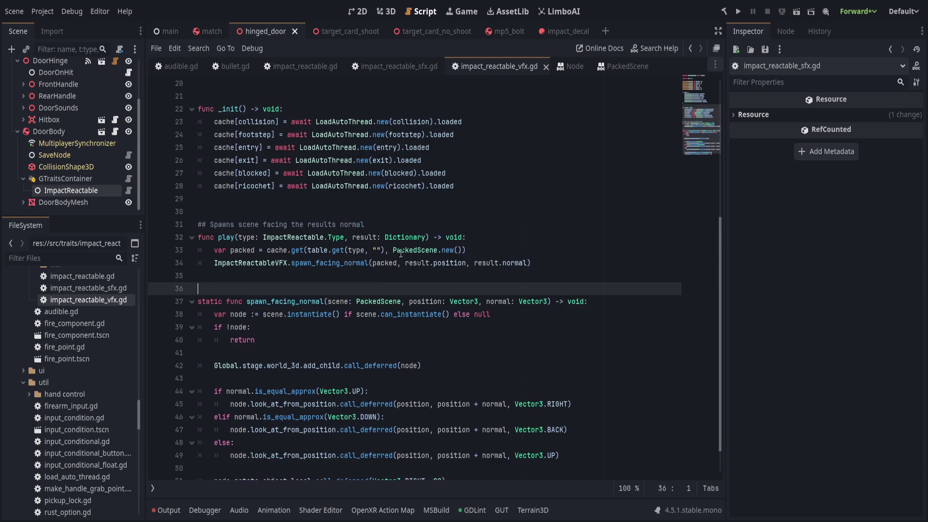
{"action": "left_click", "coordinate": [304, 66]}
{"action": "left_click", "coordinate": [235, 67]}
{"action": "left_click", "coordinate": [256, 278]}
{"action": "key", "text": "BackSpace"}
{"action": "type", "text": "ImpactReactableVFX.spawn_facing_normal(decal_terrain, result.position, result.normal"}
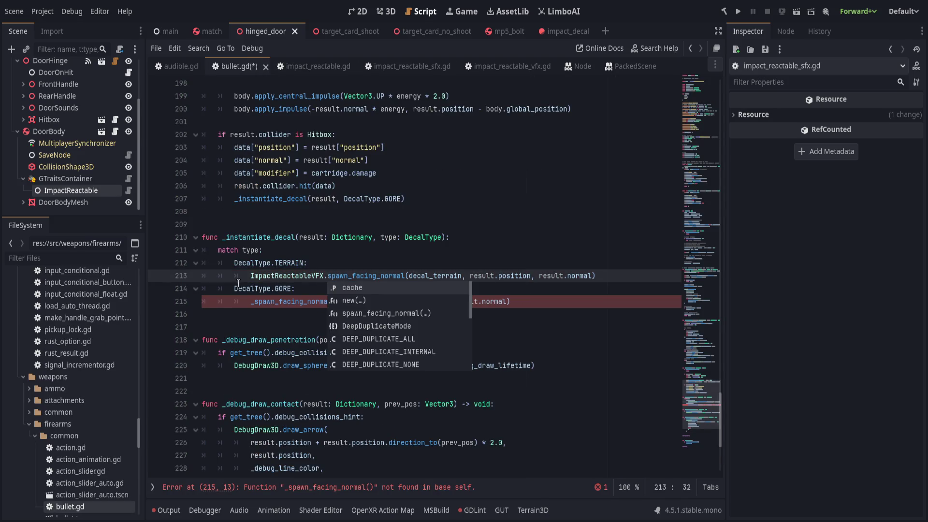
{"action": "key", "text": "Escape"}
{"action": "double_click", "coordinate": [268, 302]}
{"action": "type", "text": "ImpactReactableVFX."}
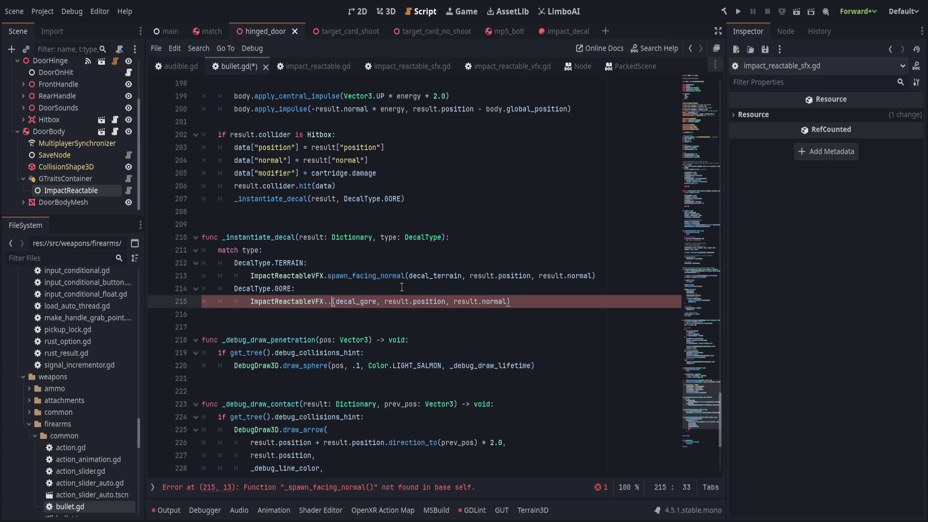
{"action": "type", "text": "spawn"}
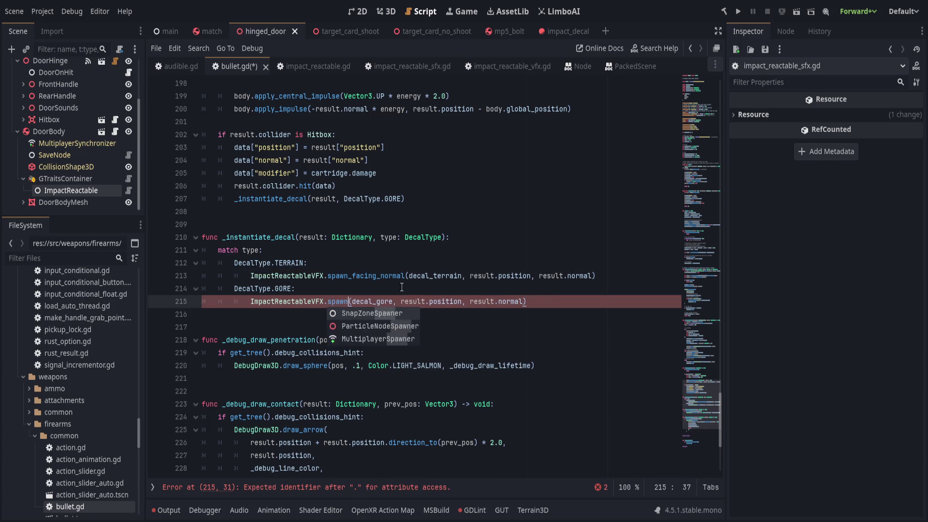
{"action": "type", "text": "_facing_normal"}
{"action": "key", "text": "Return"}
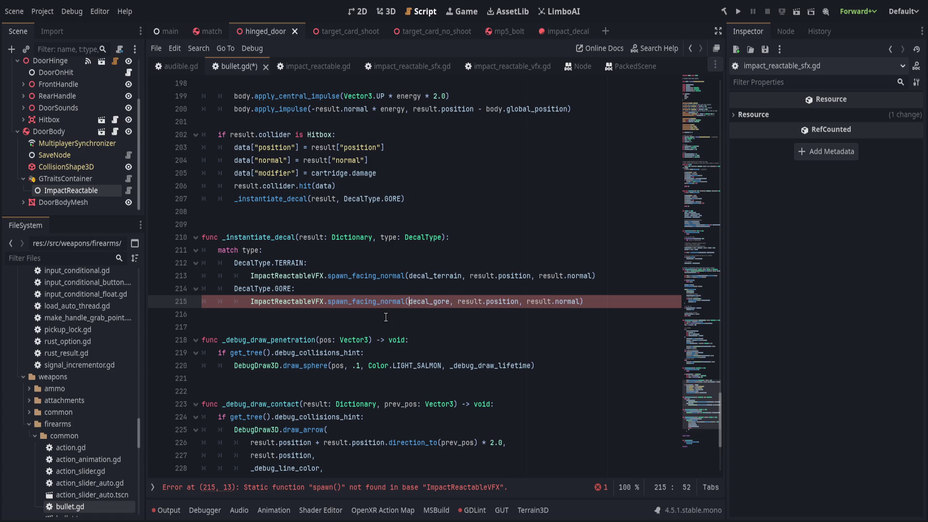
{"action": "left_click", "coordinate": [433, 277]}
{"action": "left_click", "coordinate": [448, 289]}
{"action": "key", "text": "ctrl+s"}
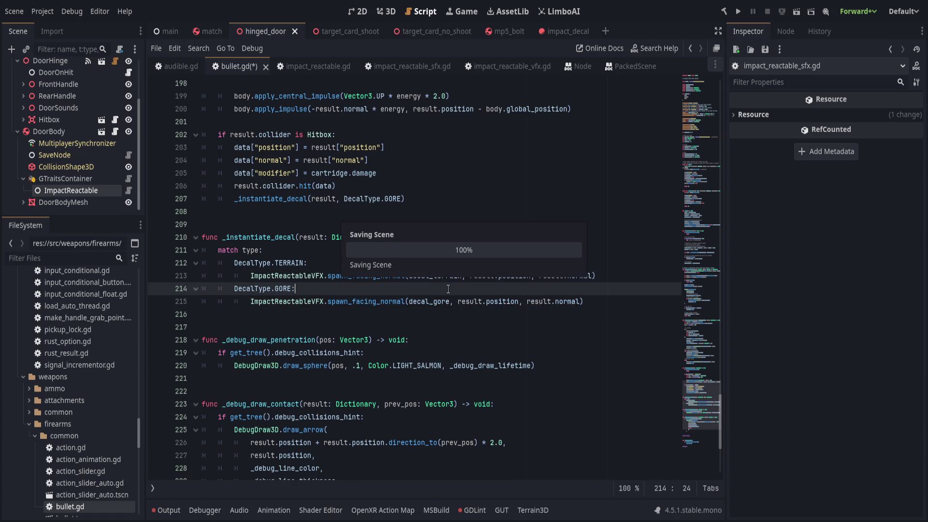
{"action": "key", "text": "Left"}
{"action": "key", "text": "Left"}
{"action": "key", "text": "Left"}
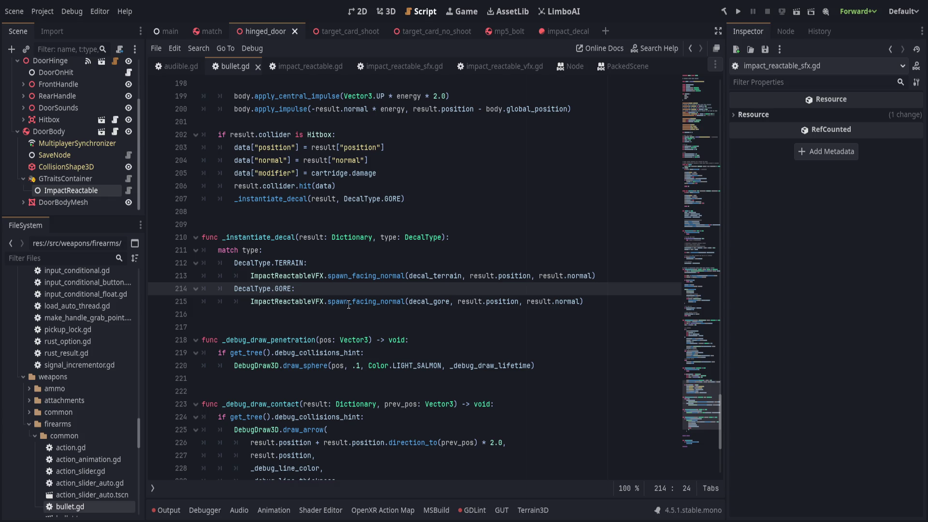
{"action": "scroll", "coordinate": [304, 315], "scroll_direction": "down", "scroll_amount": 5}
{"action": "scroll", "coordinate": [305, 315], "scroll_direction": "up", "scroll_amount": 5}
{"action": "key", "text": "Up"}
{"action": "key", "text": "Up"}
{"action": "key", "text": "Up"}
{"action": "scroll", "coordinate": [375, 289], "scroll_direction": "up", "scroll_amount": 1}
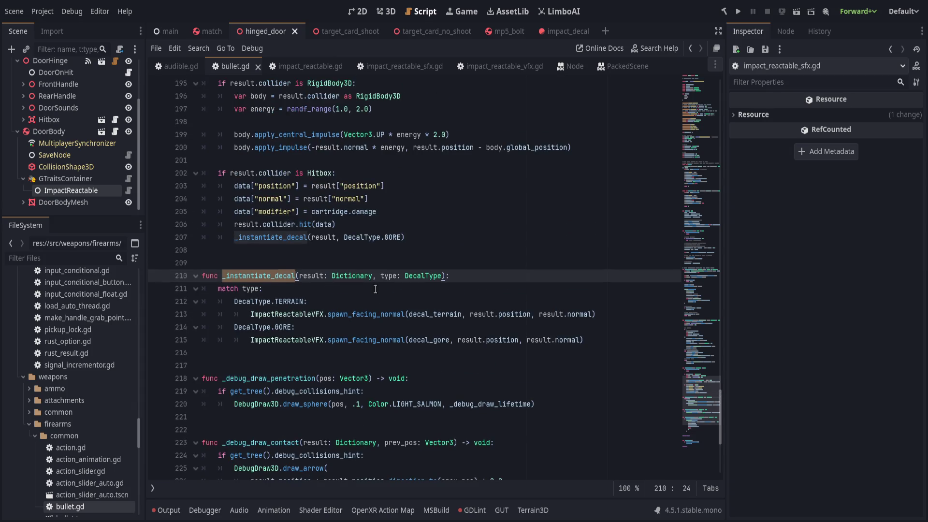
{"action": "left_click", "coordinate": [235, 238]}
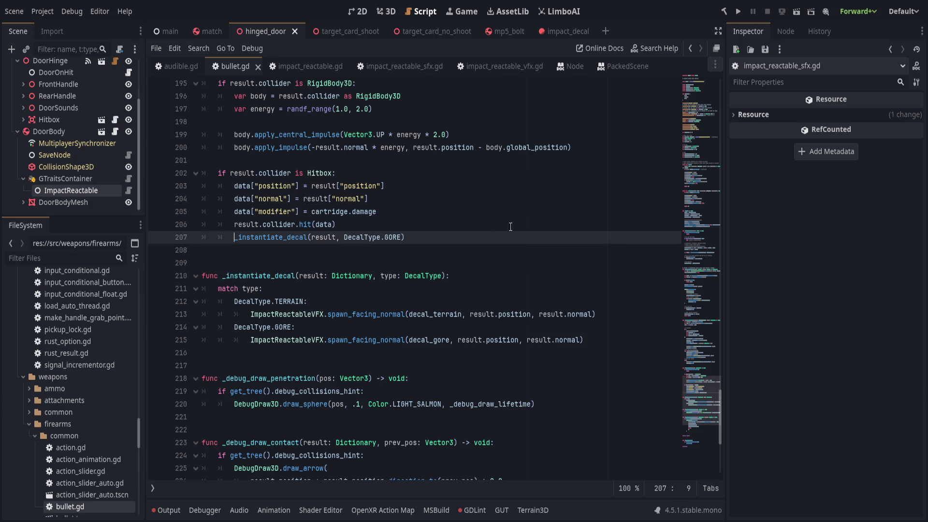
{"action": "scroll", "coordinate": [511, 227], "scroll_direction": "up", "scroll_amount": 2}
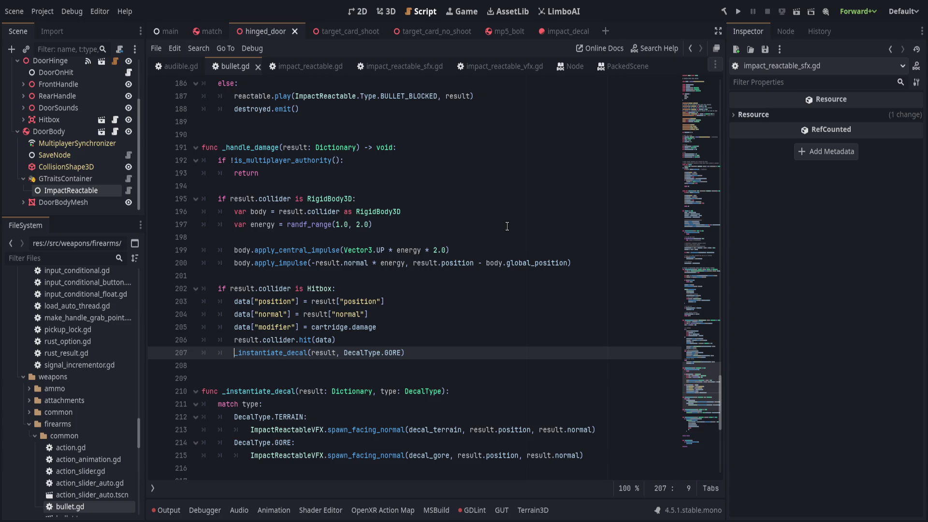
{"action": "mouse_move", "coordinate": [316, 281]}
{"action": "left_mouse_down"}
{"action": "mouse_move", "coordinate": [514, 341]}
{"action": "mouse_move", "coordinate": [461, 348]}
{"action": "left_mouse_up"}
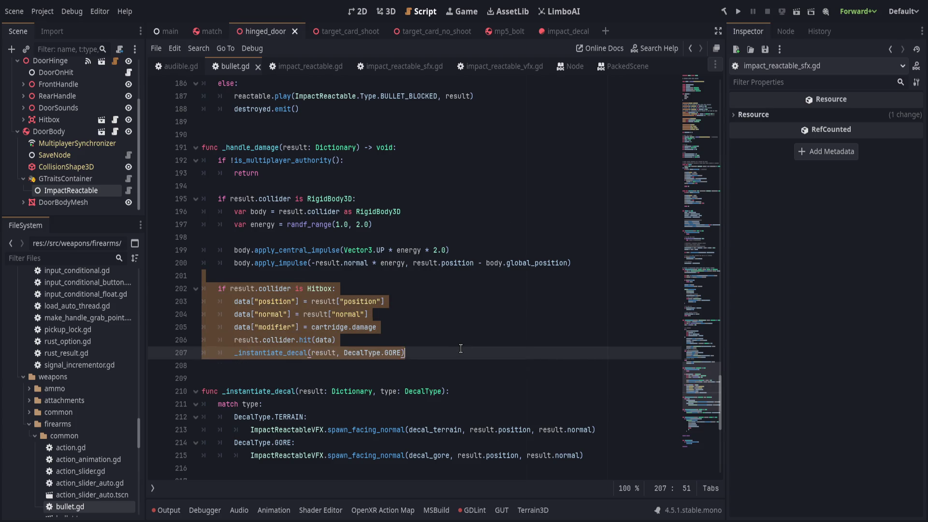
{"action": "left_click", "coordinate": [459, 352]}
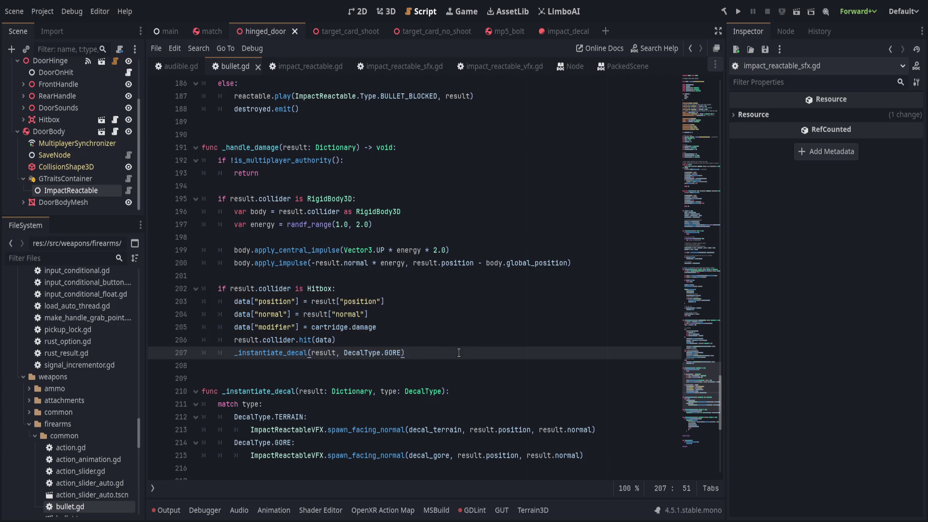
{"action": "key", "text": "ctrl+shift+k"}
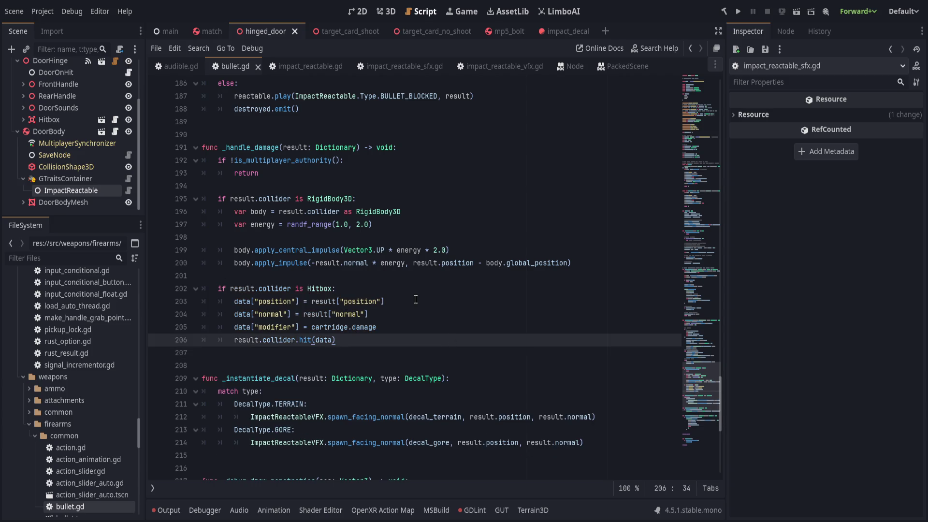
{"action": "key", "text": "ctrl+s"}
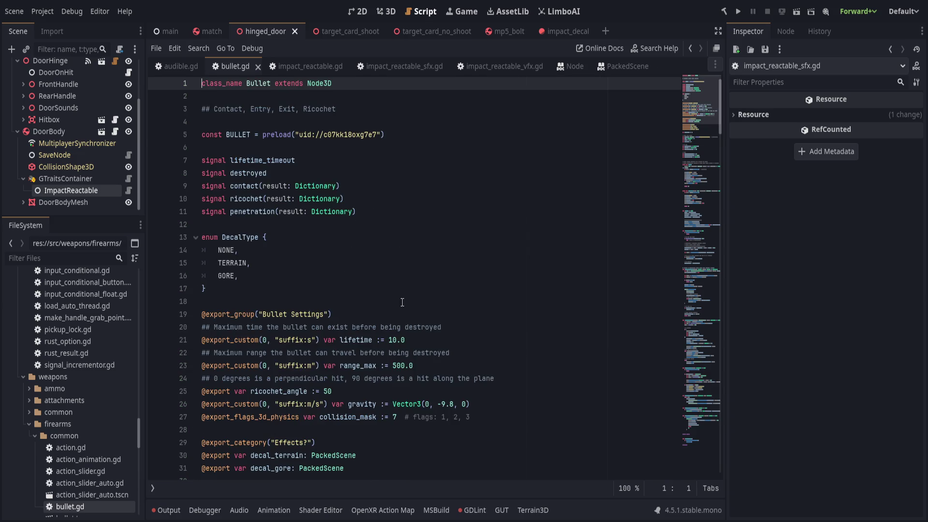
{"action": "key", "text": "ctrl+z"}
{"action": "key", "text": "Home"}
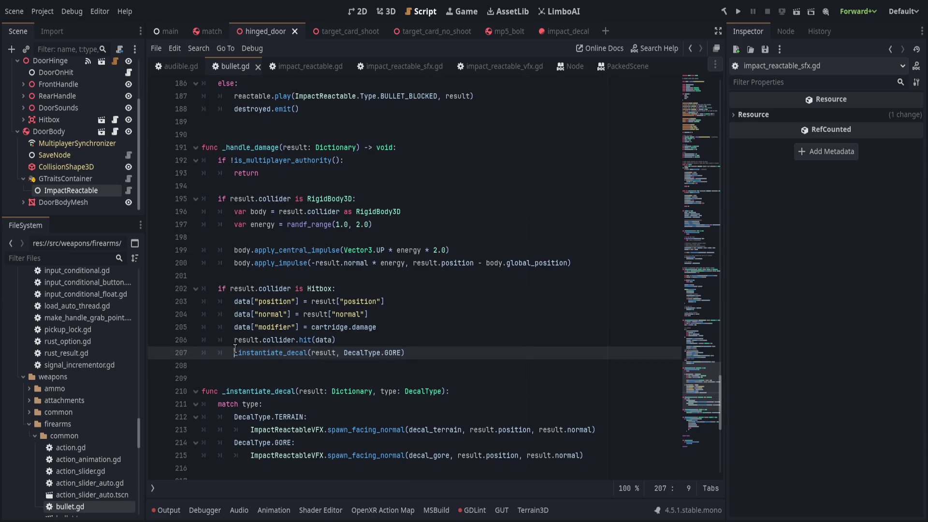
{"action": "key", "text": "ctrl+k"}
{"action": "scroll", "coordinate": [391, 310], "scroll_direction": "down", "scroll_amount": 3}
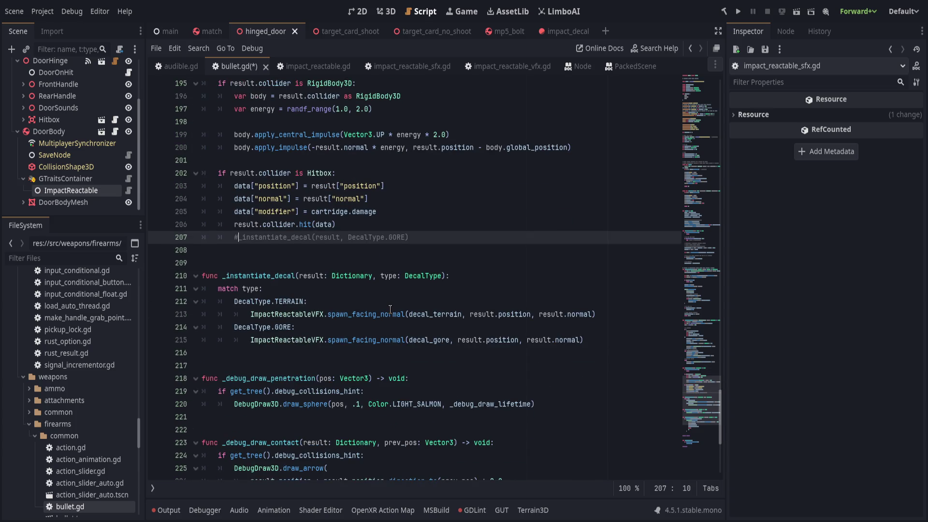
{"action": "key", "text": "ctrl+k"}
{"action": "key", "text": "ctrl+s"}
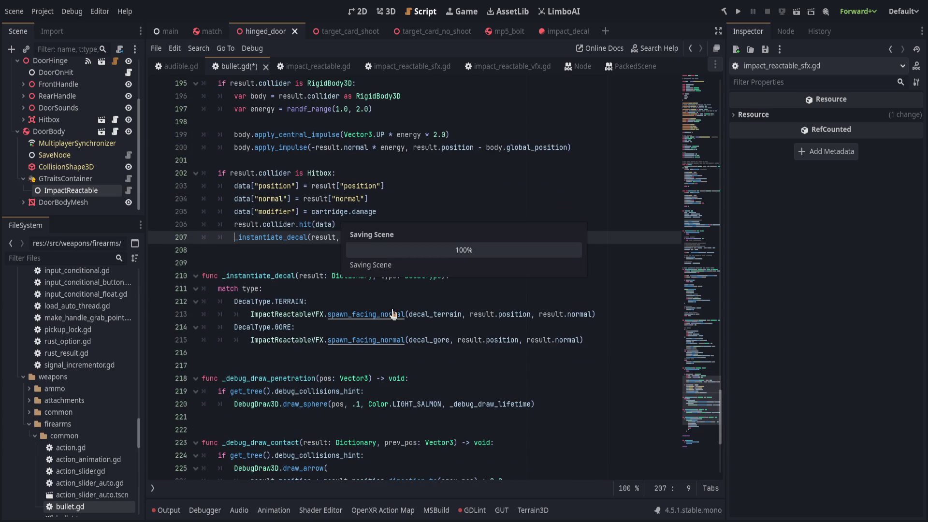
{"action": "key", "text": "Home"}
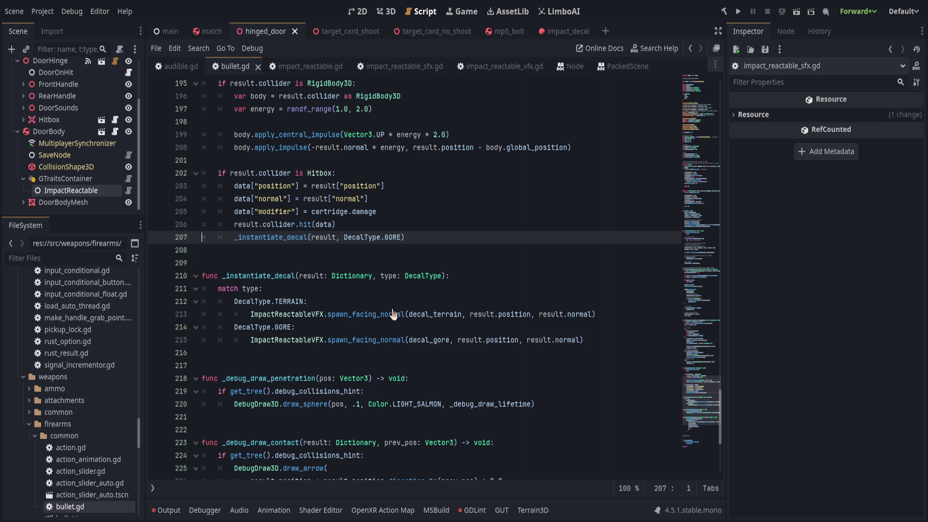
{"action": "scroll", "coordinate": [393, 314], "scroll_direction": "down", "scroll_amount": 5}
{"action": "scroll", "coordinate": [391, 246], "scroll_direction": "up", "scroll_amount": 20}
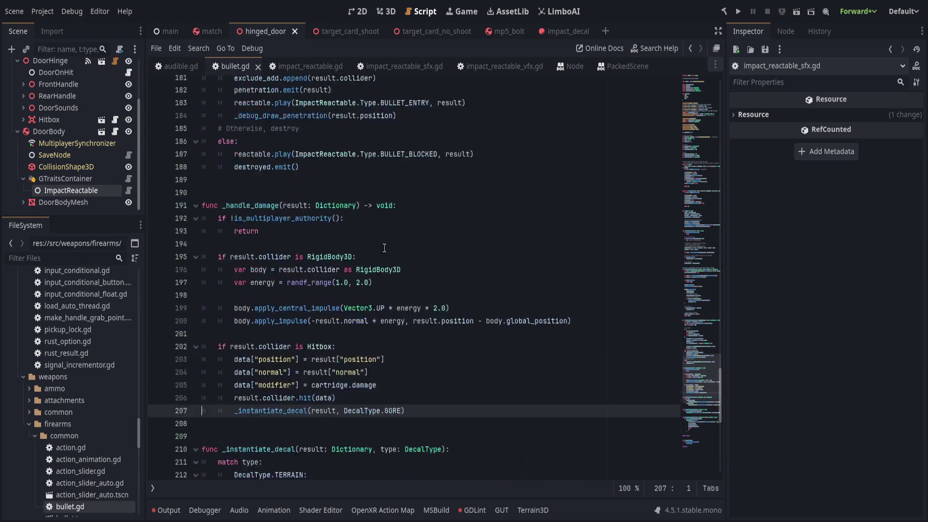
{"action": "scroll", "coordinate": [391, 246], "scroll_direction": "up", "scroll_amount": 20}
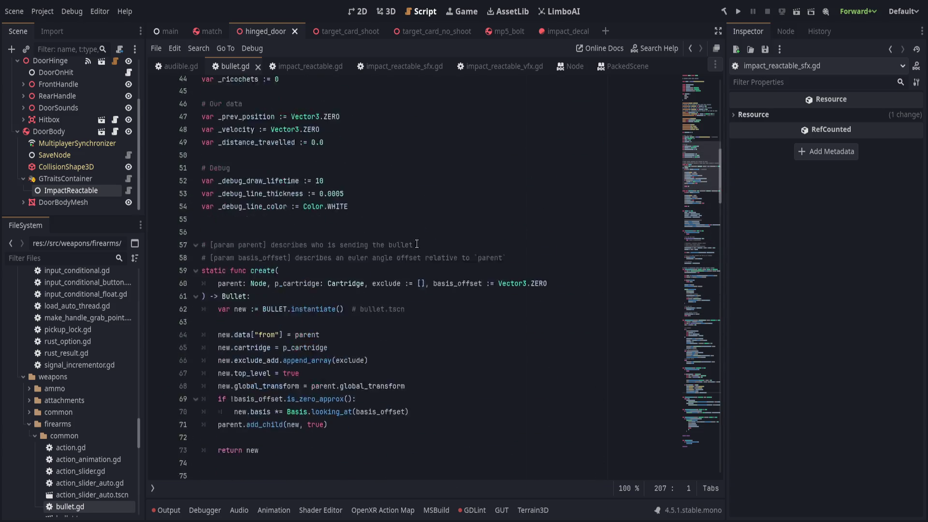
{"action": "left_click", "coordinate": [391, 224]}
{"action": "left_click", "coordinate": [739, 11]}
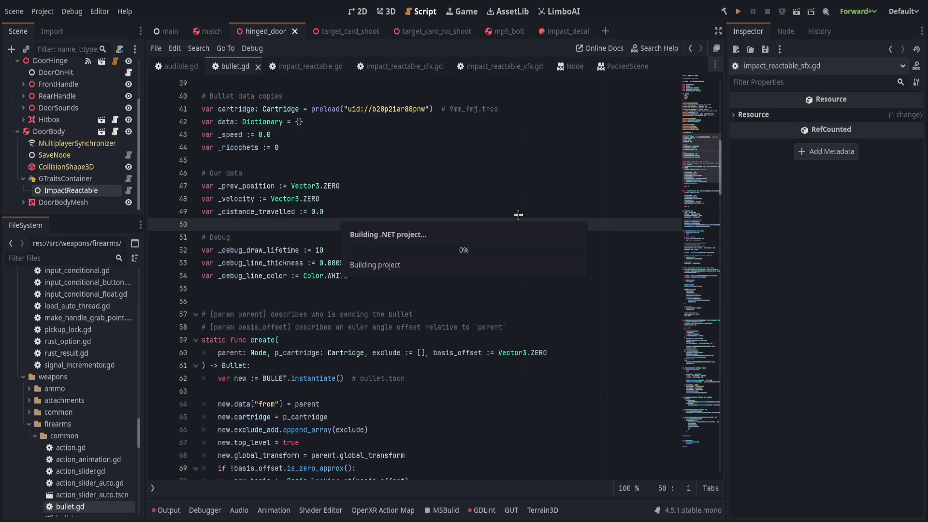
- Run, stop and rerun the project until the debugger halts in impact_reactable.gd
{"action": "left_click", "coordinate": [160, 31]}
{"action": "left_click", "coordinate": [768, 11]}
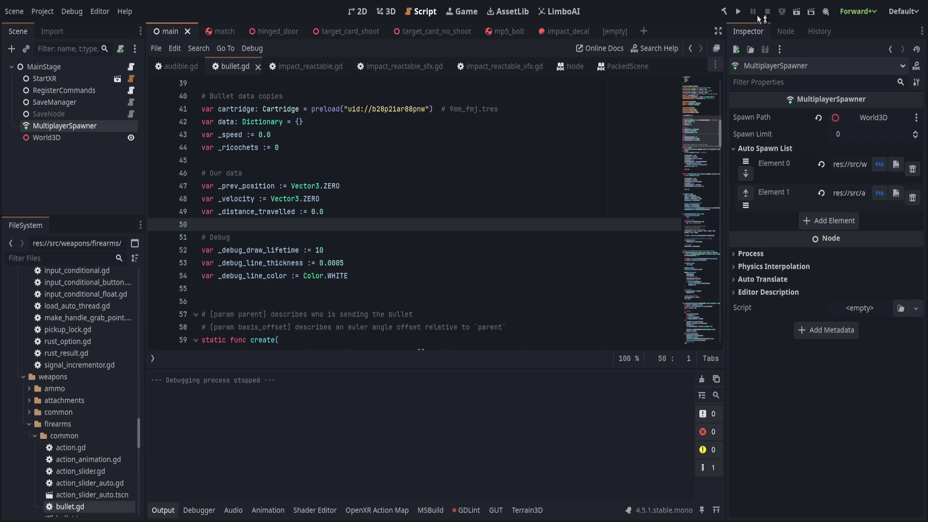
{"action": "left_click", "coordinate": [797, 12]}
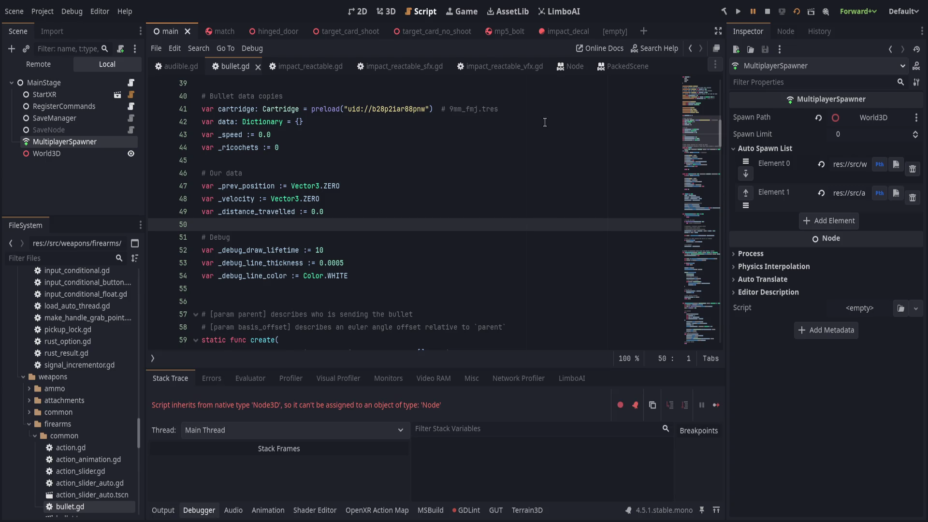
{"action": "left_click", "coordinate": [444, 199]}
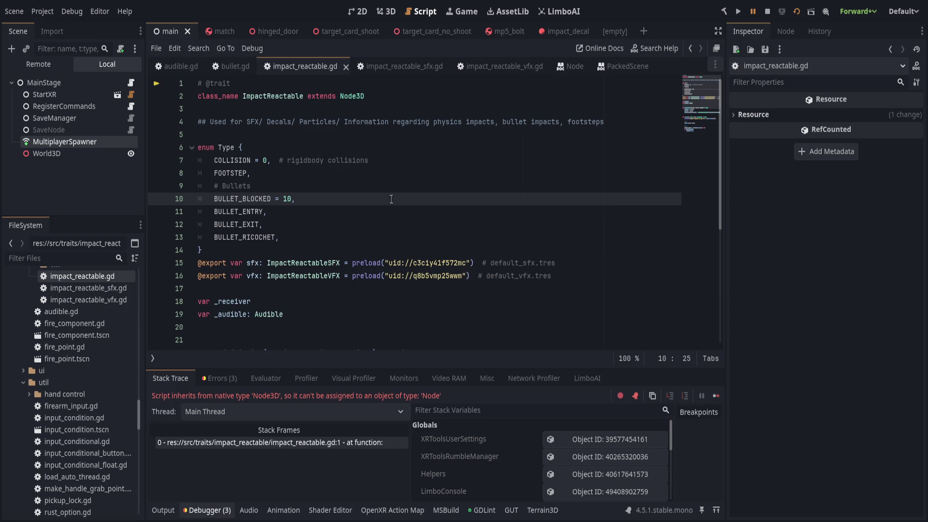
- Open the hinged_door scene and review impact_reactable.gd's Type enum and export declarations
{"action": "left_click", "coordinate": [111, 198]}
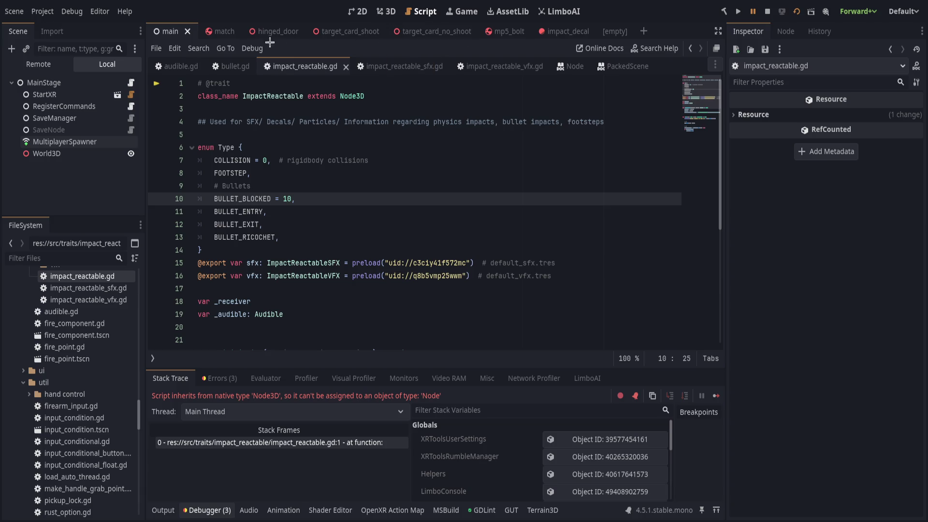
{"action": "left_click", "coordinate": [217, 32]}
{"action": "left_click", "coordinate": [276, 32]}
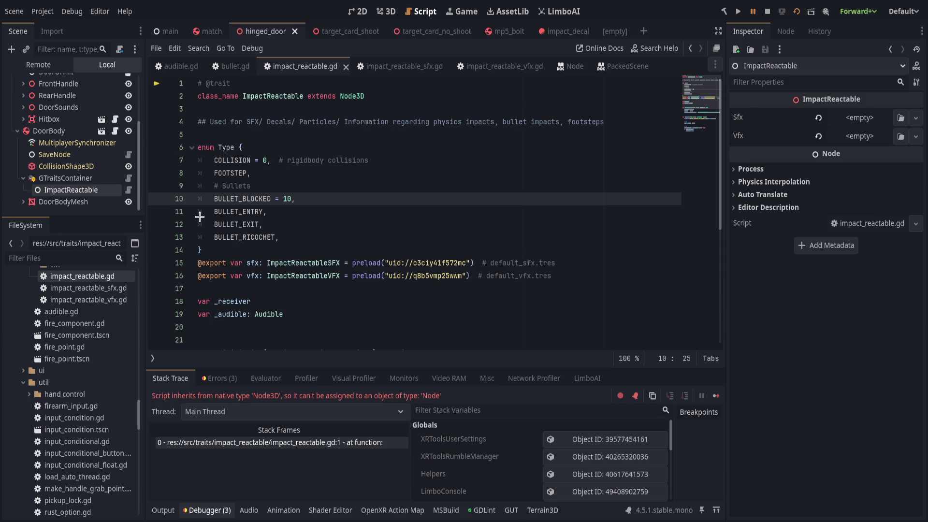
{"action": "left_click", "coordinate": [378, 211], "text": "shift"}
{"action": "left_click", "coordinate": [377, 237]}
{"action": "scroll", "coordinate": [378, 237], "scroll_direction": "down", "scroll_amount": 4}
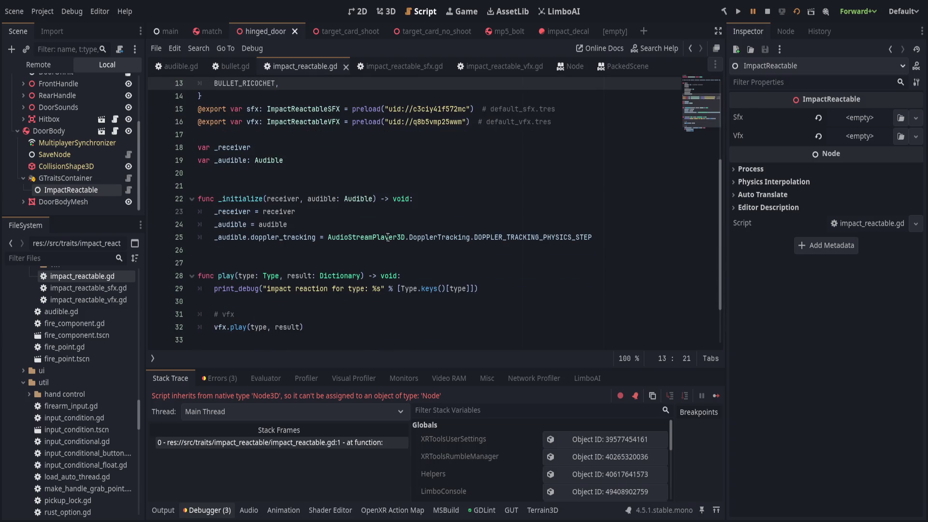
{"action": "left_click", "coordinate": [341, 188], "text": "shift"}
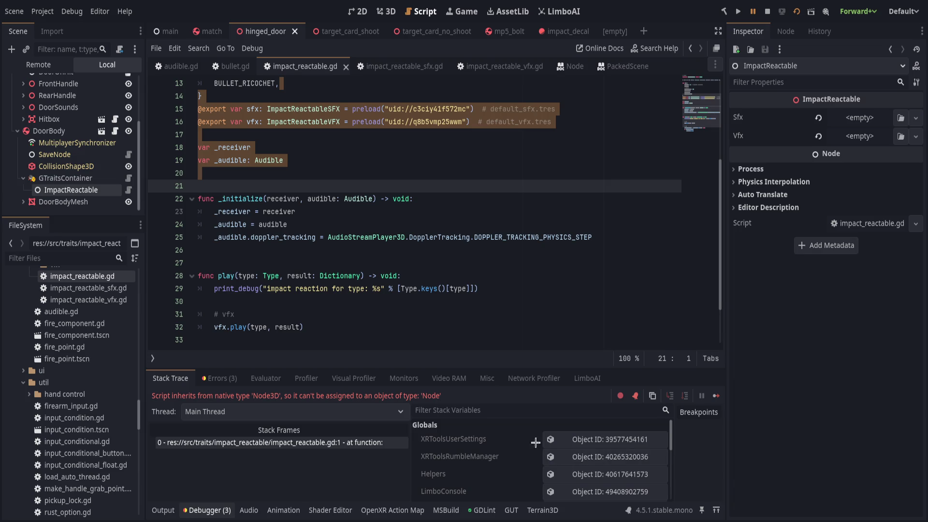
- Change ImpactReactable's base class from Node3D to Node and save
{"action": "left_click", "coordinate": [450, 225]}
{"action": "scroll", "coordinate": [449, 227], "scroll_direction": "up", "scroll_amount": 4}
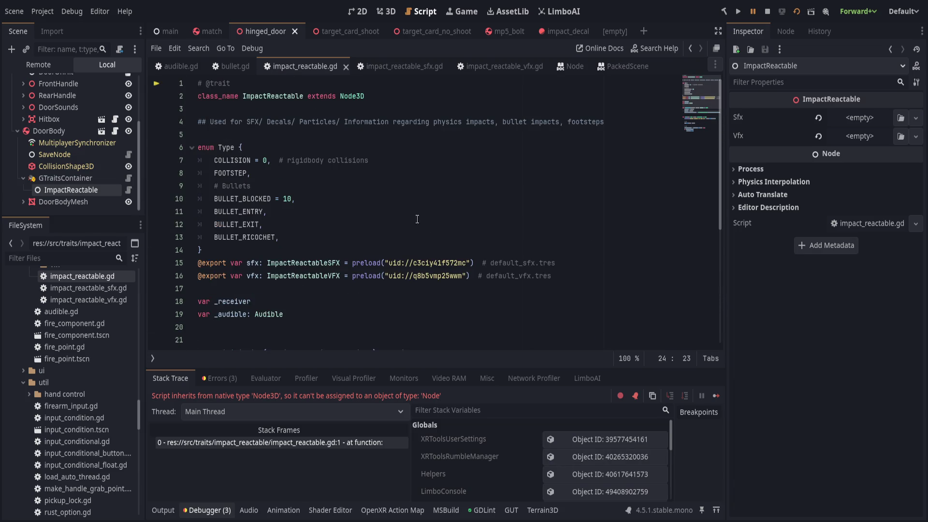
{"action": "left_click", "coordinate": [364, 96]}
{"action": "key", "text": "BackSpace"}
{"action": "key", "text": "BackSpace"}
{"action": "key", "text": "ctrl+s"}
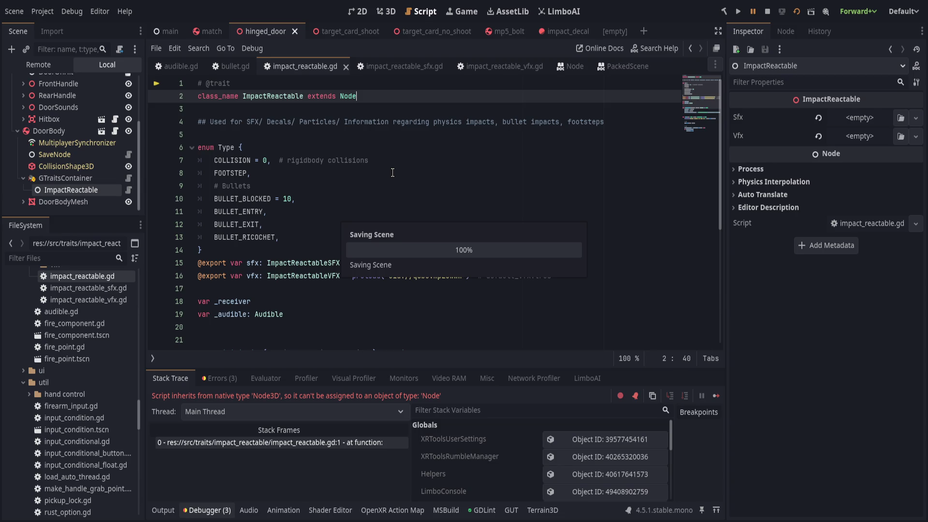
- Fill in the Ricochet effect path, check the Sfx resource, and rerun the project
{"action": "scroll", "coordinate": [423, 179], "scroll_direction": "down", "scroll_amount": 4}
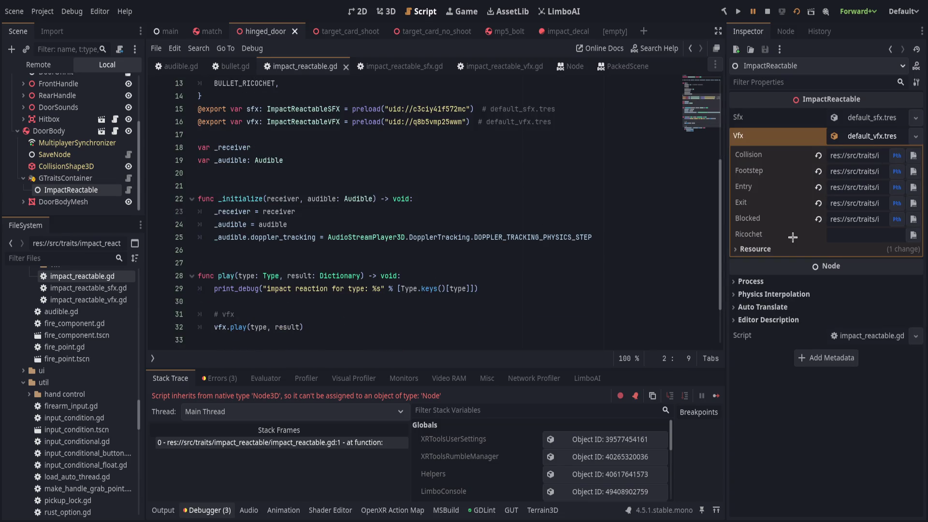
{"action": "left_click", "coordinate": [842, 231]}
{"action": "key", "text": "ctrl+v"}
{"action": "key", "text": "Return"}
{"action": "left_click", "coordinate": [622, 230]}
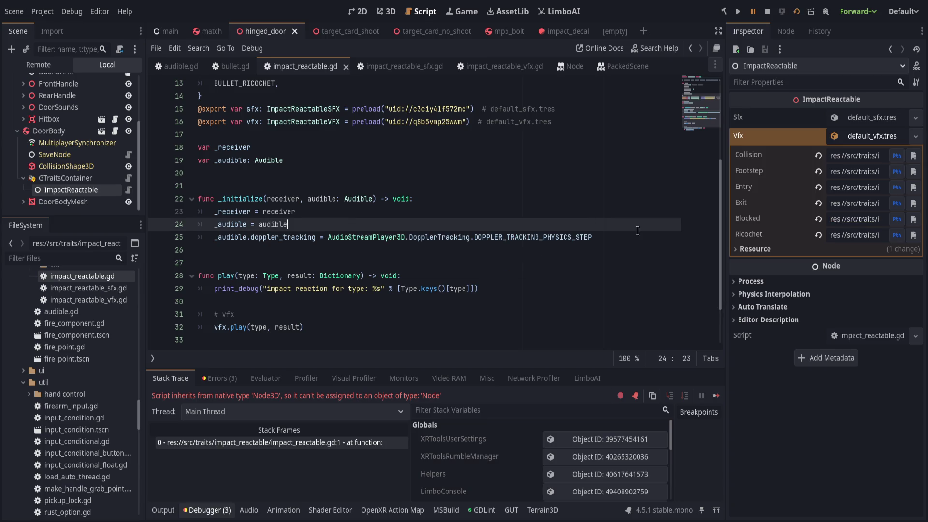
{"action": "left_click", "coordinate": [862, 117]}
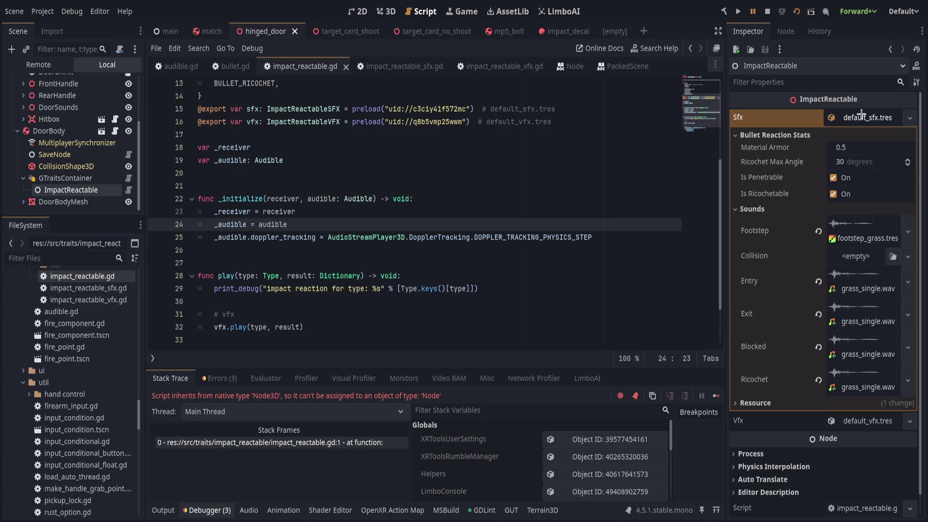
{"action": "left_click", "coordinate": [856, 118]}
{"action": "left_click", "coordinate": [861, 118]}
{"action": "left_click", "coordinate": [861, 118]}
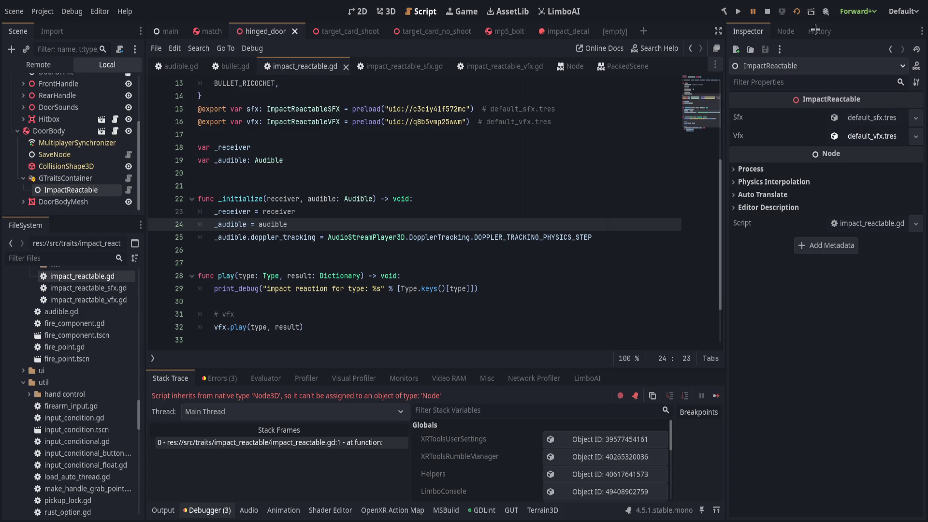
{"action": "key", "text": "F5"}
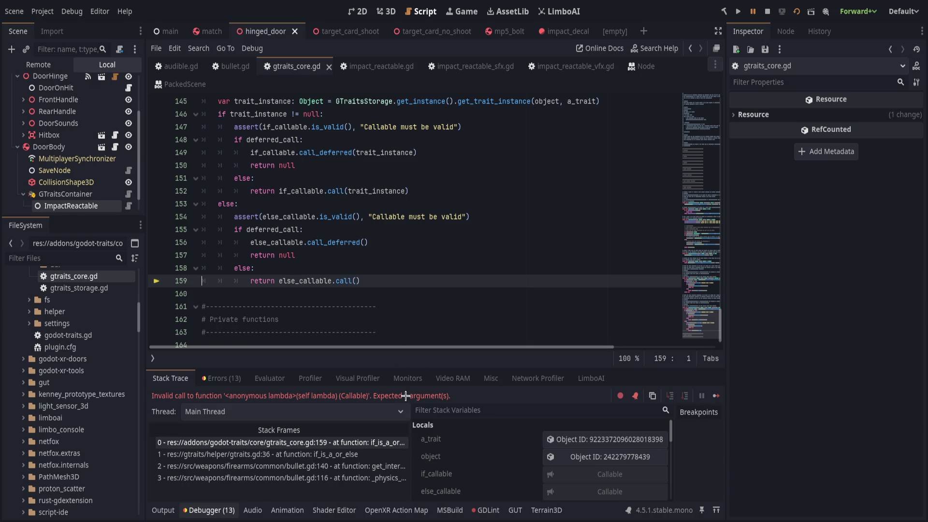
- Trace the stack frames to bullet.gd line 140 and select the lambda's '_object: ImpactReactable' parameter
{"action": "left_click", "coordinate": [357, 455]}
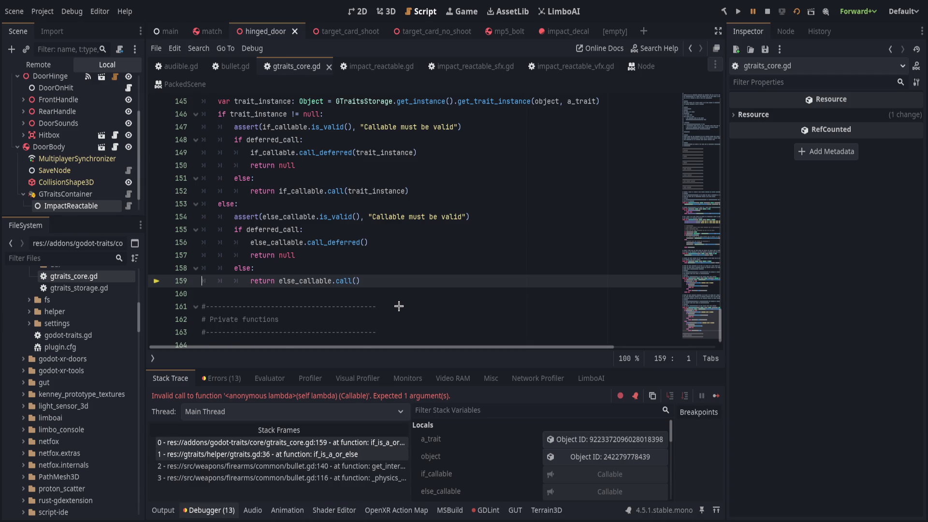
{"action": "left_click", "coordinate": [374, 466]}
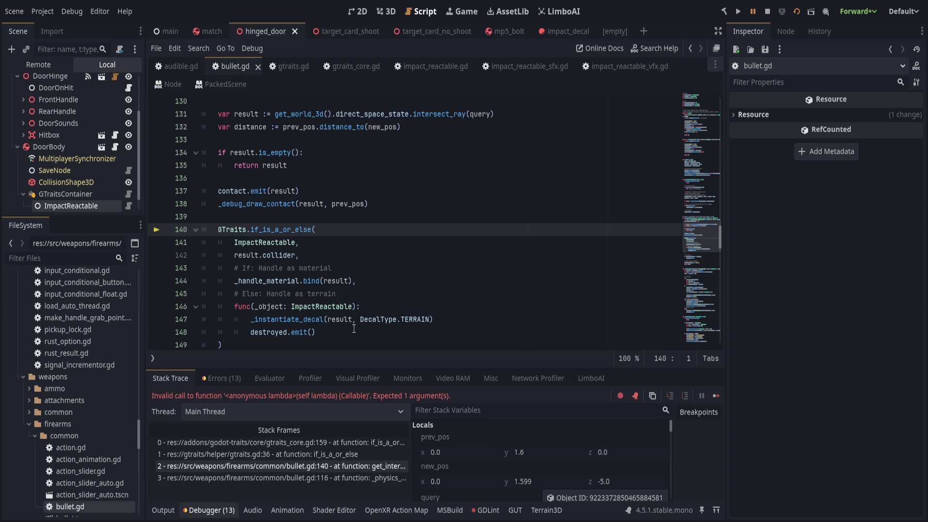
{"action": "left_click", "coordinate": [375, 443]}
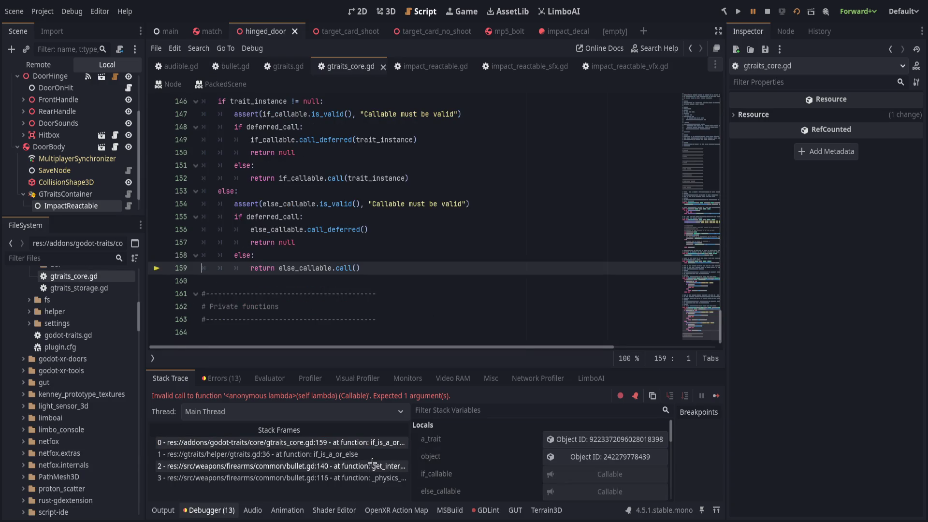
{"action": "left_click", "coordinate": [373, 466]}
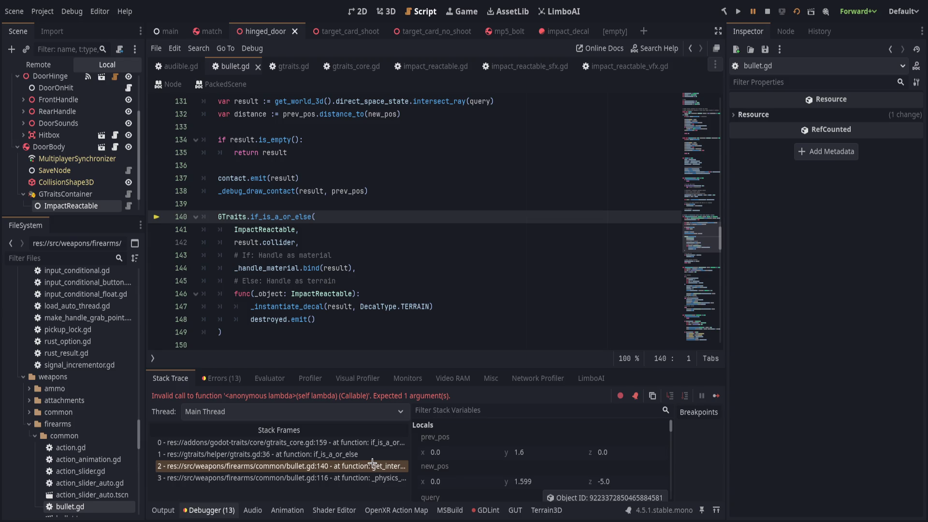
{"action": "left_click_drag", "start_coordinate": [255, 294], "coordinate": [352, 293]}
- Delete the '_object: ImpactReactable' lambda parameter, save bullet.gd, and relaunch the game
{"action": "key", "text": "BackSpace"}
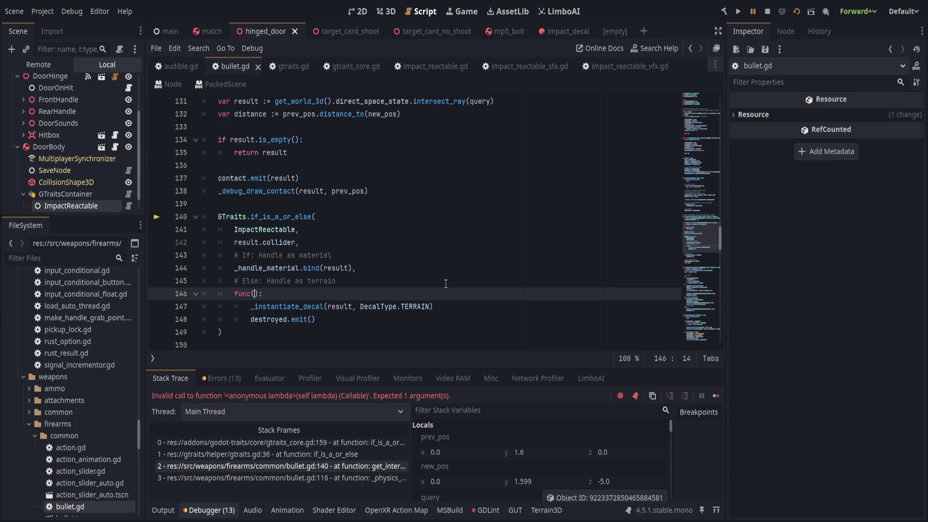
{"action": "key", "text": "End"}
{"action": "key", "text": "ctrl+s"}
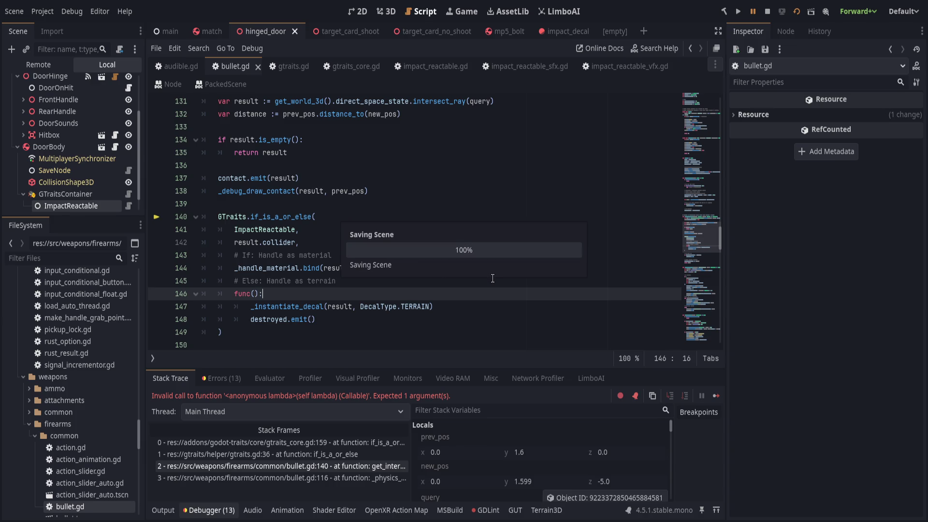
{"action": "key", "text": "Left"}
{"action": "key", "text": "Left"}
{"action": "key", "text": "Left"}
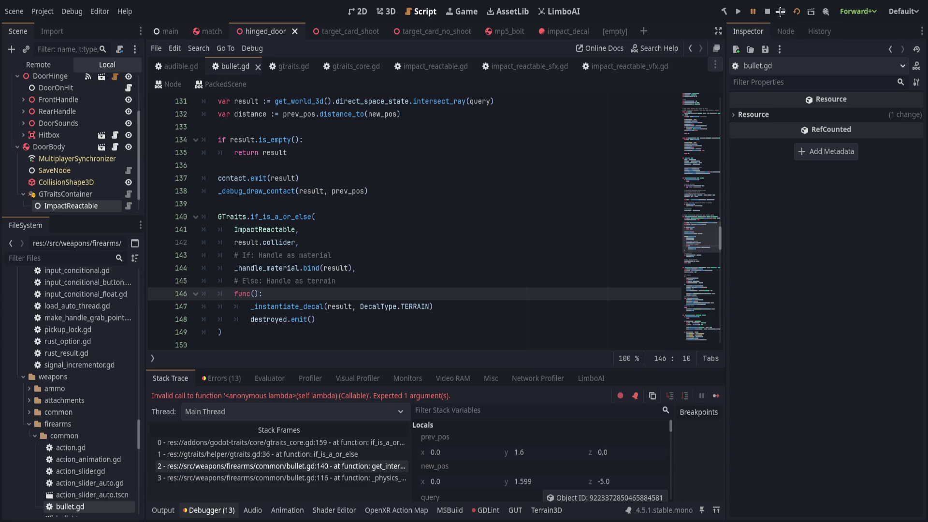
{"action": "key", "text": "F5"}
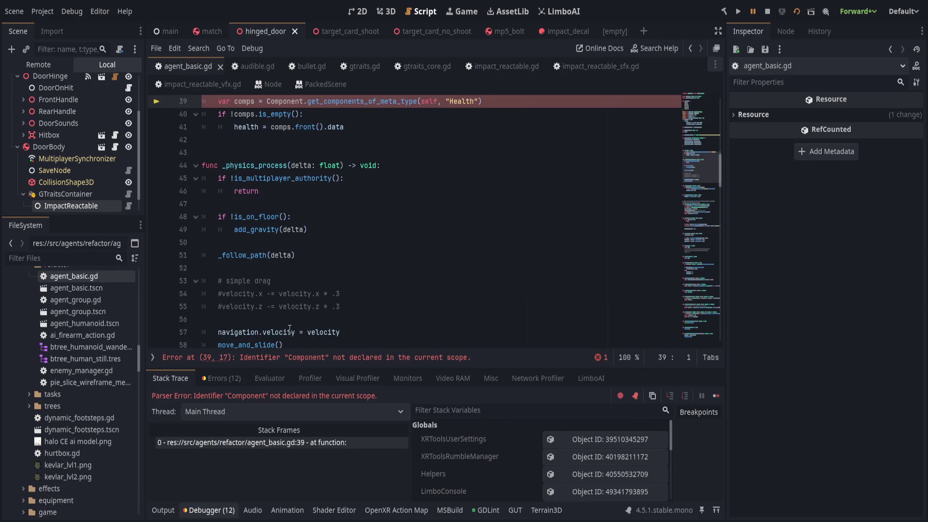
- Locate the undeclared Component call on line 39 of agent_basic.gd
{"action": "scroll", "coordinate": [289, 300], "scroll_direction": "up", "scroll_amount": 2}
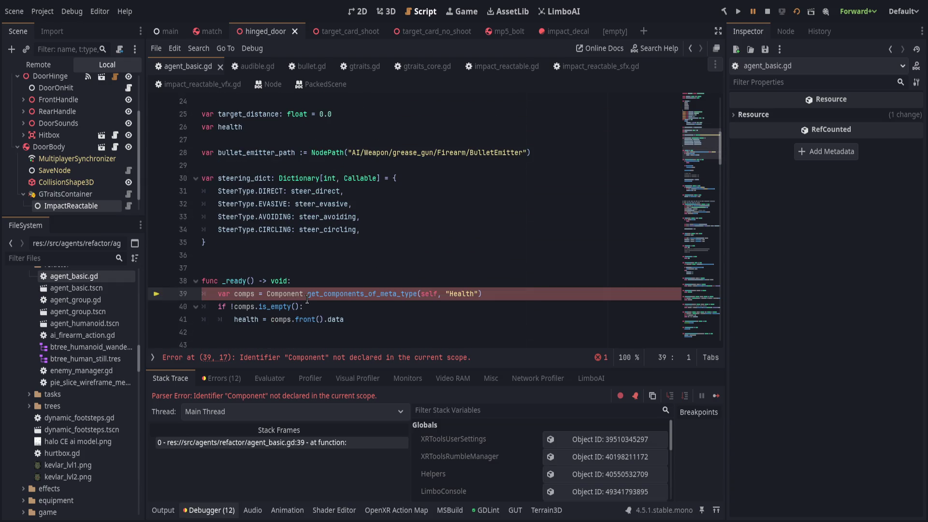
{"action": "scroll", "coordinate": [307, 299], "scroll_direction": "up", "scroll_amount": 6}
{"action": "scroll", "coordinate": [307, 299], "scroll_direction": "down", "scroll_amount": 6}
{"action": "left_click", "coordinate": [340, 294]}
{"action": "scroll", "coordinate": [334, 310], "scroll_direction": "down", "scroll_amount": 1}
{"action": "left_click_drag", "start_coordinate": [283, 308], "coordinate": [313, 229]}
{"action": "key", "text": "BackSpace"}
{"action": "key", "text": "ctrl+z"}
{"action": "key", "text": "Escape"}
{"action": "key", "text": "Up"}
- Delete the _ready function (lines 36–41) and save agent_basic.gd
{"action": "scroll", "coordinate": [352, 316], "scroll_direction": "up", "scroll_amount": 9}
{"action": "scroll", "coordinate": [324, 300], "scroll_direction": "down", "scroll_amount": 8}
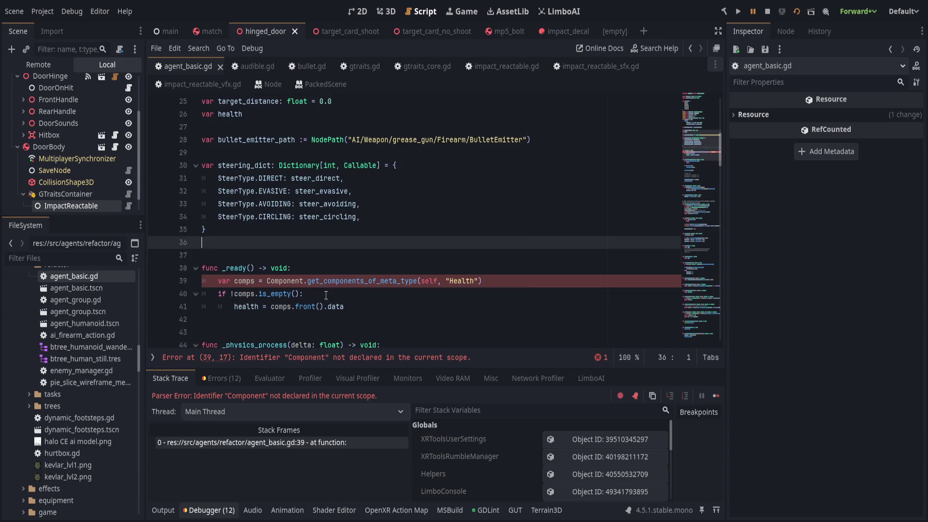
{"action": "left_click", "coordinate": [282, 319], "text": "shift"}
{"action": "key", "text": "BackSpace"}
{"action": "key", "text": "ctrl+s"}
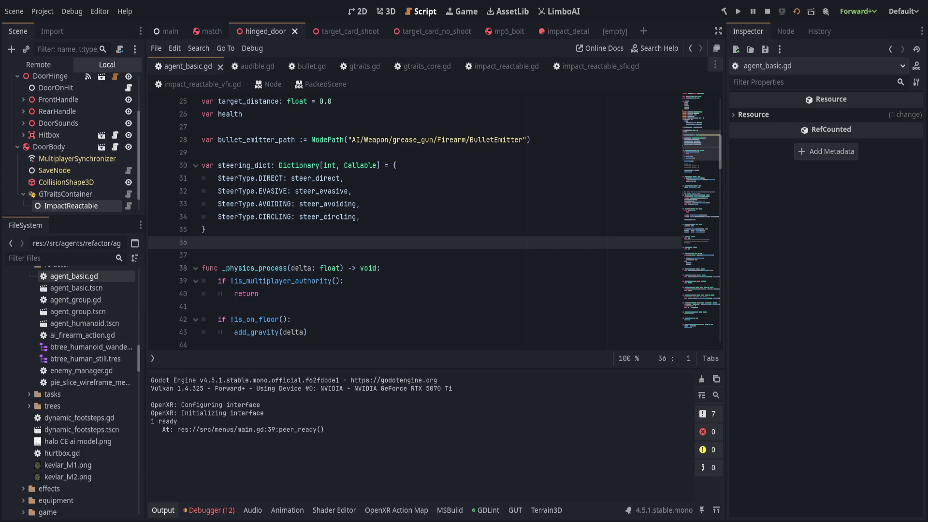
{"action": "left_click", "coordinate": [434, 298]}
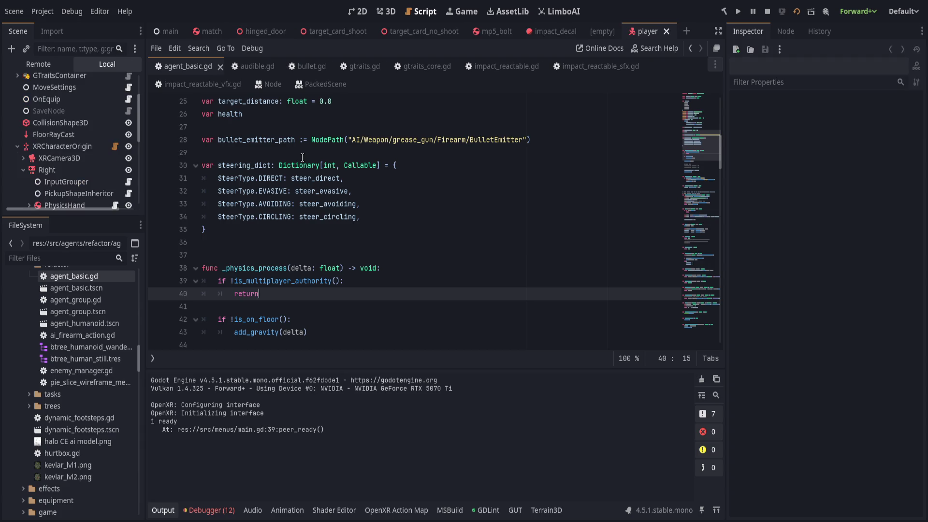
- Scroll xr_input_desktop.gd and close the output log to enlarge the code view
{"action": "scroll", "coordinate": [122, 95], "scroll_direction": "up", "scroll_amount": 3}
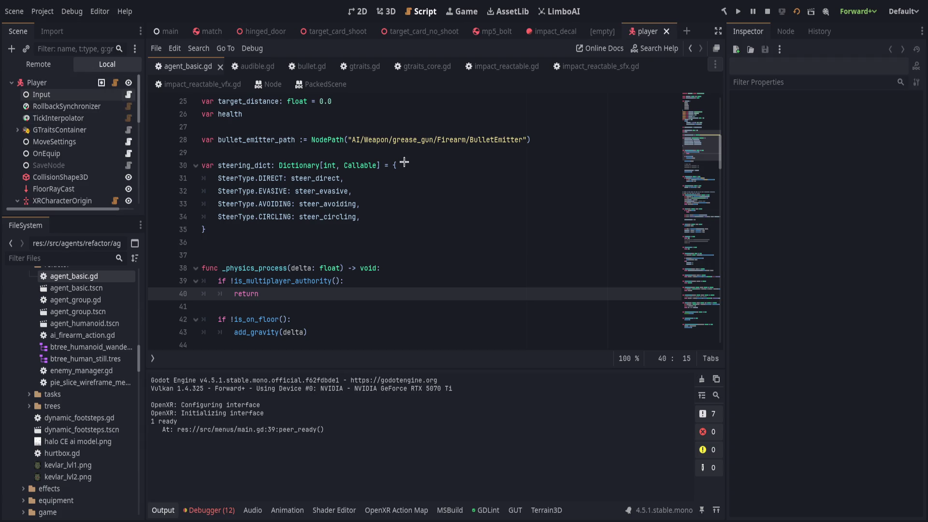
{"action": "left_click", "coordinate": [165, 505]}
- Set a breakpoint on the mouse_input line 21, then resume the paused game
{"action": "left_click", "coordinate": [370, 369]}
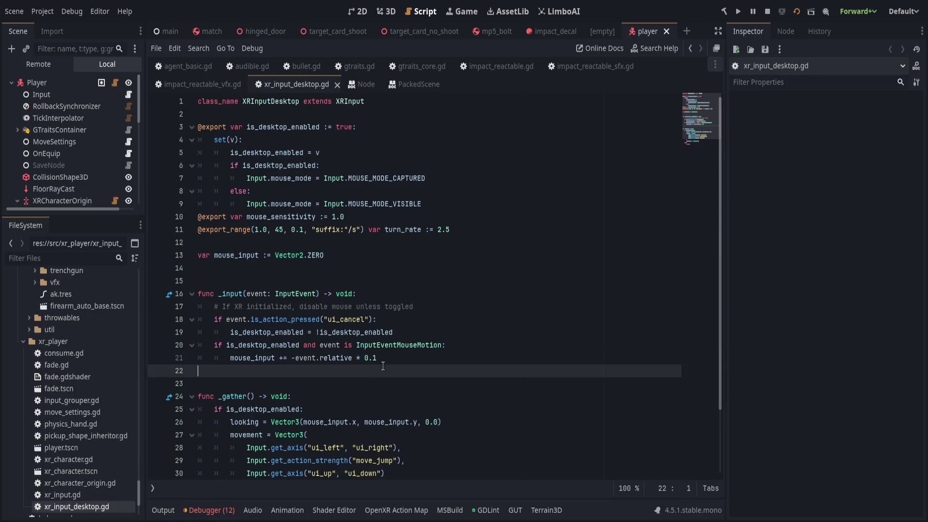
{"action": "scroll", "coordinate": [242, 343], "scroll_direction": "down", "scroll_amount": 1}
{"action": "left_click", "coordinate": [157, 320]}
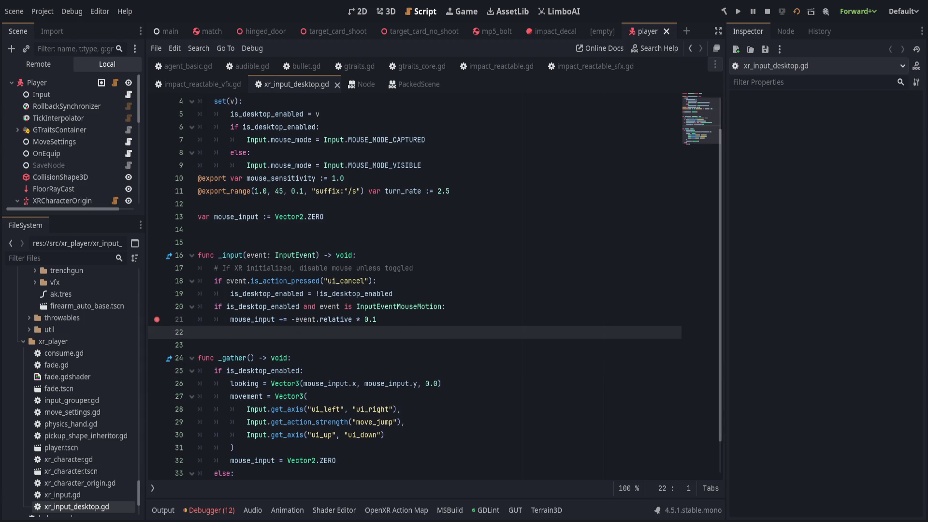
{"action": "scroll", "coordinate": [445, 464], "scroll_direction": "down", "scroll_amount": 5}
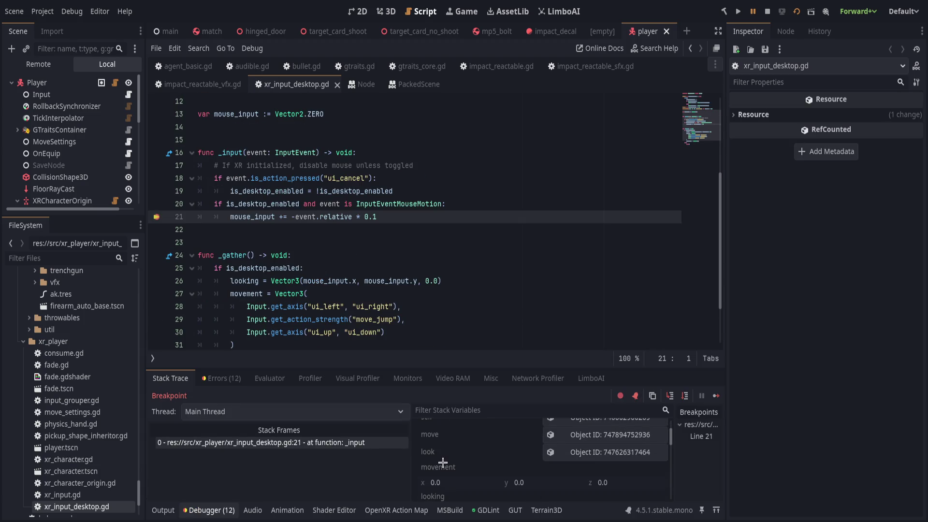
{"action": "scroll", "coordinate": [455, 465], "scroll_direction": "down", "scroll_amount": 4}
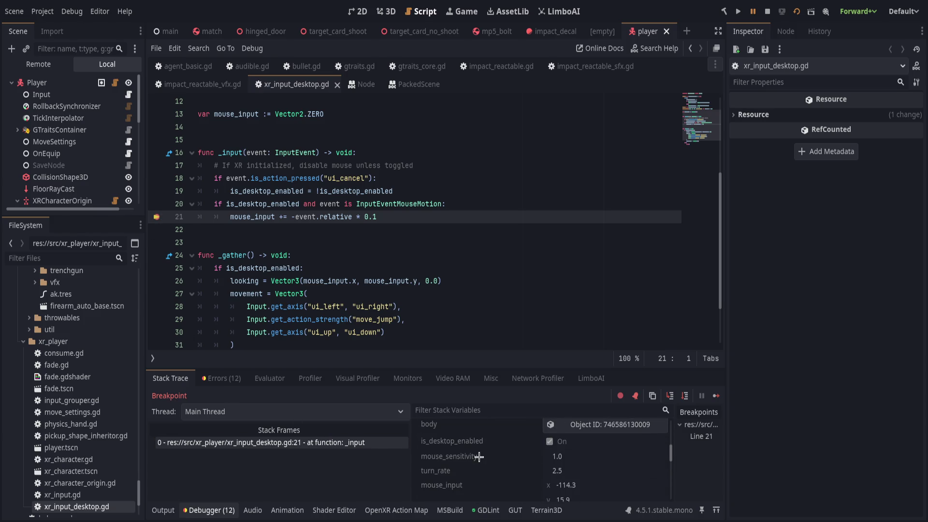
{"action": "left_click", "coordinate": [752, 11]}
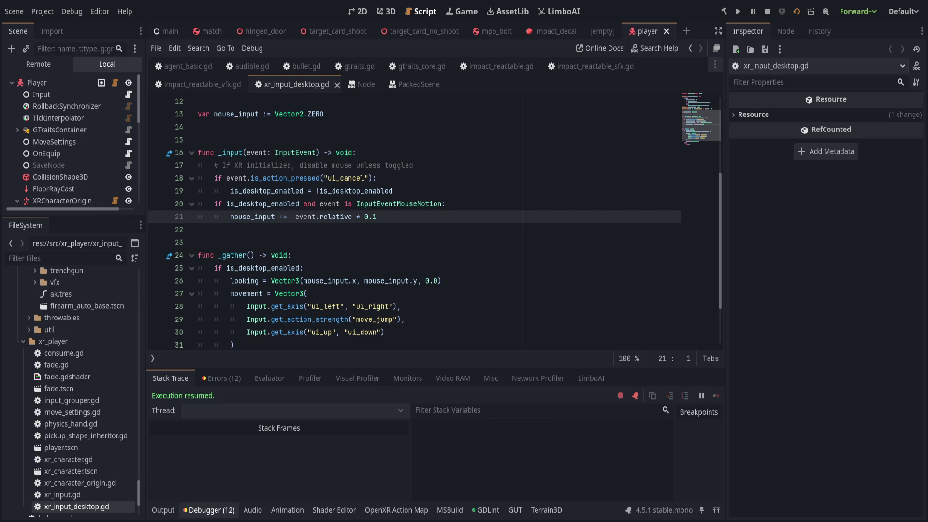
- Inspect the player's Input node settings and bring up the runtime errors list
{"action": "left_click", "coordinate": [309, 259]}
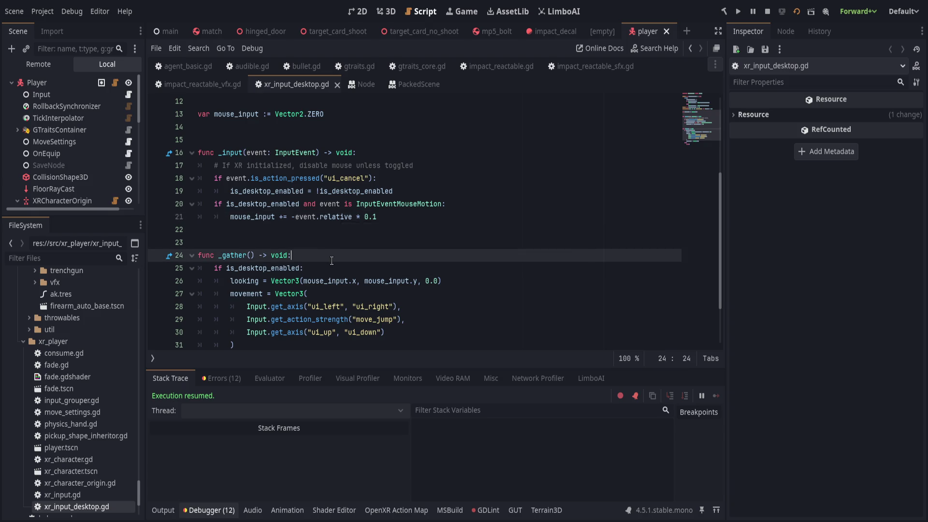
{"action": "left_click", "coordinate": [57, 94]}
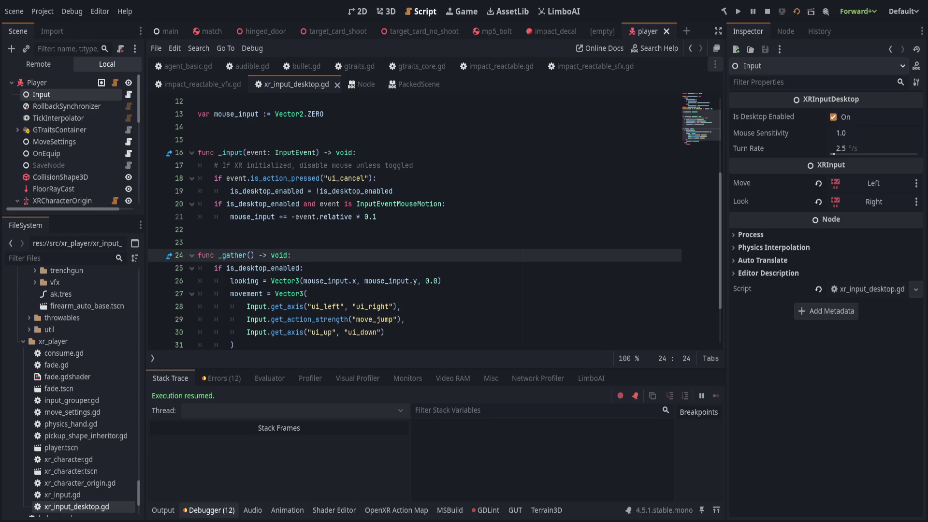
{"action": "left_click", "coordinate": [213, 379]}
- Review line 212 of gtraits_storage.gd: receiver.add_child(container, true, Node.INTERNAL_MODE_BACK)
{"action": "scroll", "coordinate": [332, 445], "scroll_direction": "down", "scroll_amount": 2}
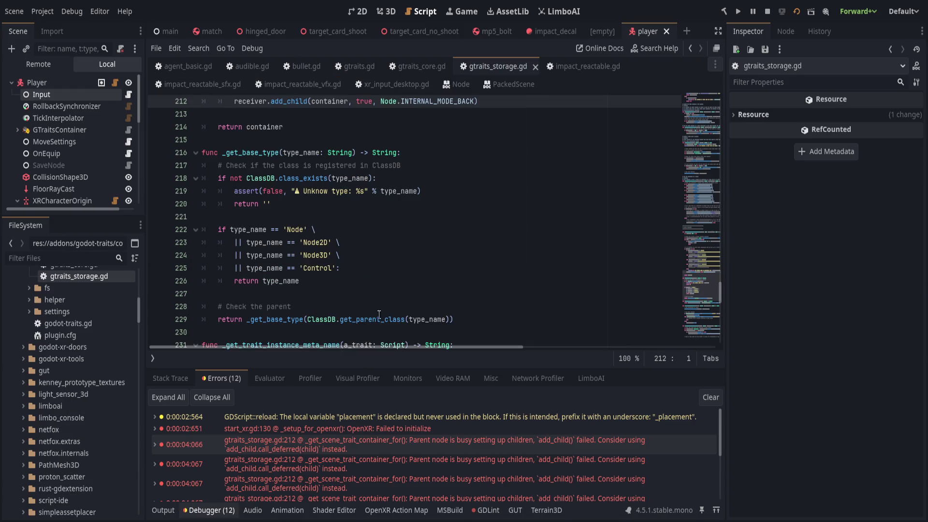
{"action": "scroll", "coordinate": [362, 244], "scroll_direction": "up", "scroll_amount": 4}
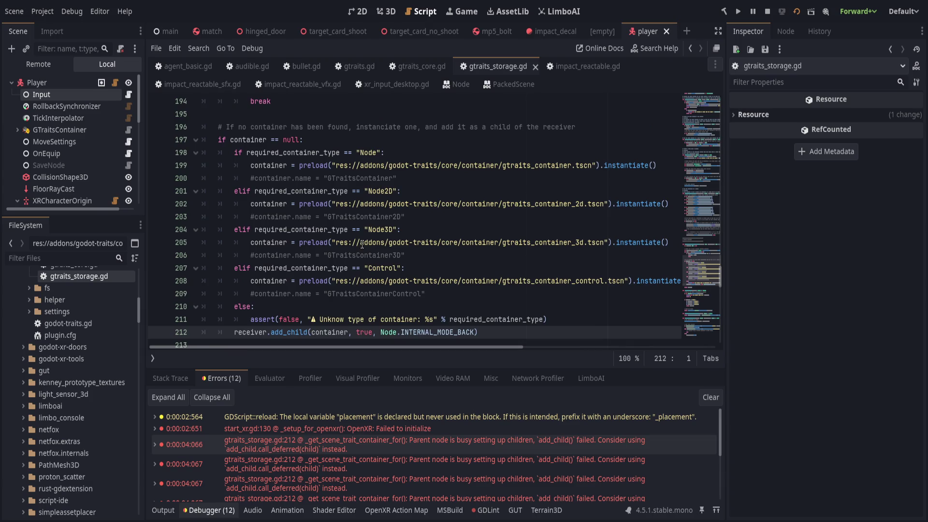
{"action": "scroll", "coordinate": [372, 244], "scroll_direction": "down", "scroll_amount": 2}
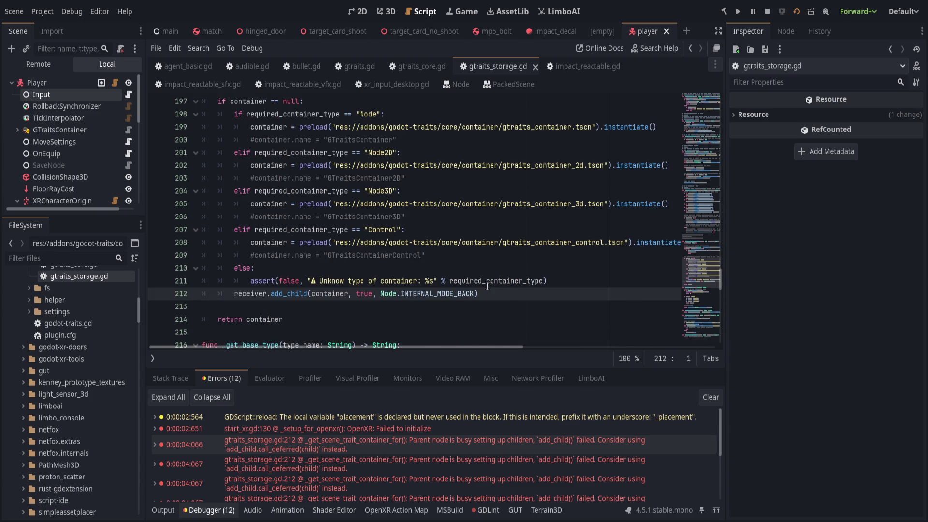
{"action": "left_click", "coordinate": [508, 293]}
{"action": "scroll", "coordinate": [461, 408], "scroll_direction": "down", "scroll_amount": 5}
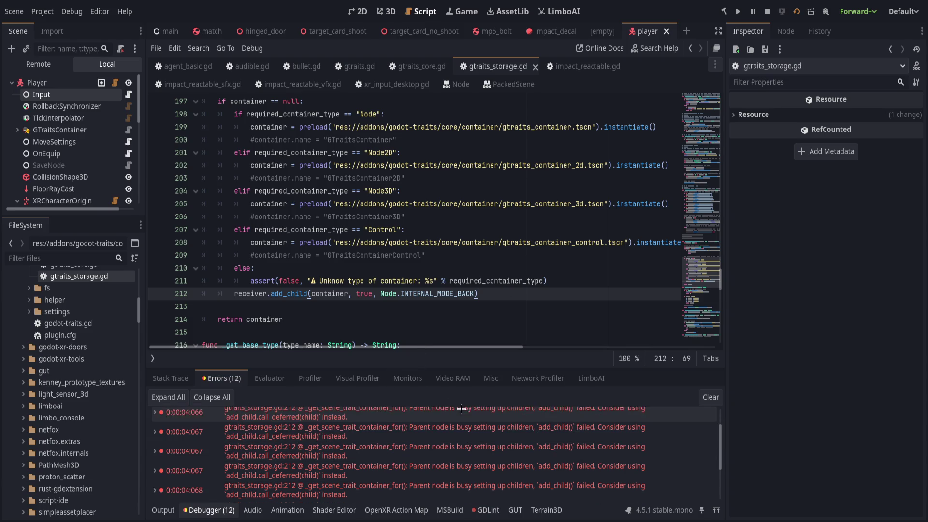
{"action": "scroll", "coordinate": [460, 410], "scroll_direction": "down", "scroll_amount": 1}
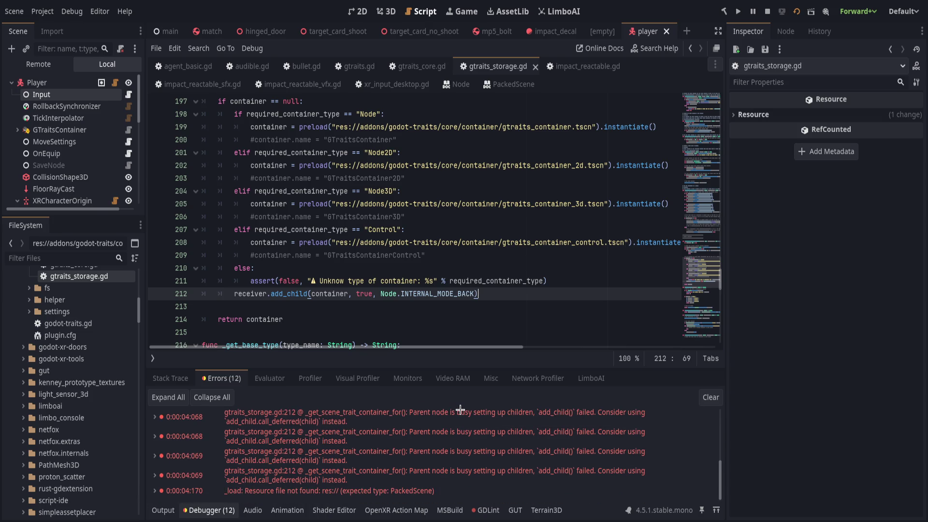
{"action": "scroll", "coordinate": [460, 410], "scroll_direction": "up", "scroll_amount": 2}
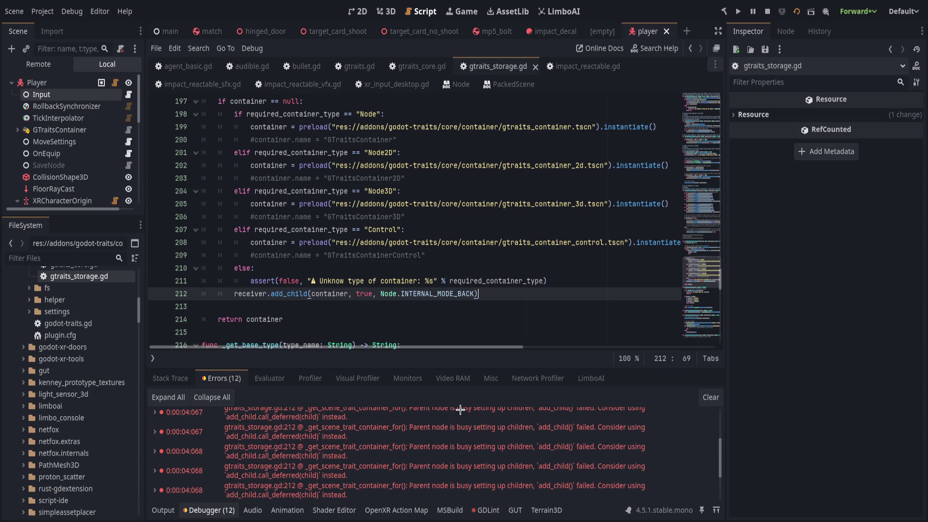
{"action": "scroll", "coordinate": [460, 409], "scroll_direction": "up", "scroll_amount": 1}
{"action": "scroll", "coordinate": [460, 409], "scroll_direction": "up", "scroll_amount": 3}
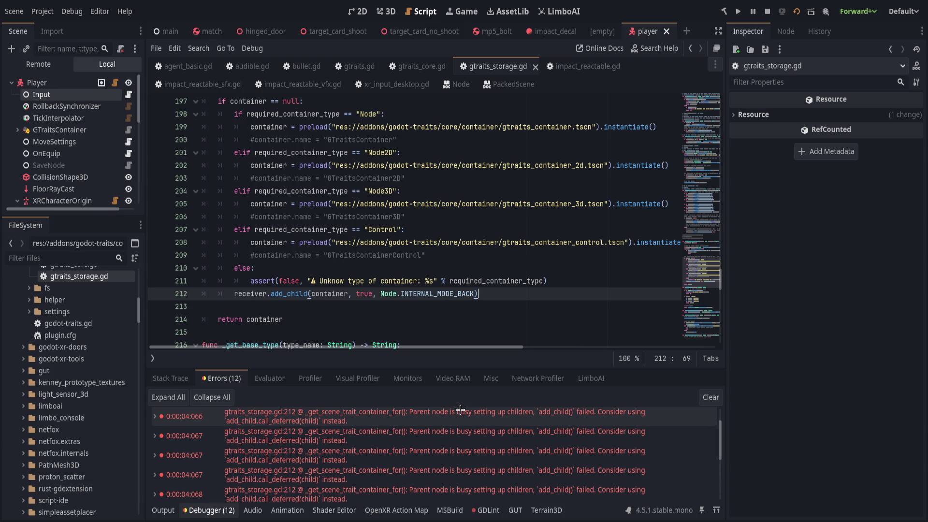
{"action": "left_click", "coordinate": [310, 295]}
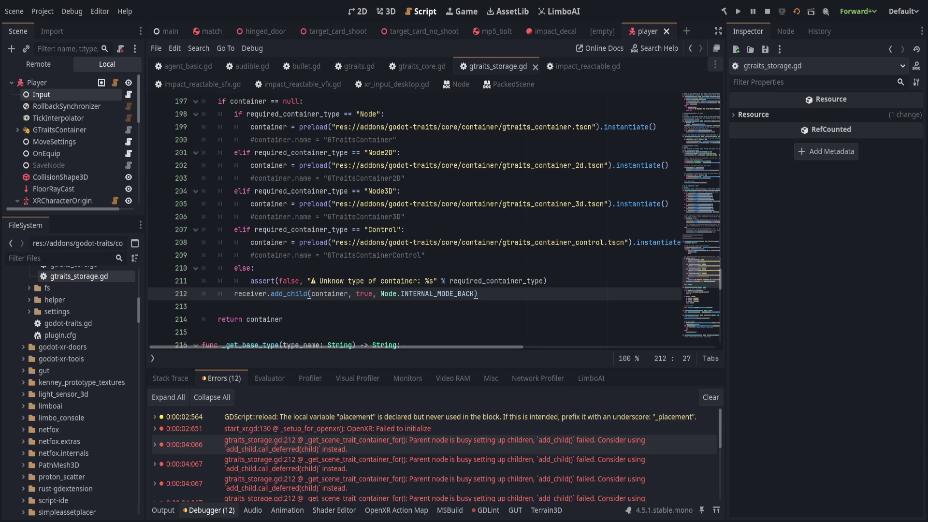
{"action": "left_click", "coordinate": [461, 165]}
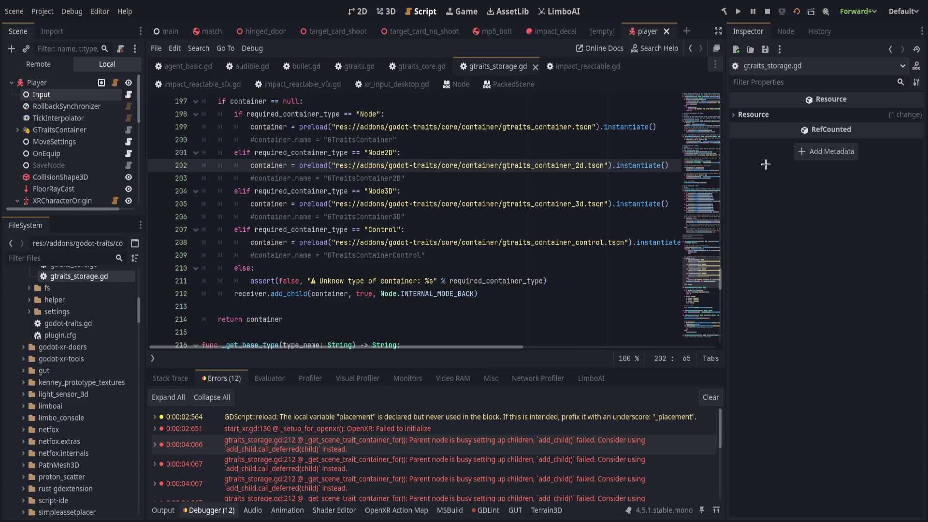
{"action": "left_click", "coordinate": [438, 140]}
{"action": "left_click", "coordinate": [161, 31]}
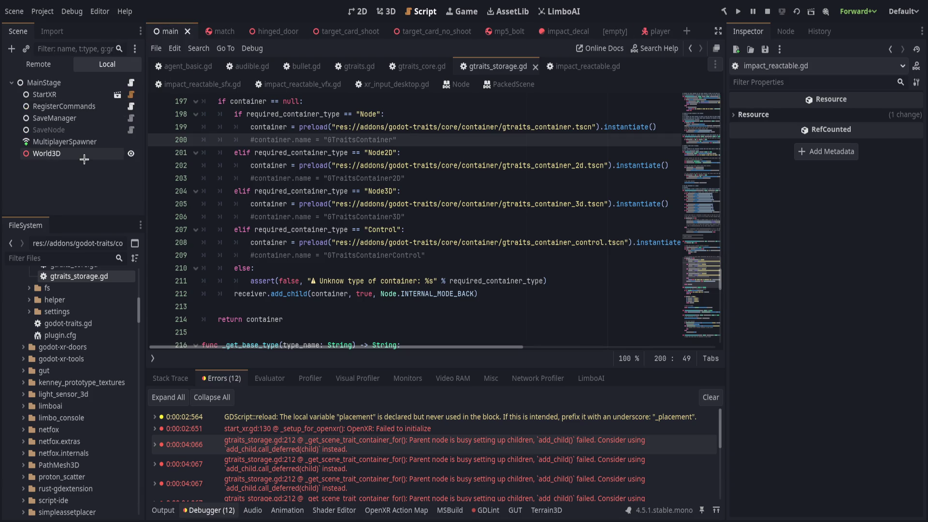
{"action": "left_click", "coordinate": [651, 31]}
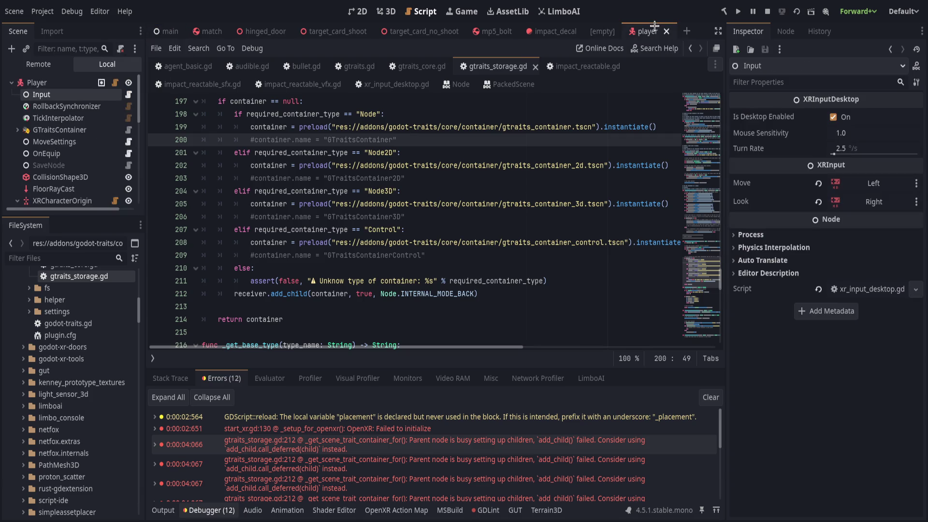
{"action": "scroll", "coordinate": [51, 159], "scroll_direction": "down", "scroll_amount": 3}
{"action": "scroll", "coordinate": [51, 159], "scroll_direction": "down", "scroll_amount": 2}
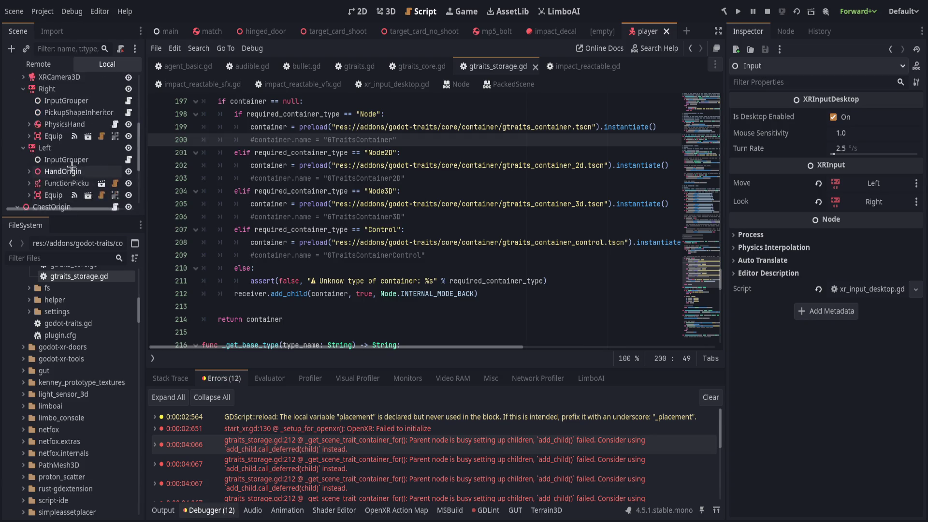
{"action": "scroll", "coordinate": [52, 159], "scroll_direction": "up", "scroll_amount": 5}
{"action": "left_click", "coordinate": [162, 29]}
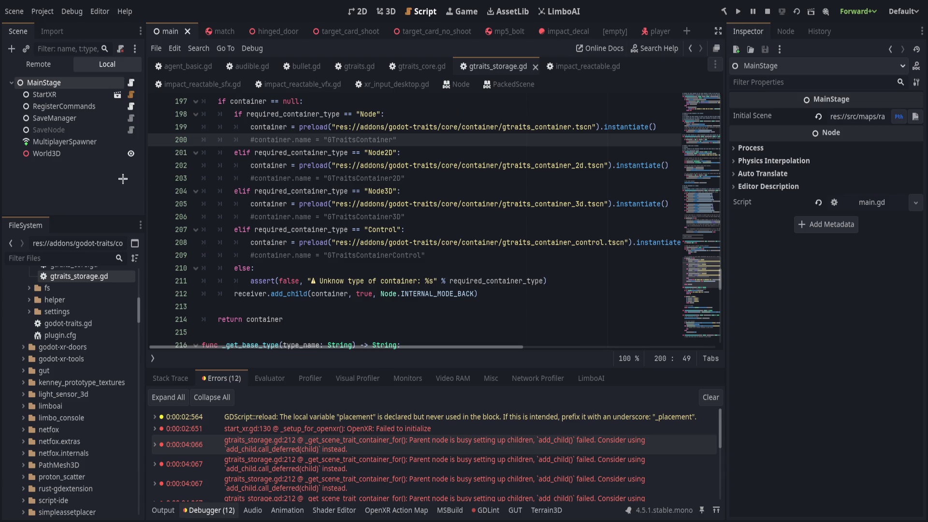
{"action": "left_click", "coordinate": [88, 189]}
{"action": "scroll", "coordinate": [89, 479], "scroll_direction": "down", "scroll_amount": 15}
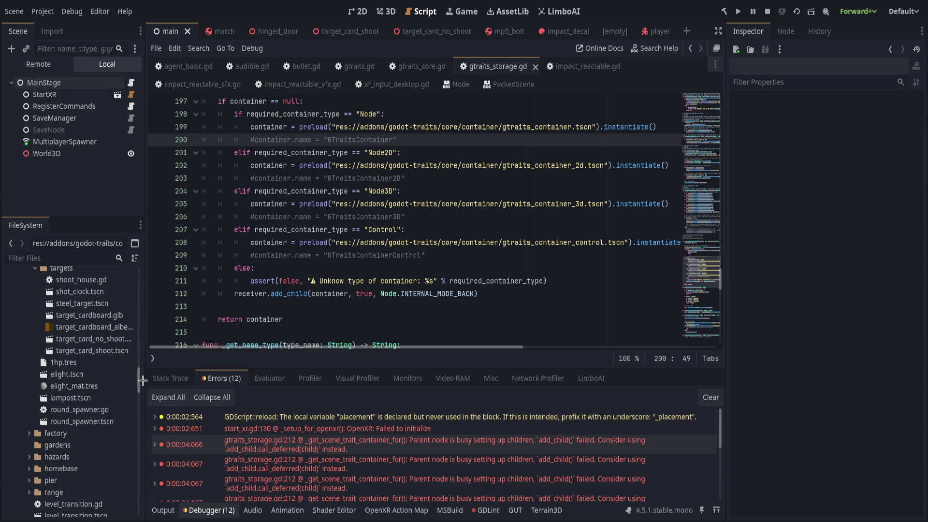
{"action": "mouse_move", "coordinate": [139, 387]}
{"action": "left_mouse_down"}
{"action": "mouse_move", "coordinate": [130, 505]}
{"action": "mouse_move", "coordinate": [151, 460]}
{"action": "left_mouse_up"}
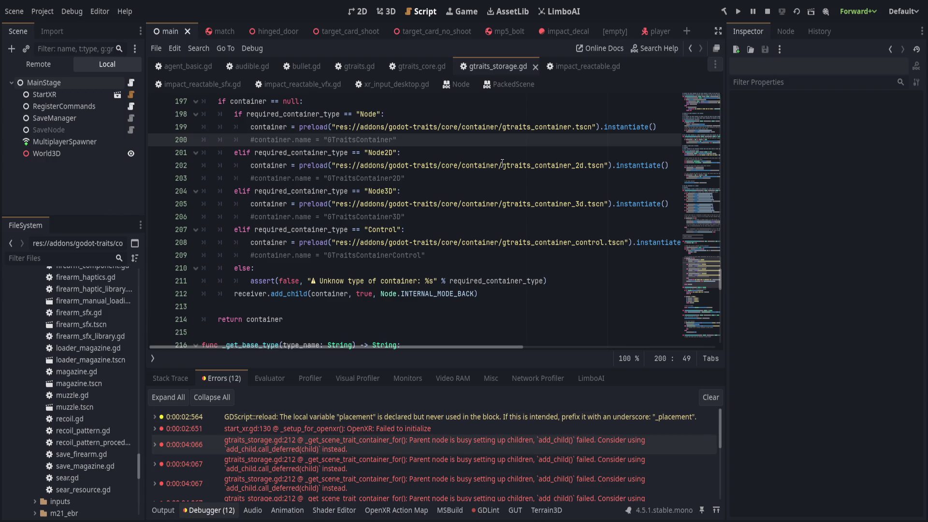
{"action": "left_click", "coordinate": [740, 11]}
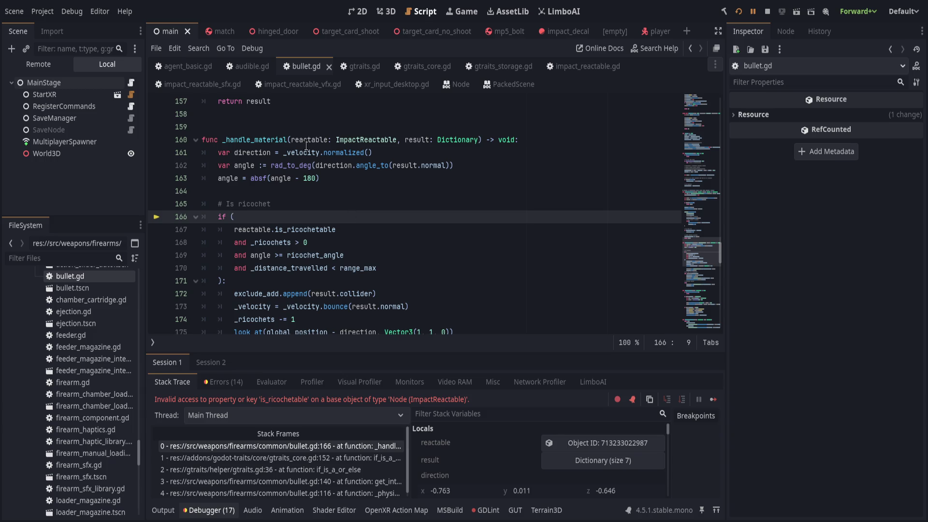
- Inspect the remote ImpactReactable object behind the error and its is_ricochetable condition
{"action": "left_click", "coordinate": [548, 444]}
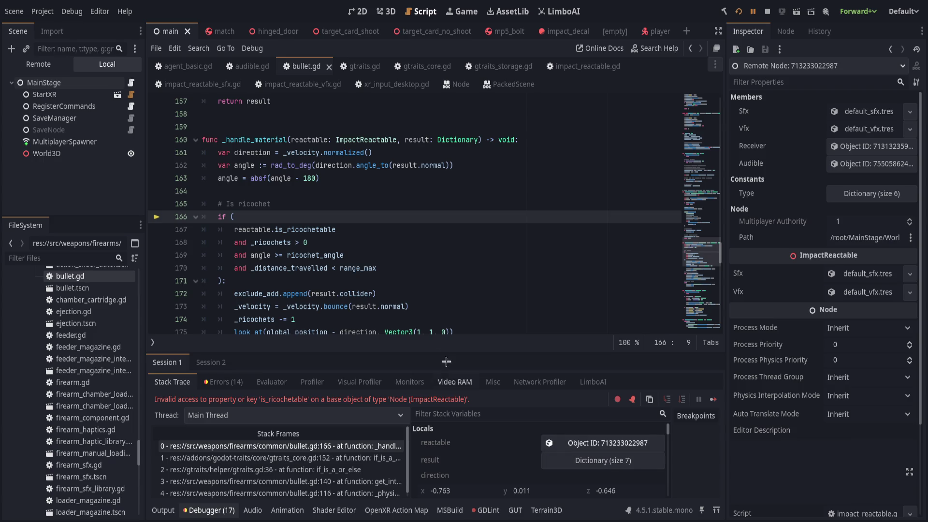
{"action": "left_click", "coordinate": [428, 229]}
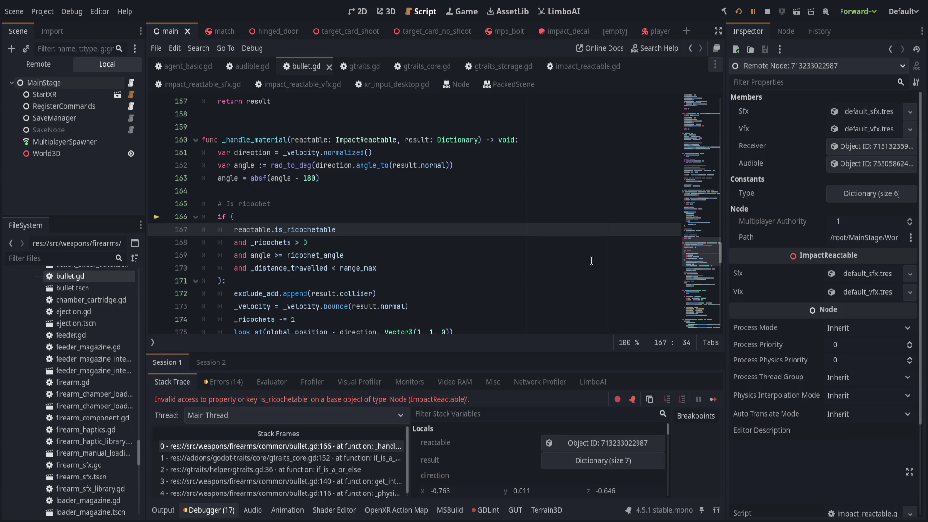
{"action": "left_click", "coordinate": [402, 152]}
{"action": "left_click", "coordinate": [357, 119]}
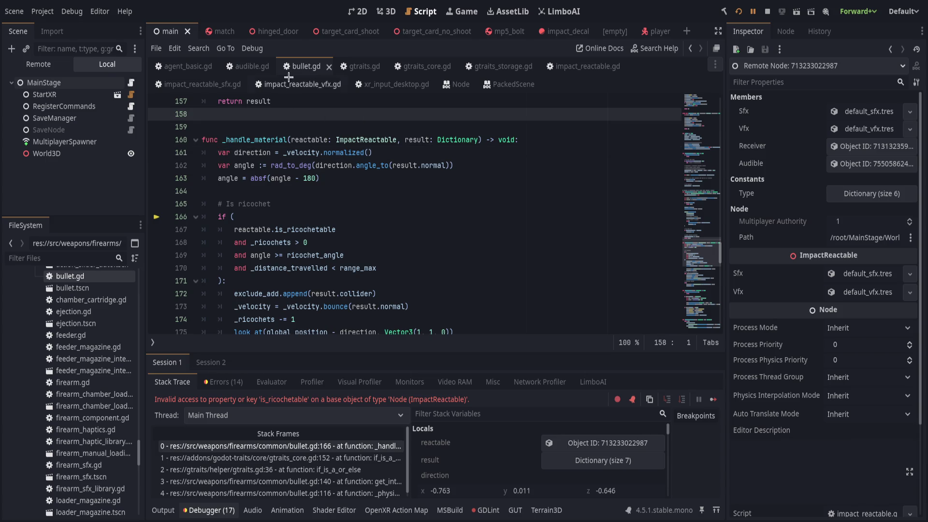
{"action": "left_click", "coordinate": [586, 65]}
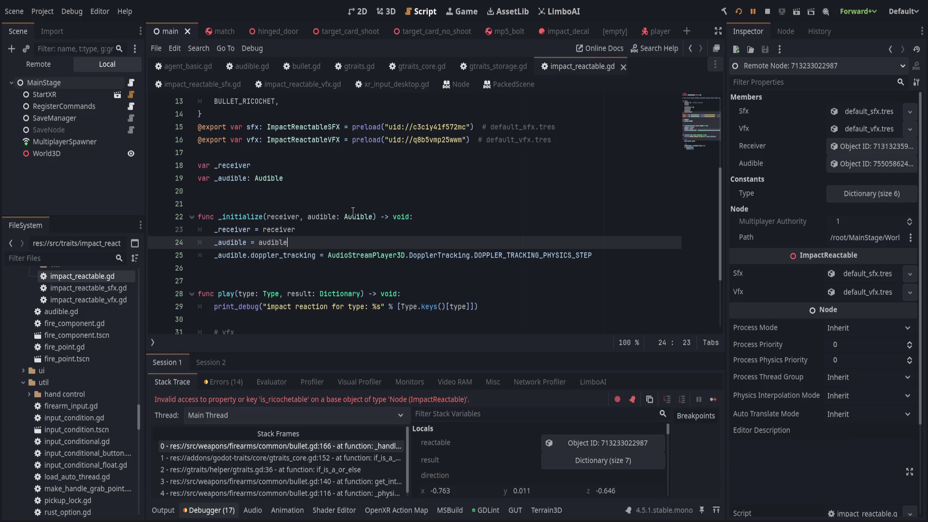
{"action": "scroll", "coordinate": [354, 229], "scroll_direction": "up", "scroll_amount": 2}
{"action": "scroll", "coordinate": [349, 229], "scroll_direction": "up", "scroll_amount": 1}
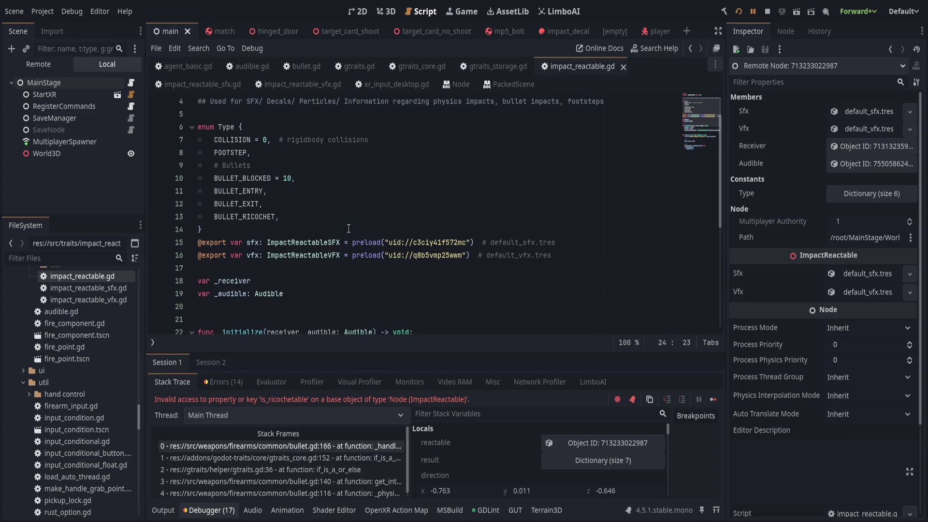
- Cut the Bullet Reaction Stats export lines 3–7 from impact_reactable_sfx.gd
{"action": "left_click", "coordinate": [215, 84]}
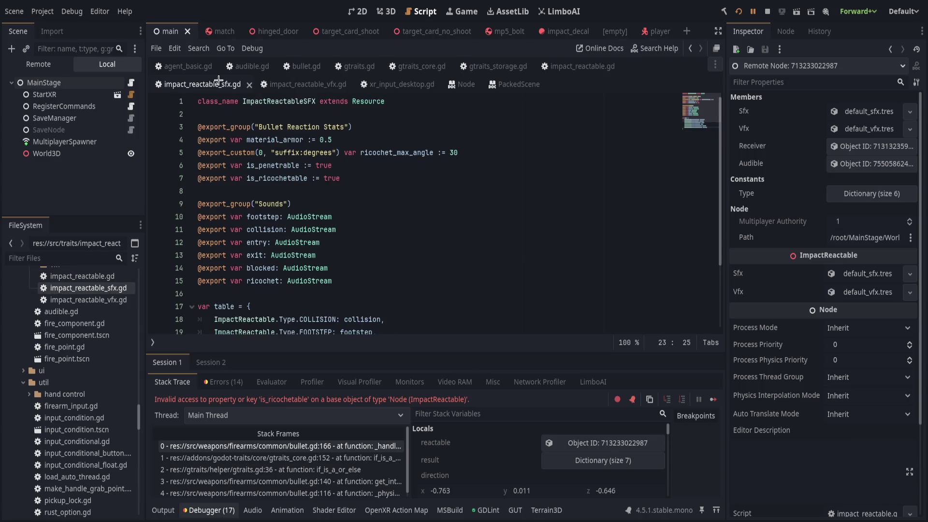
{"action": "left_click_drag", "start_coordinate": [353, 186], "coordinate": [157, 127]}
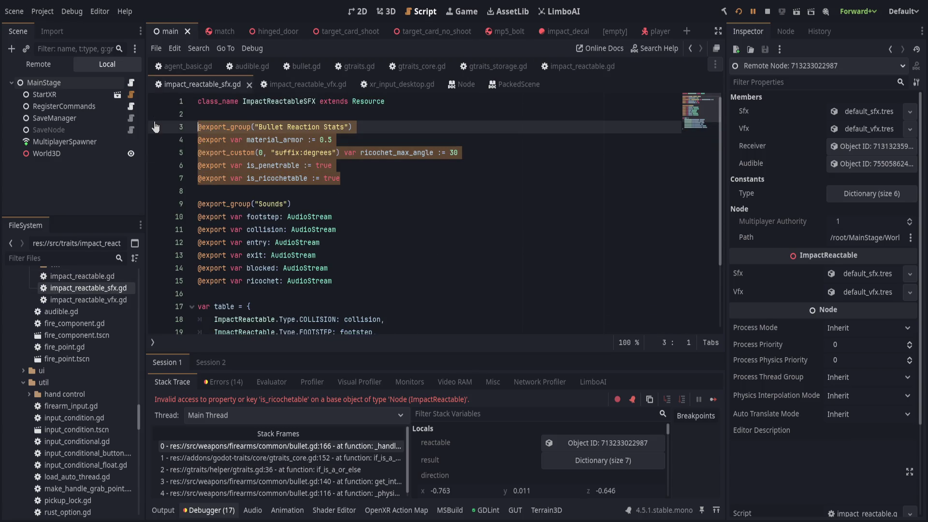
{"action": "key", "text": "BackSpace"}
{"action": "key", "text": "Delete"}
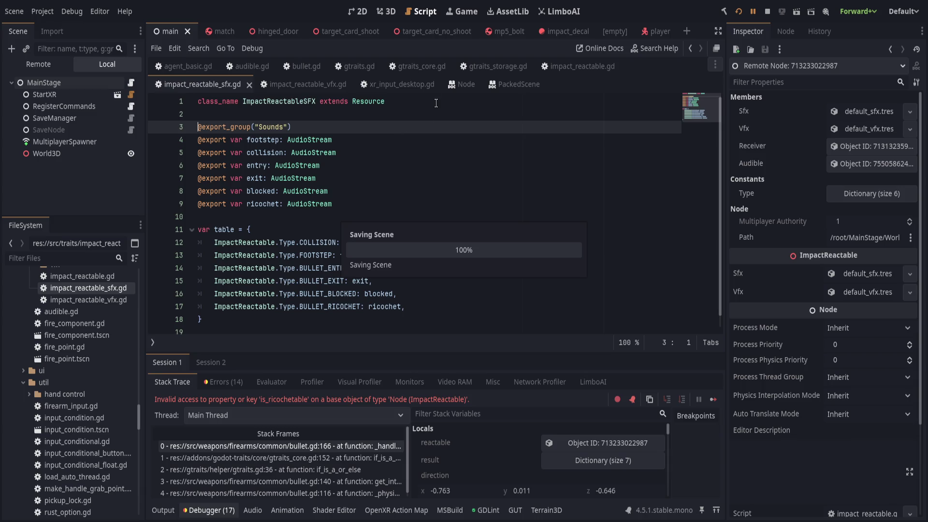
- Paste the Bullet Reaction Stats exports below the Type enum in impact_reactable.gd, save, and rerun
{"action": "left_click", "coordinate": [583, 66]}
{"action": "scroll", "coordinate": [416, 188], "scroll_direction": "up", "scroll_amount": 1}
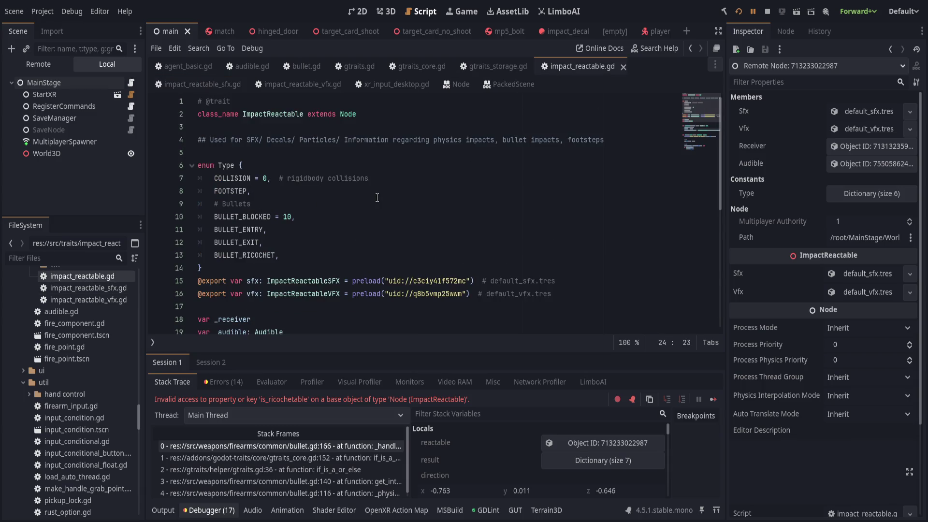
{"action": "left_click", "coordinate": [352, 269]}
{"action": "key", "text": "Return"}
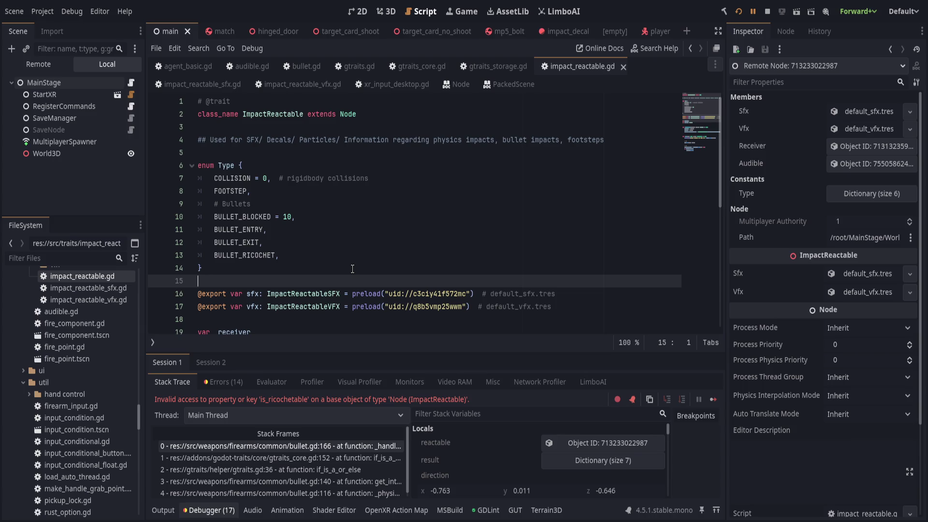
{"action": "key", "text": "ctrl+v"}
{"action": "key", "text": "ctrl+s"}
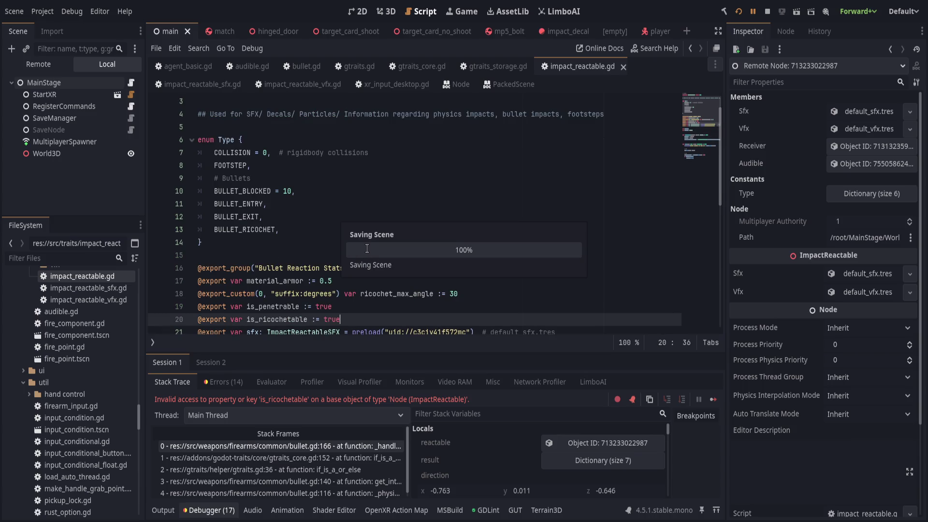
{"action": "key", "text": "ctrl+Left"}
{"action": "key", "text": "ctrl+Left"}
{"action": "key", "text": "ctrl+Left"}
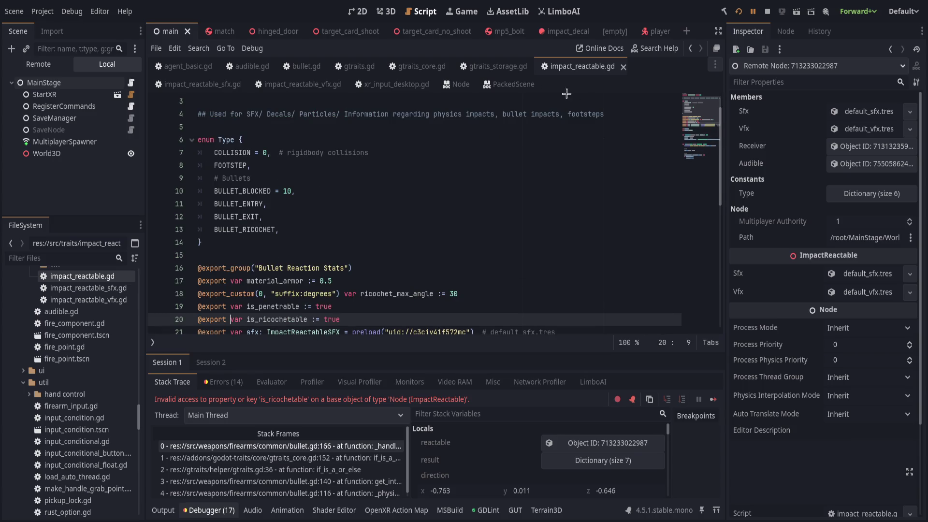
{"action": "left_click", "coordinate": [739, 12]}
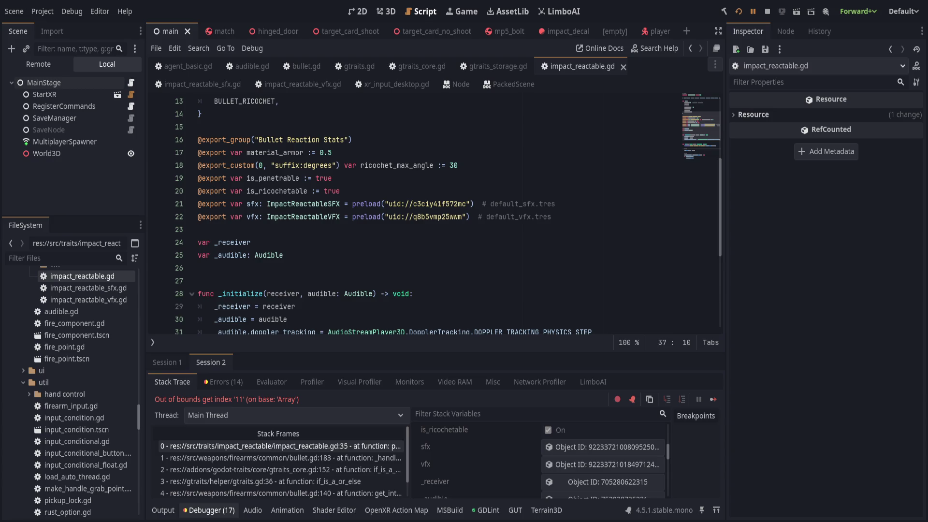
{"action": "left_click", "coordinate": [512, 267]}
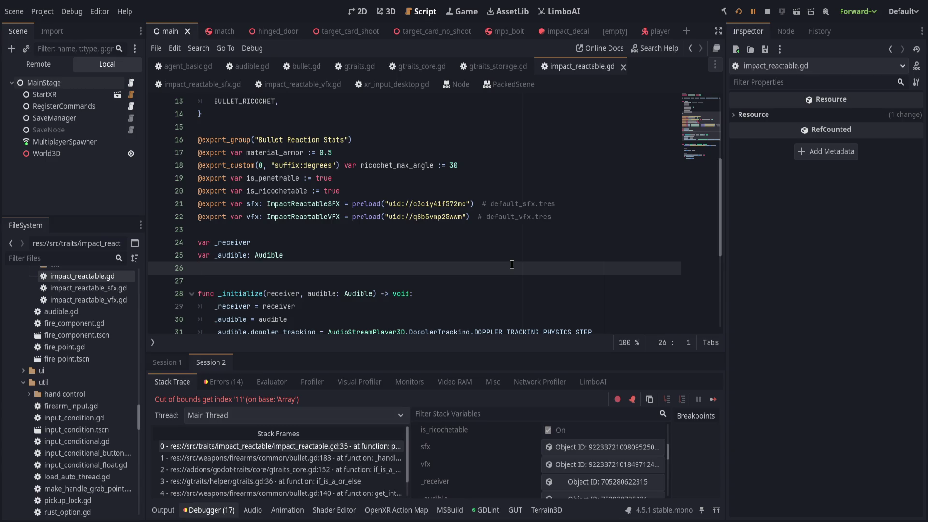
{"action": "left_click", "coordinate": [517, 188]}
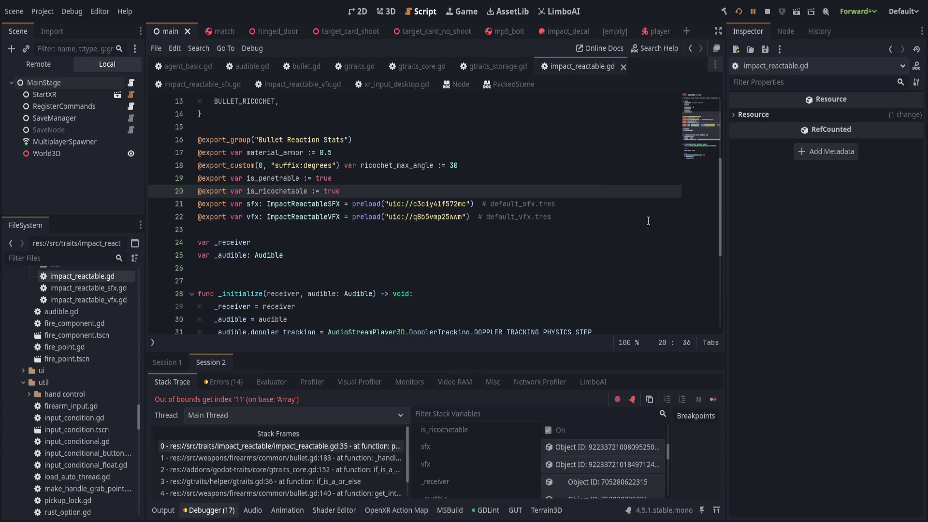
{"action": "left_click", "coordinate": [556, 239]}
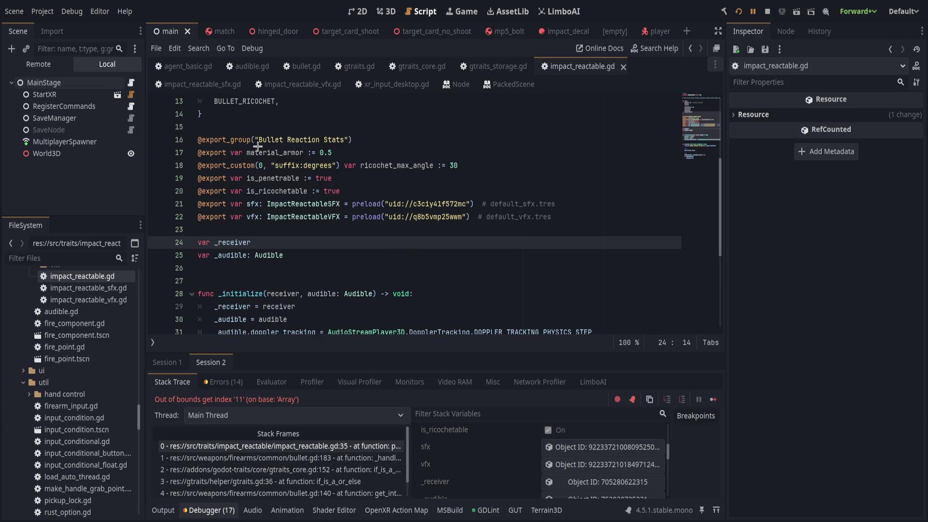
{"action": "left_click", "coordinate": [309, 102]}
{"action": "left_click", "coordinate": [302, 443]}
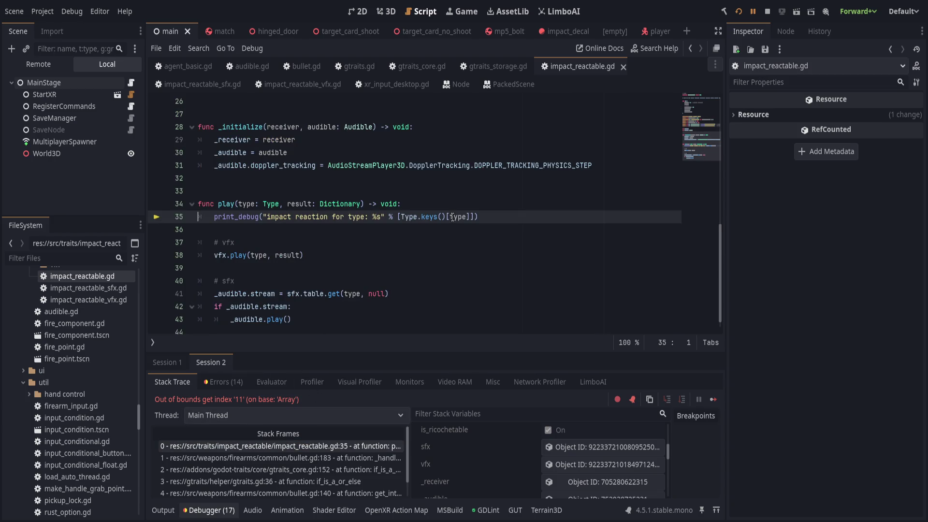
{"action": "scroll", "coordinate": [476, 460], "scroll_direction": "up", "scroll_amount": 5}
{"action": "scroll", "coordinate": [476, 460], "scroll_direction": "up", "scroll_amount": 1}
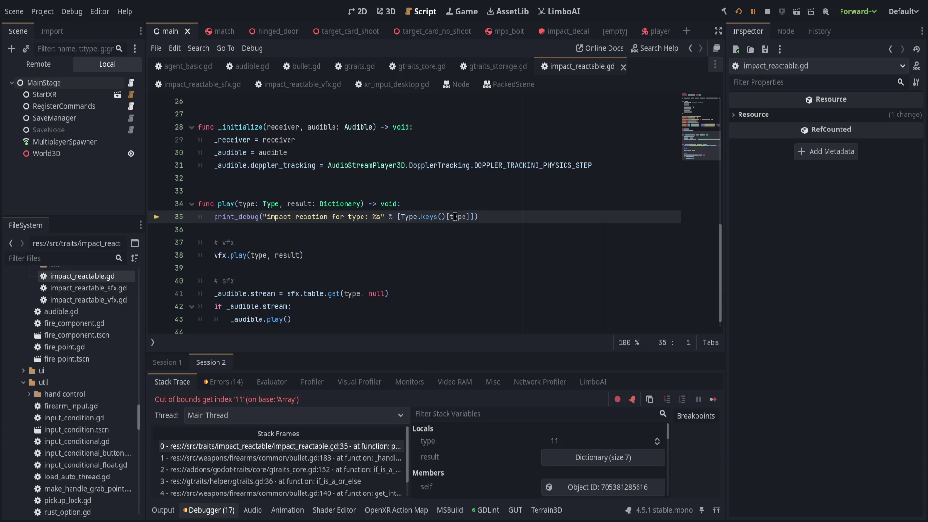
{"action": "scroll", "coordinate": [412, 218], "scroll_direction": "up", "scroll_amount": 8}
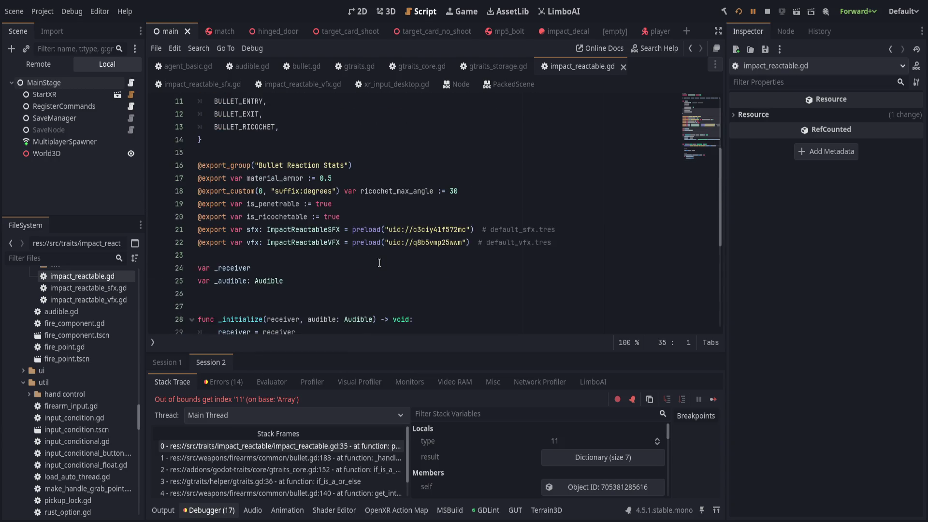
{"action": "left_click", "coordinate": [350, 217]}
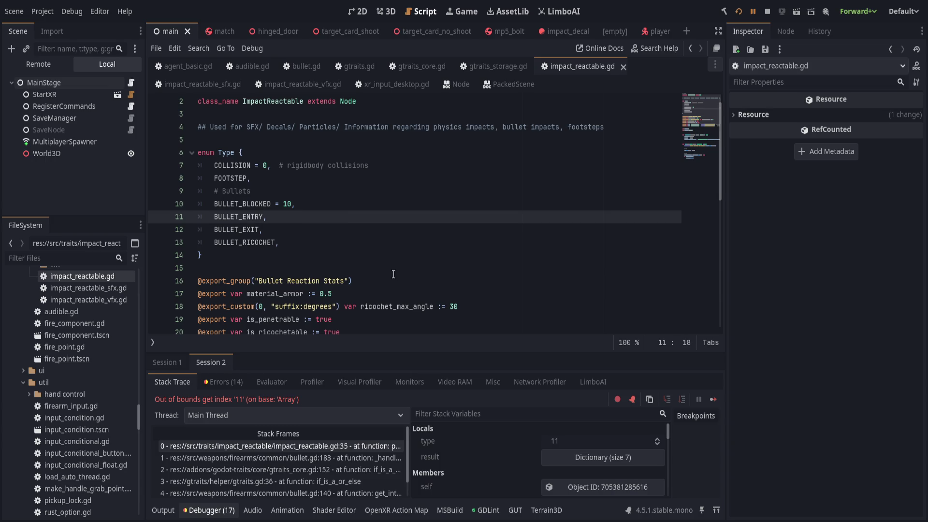
{"action": "scroll", "coordinate": [387, 274], "scroll_direction": "down", "scroll_amount": 5}
{"action": "scroll", "coordinate": [387, 274], "scroll_direction": "down", "scroll_amount": 3}
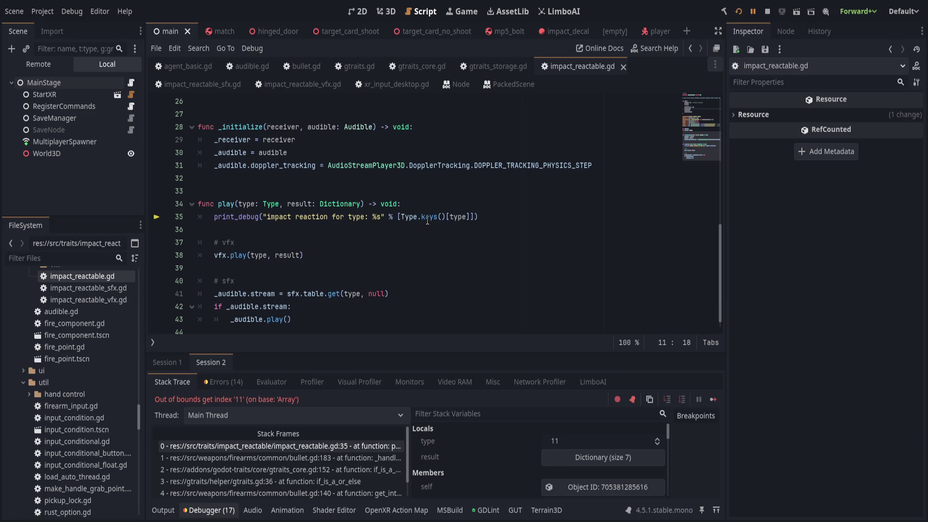
{"action": "left_click_drag", "start_coordinate": [446, 217], "coordinate": [477, 213]}
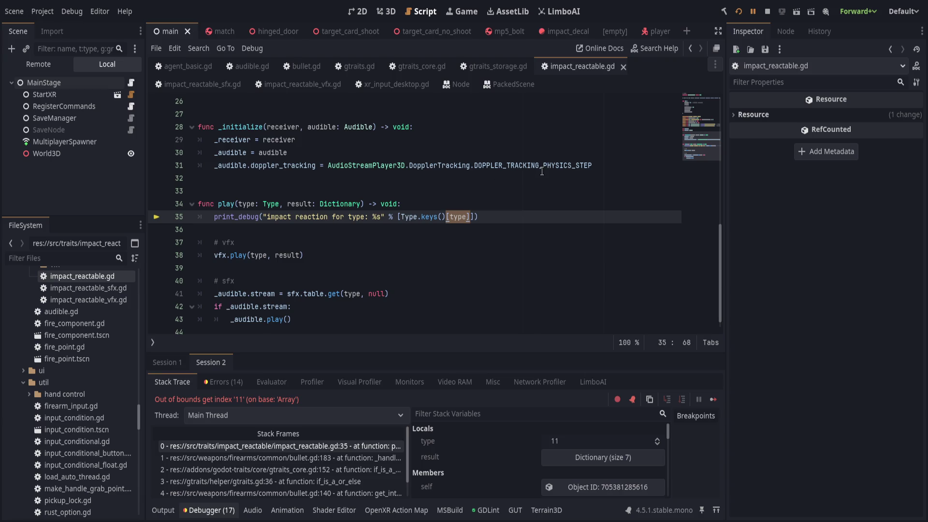
{"action": "key", "text": "Delete"}
- Replace Type.keys on line 35 with Type.find_key(type)
{"action": "key", "text": "BackSpace"}
{"action": "key", "text": "BackSpace"}
{"action": "key", "text": "BackSpace"}
{"action": "type", "text": "get"}
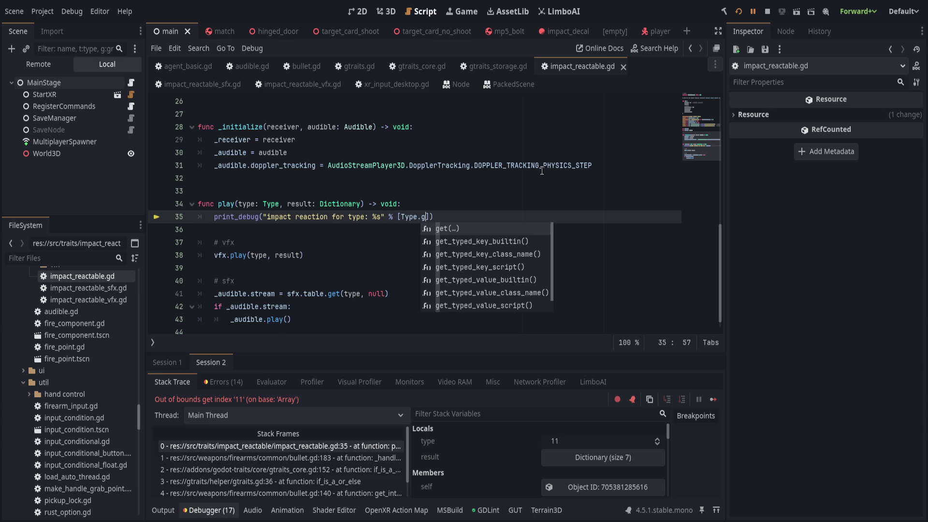
{"action": "key", "text": "BackSpace"}
{"action": "key", "text": "BackSpace"}
{"action": "key", "text": "BackSpace"}
{"action": "type", "text": "kets"}
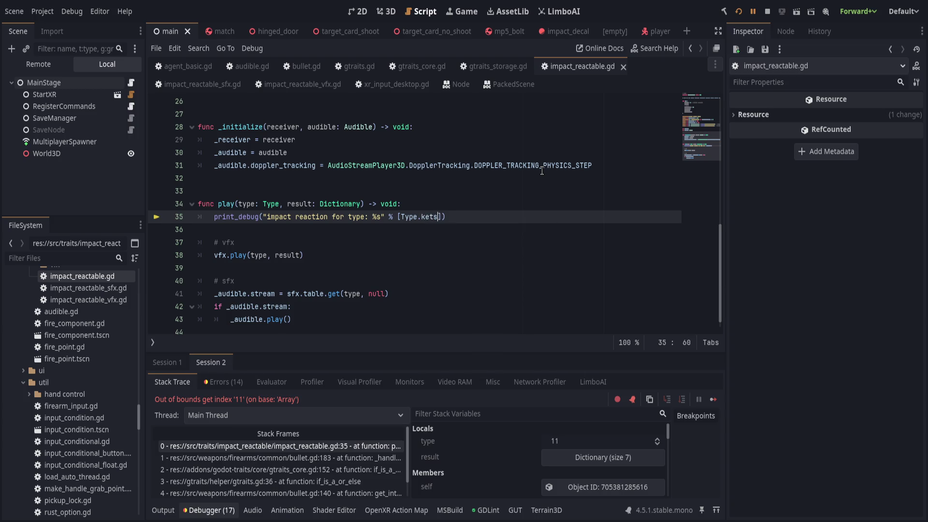
{"action": "key", "text": "BackSpace"}
{"action": "type", "text": "s"}
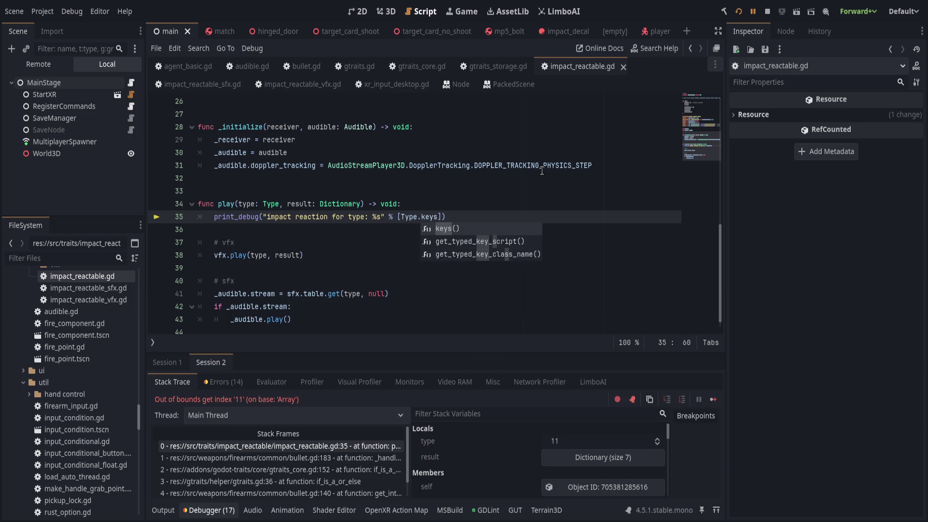
{"action": "key", "text": "BackSpace"}
{"action": "key", "text": "BackSpace"}
{"action": "key", "text": "BackSpace"}
{"action": "type", "text": "find"}
{"action": "key", "text": "Return"}
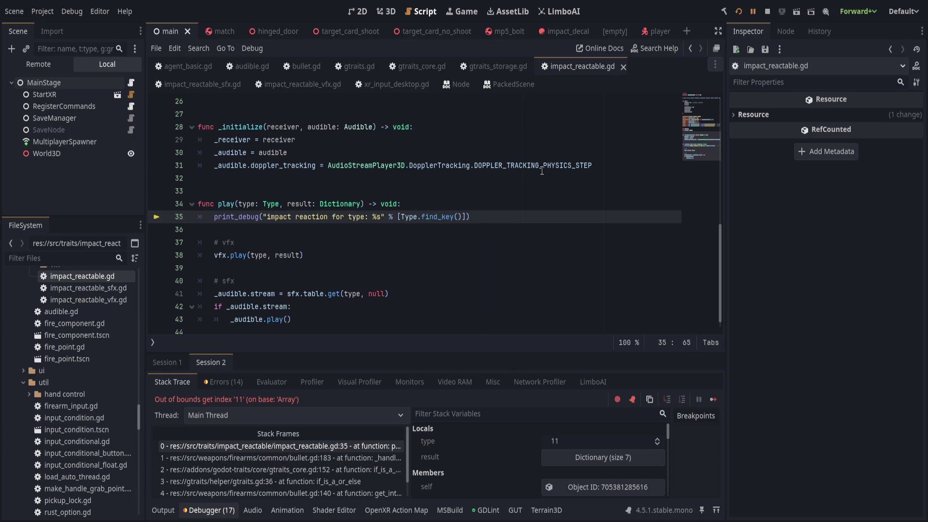
{"action": "type", "text": "type)"}
- Save impact_reactable.gd and resume the paused game from the Debugger
{"action": "left_click_drag", "start_coordinate": [423, 194], "coordinate": [428, 205]}
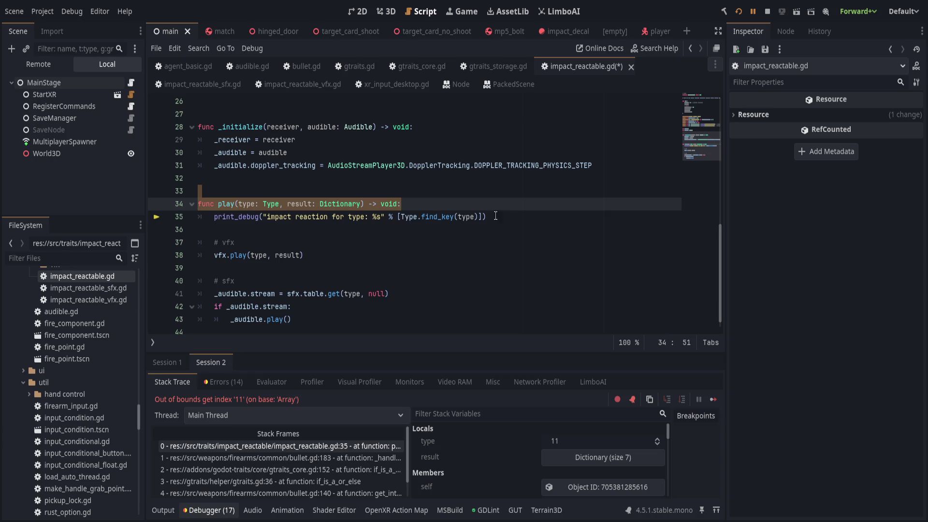
{"action": "left_click", "coordinate": [540, 217]}
{"action": "key", "text": "ctrl+s"}
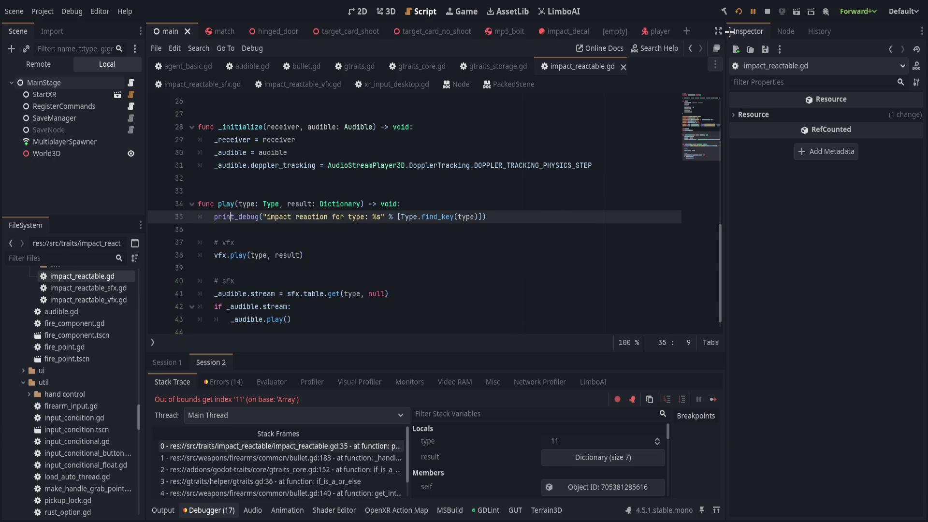
{"action": "left_click", "coordinate": [753, 11]}
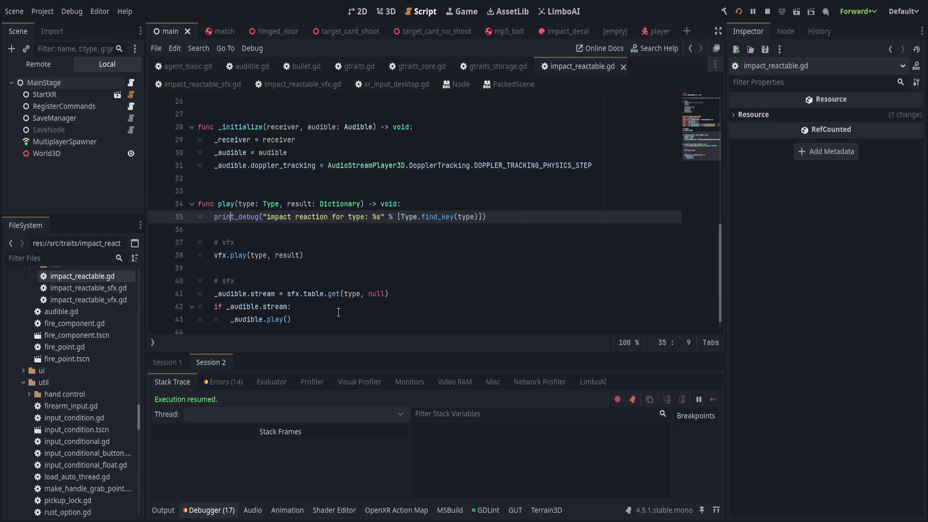
- With the Output log shown, rewrite the line 35 print_debug text as "impact(%s)" and save
{"action": "left_click", "coordinate": [164, 510]}
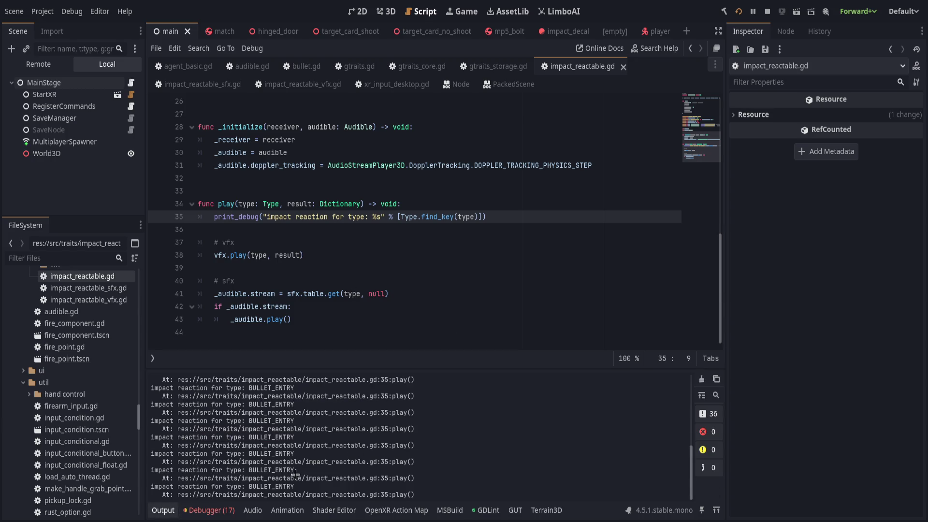
{"action": "left_click", "coordinate": [370, 293]}
{"action": "scroll", "coordinate": [306, 290], "scroll_direction": "up", "scroll_amount": 1}
{"action": "left_click_drag", "start_coordinate": [266, 255], "coordinate": [366, 256]}
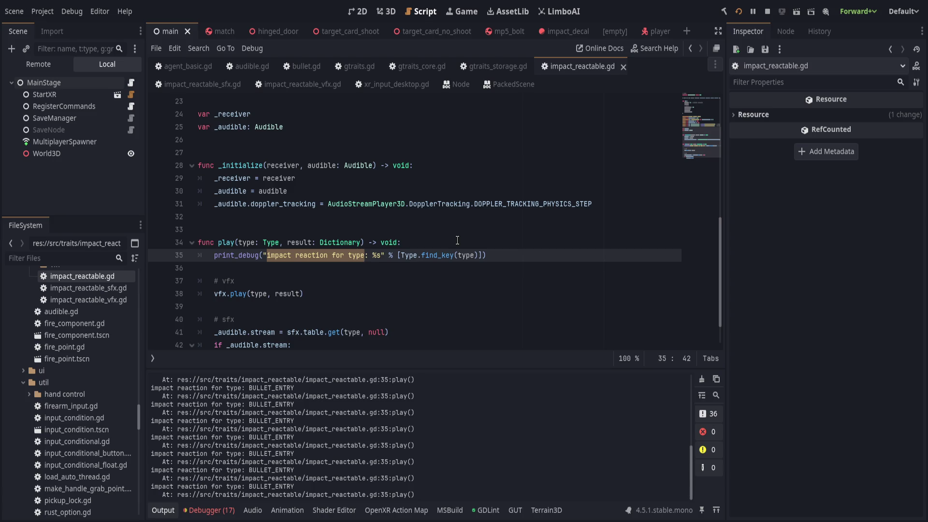
{"action": "type", "text": "impact"}
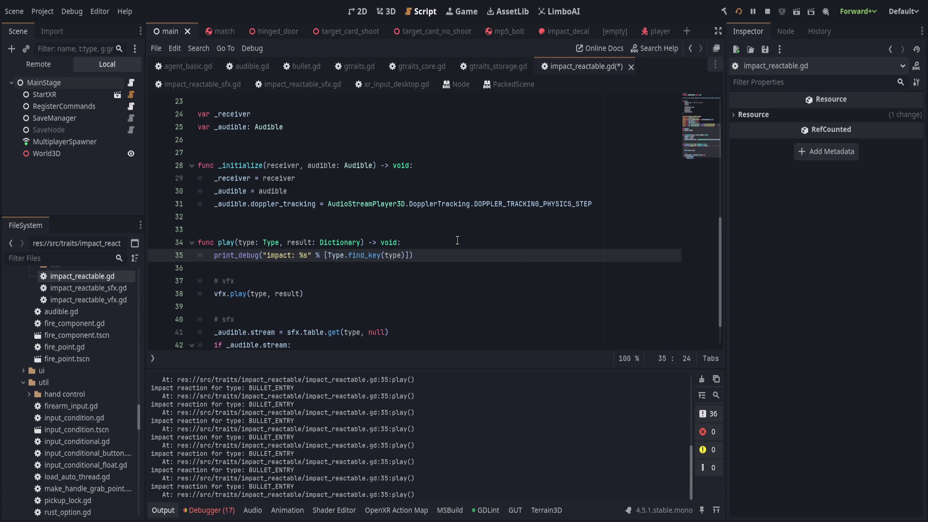
{"action": "key", "text": "Delete"}
{"action": "key", "text": "Delete"}
{"action": "key", "text": "shift+Right"}
{"action": "key", "text": "shift+Right"}
{"action": "type", "text": "("}
{"action": "key", "text": "End"}
{"action": "key", "text": "ctrl+s"}
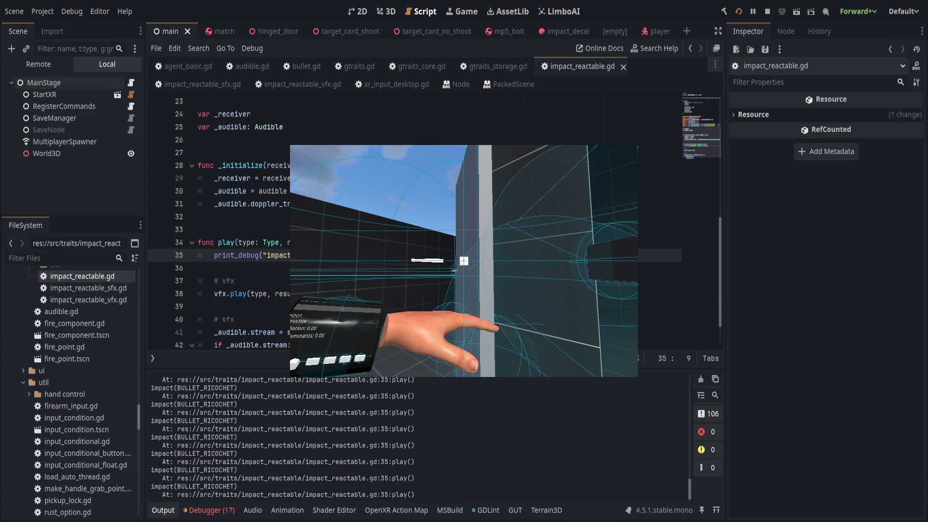
- Empty the Output panel's log
{"action": "left_click", "coordinate": [701, 379]}
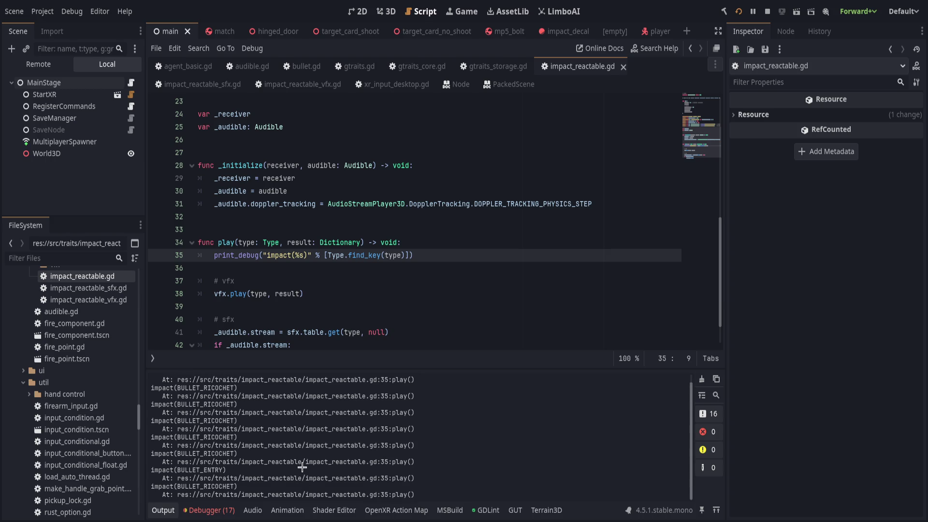
- Jump from a gtraits_storage.gd:212 add_child error in Debugger > Errors, then view impact_reactable_vfx.gd
{"action": "left_click", "coordinate": [372, 288]}
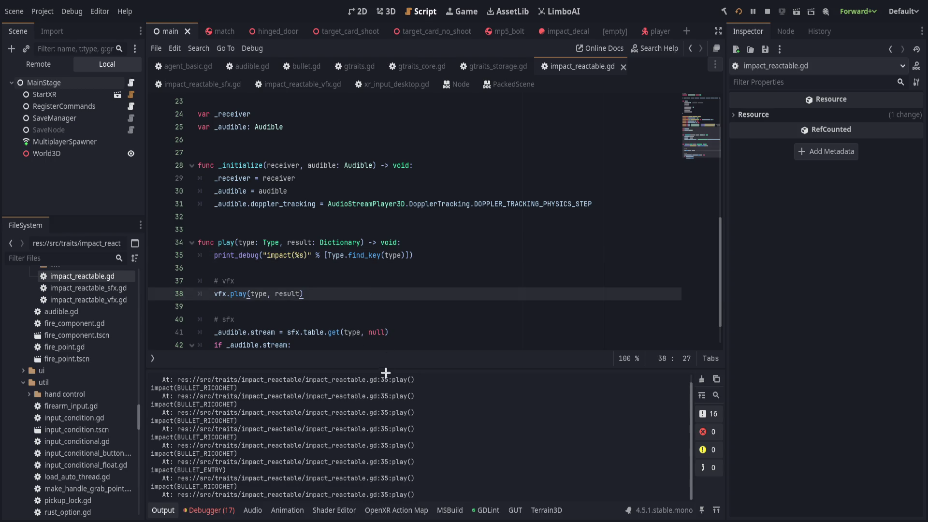
{"action": "scroll", "coordinate": [364, 298], "scroll_direction": "down", "scroll_amount": 1}
{"action": "scroll", "coordinate": [364, 296], "scroll_direction": "up", "scroll_amount": 7}
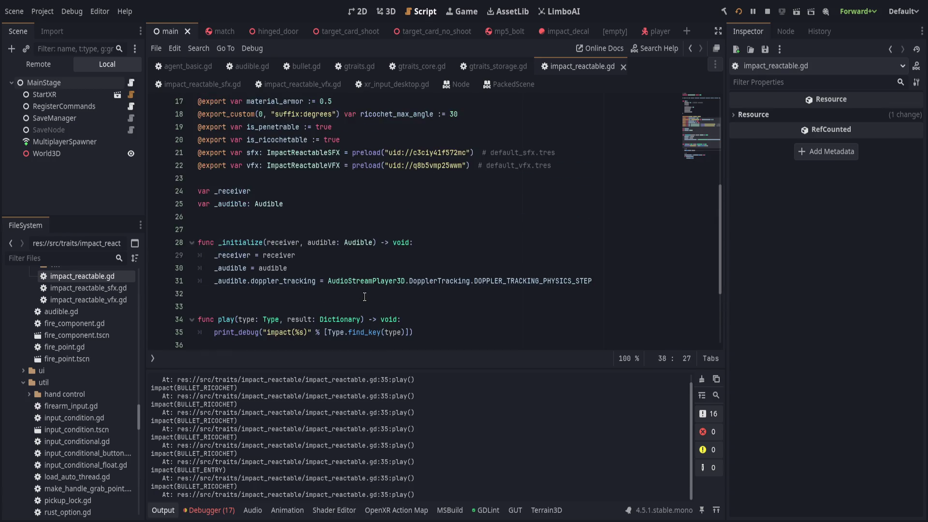
{"action": "left_click", "coordinate": [209, 510]}
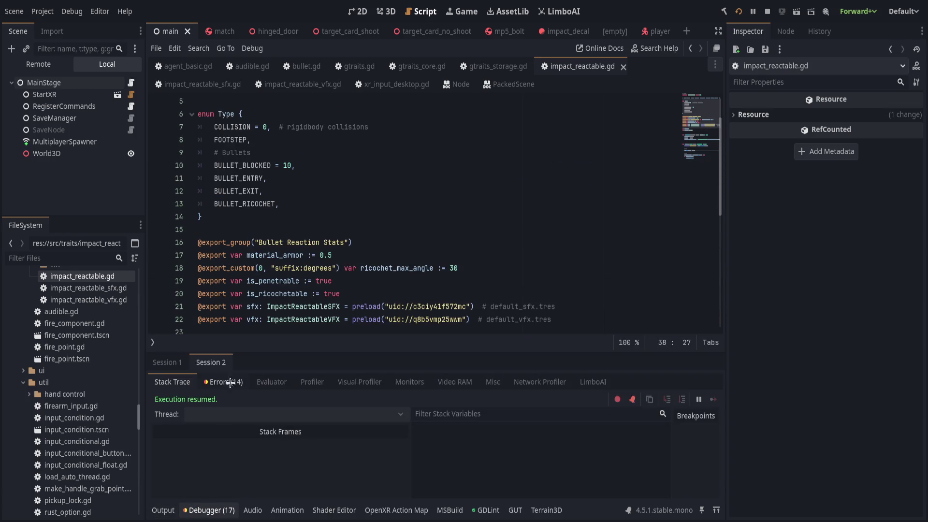
{"action": "left_click", "coordinate": [224, 382]}
{"action": "scroll", "coordinate": [321, 464], "scroll_direction": "down", "scroll_amount": 3}
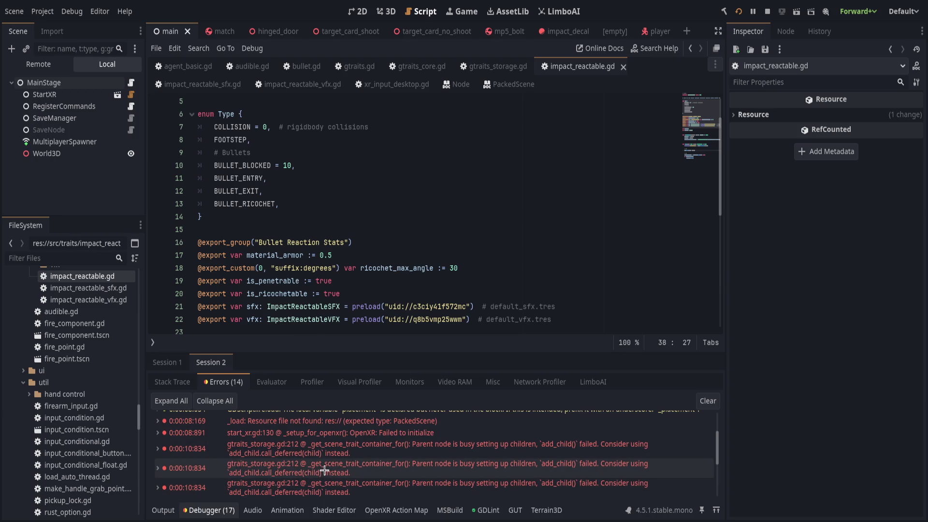
{"action": "double_click", "coordinate": [324, 470]}
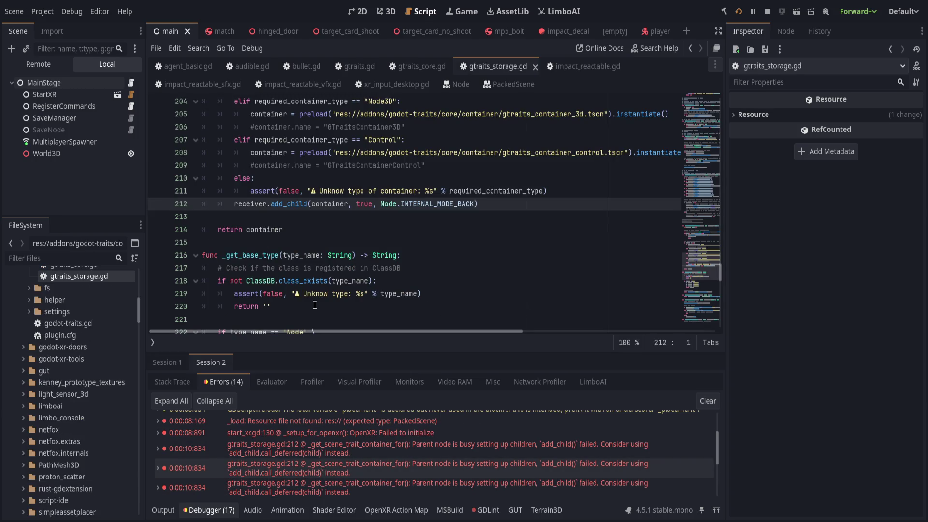
{"action": "left_click", "coordinate": [212, 511]}
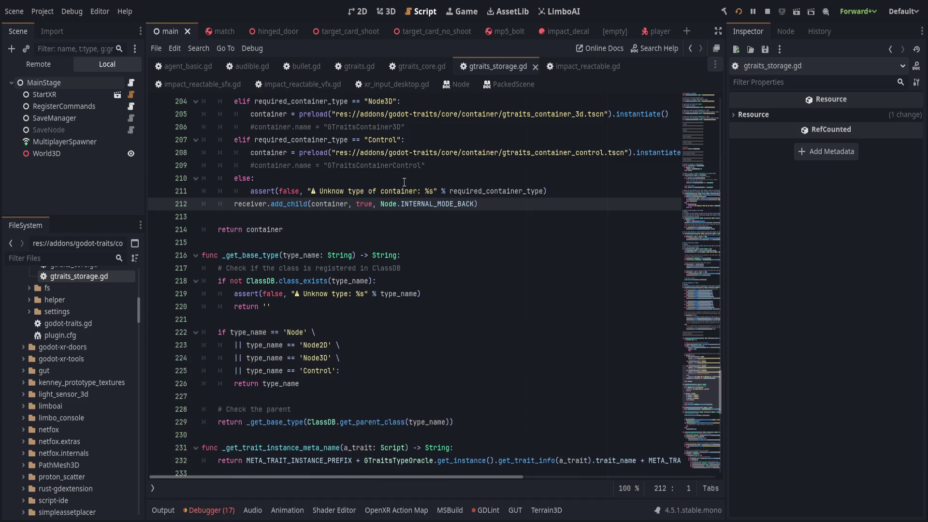
{"action": "left_click", "coordinate": [292, 84]}
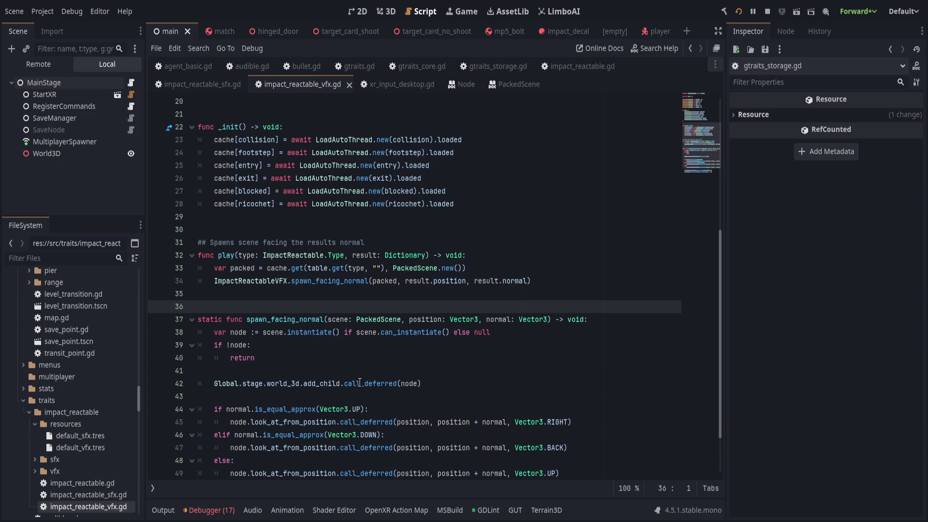
{"action": "left_click", "coordinate": [347, 368]}
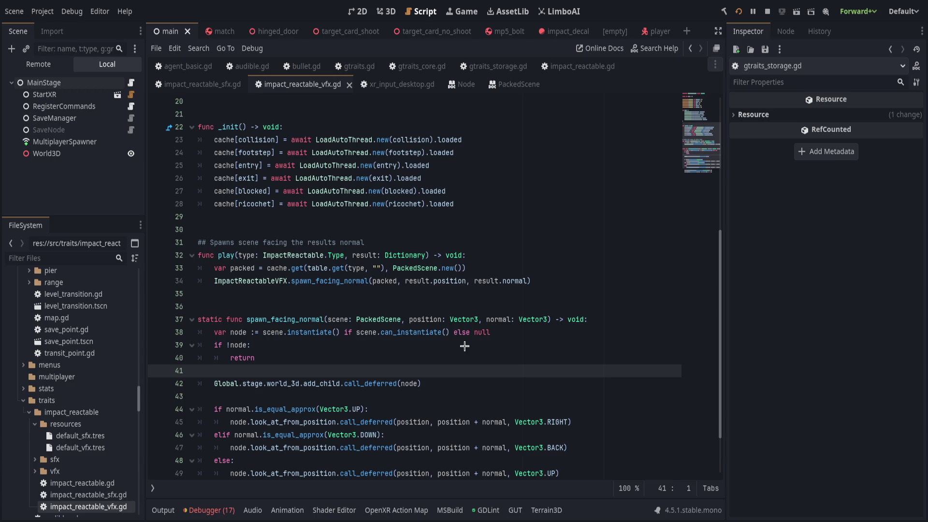
{"action": "left_click", "coordinate": [309, 362]}
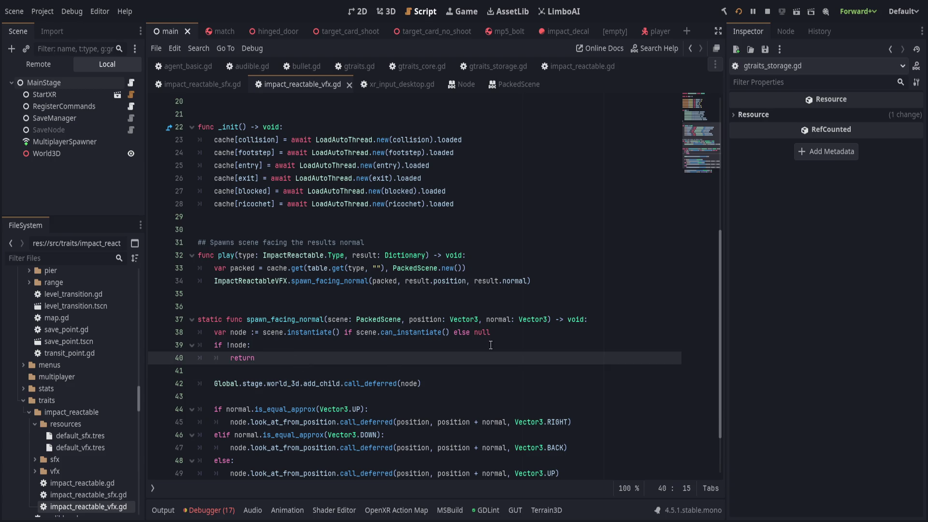
{"action": "left_click", "coordinate": [205, 512]}
- Change line 212 to add_child.call_deferred, save gtraits_storage.gd, and clear the error list
{"action": "scroll", "coordinate": [338, 435], "scroll_direction": "down", "scroll_amount": 2}
{"action": "left_click", "coordinate": [338, 429]}
{"action": "left_click", "coordinate": [382, 426]}
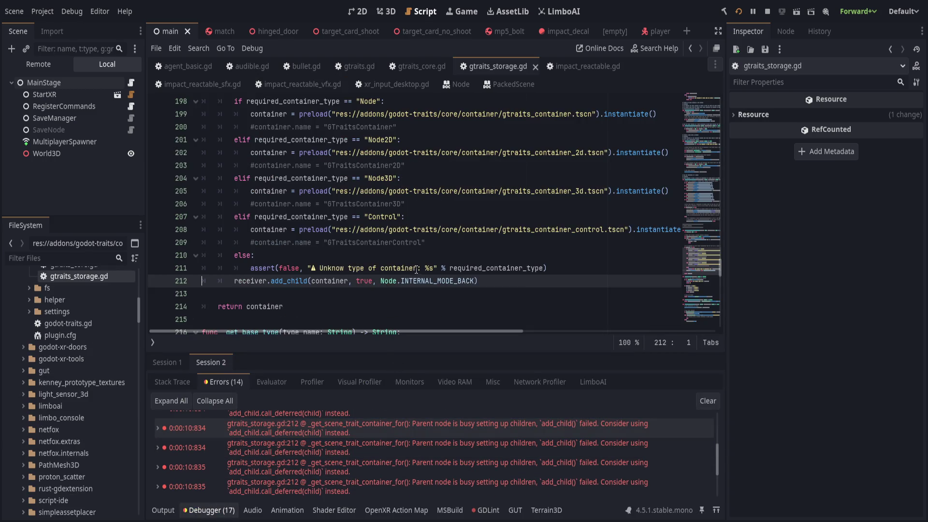
{"action": "left_click", "coordinate": [308, 280]}
{"action": "type", "text": ".call_def"}
{"action": "key", "text": "Return"}
{"action": "key", "text": "End"}
{"action": "key", "text": "ctrl+s"}
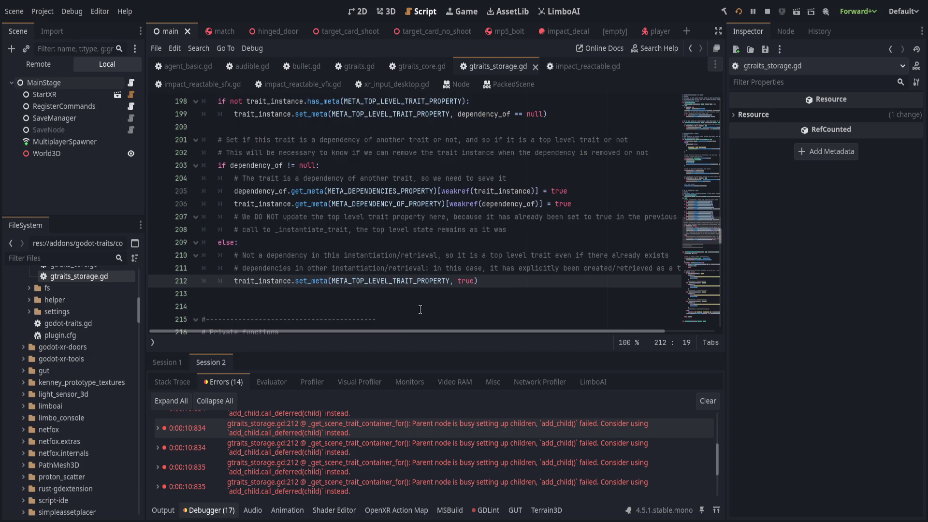
{"action": "left_click", "coordinate": [709, 401]}
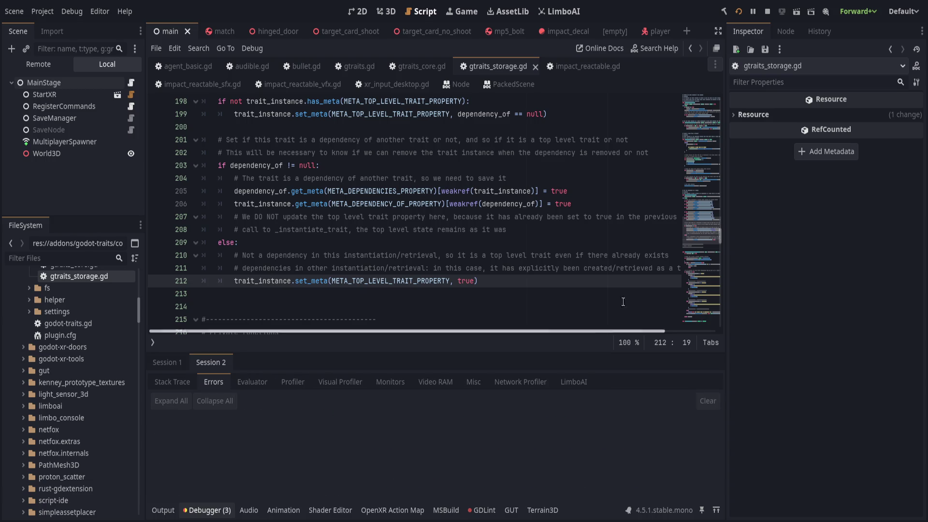
- Launch the project again with the call_deferred change in place
{"action": "left_click", "coordinate": [751, 11]}
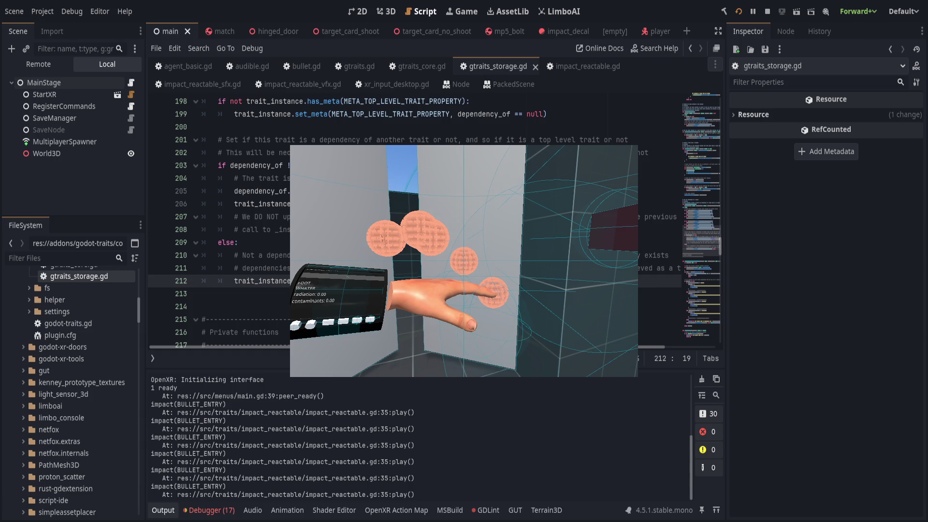
- Check the Audio bus meters while shooting the wall, then hide the Audio panel
{"action": "left_click", "coordinate": [253, 510]}
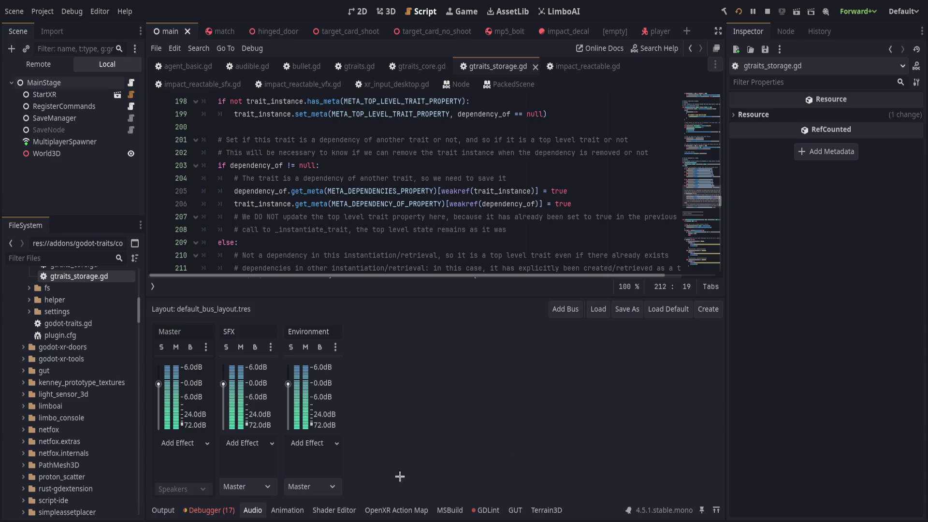
{"action": "left_click", "coordinate": [255, 510]}
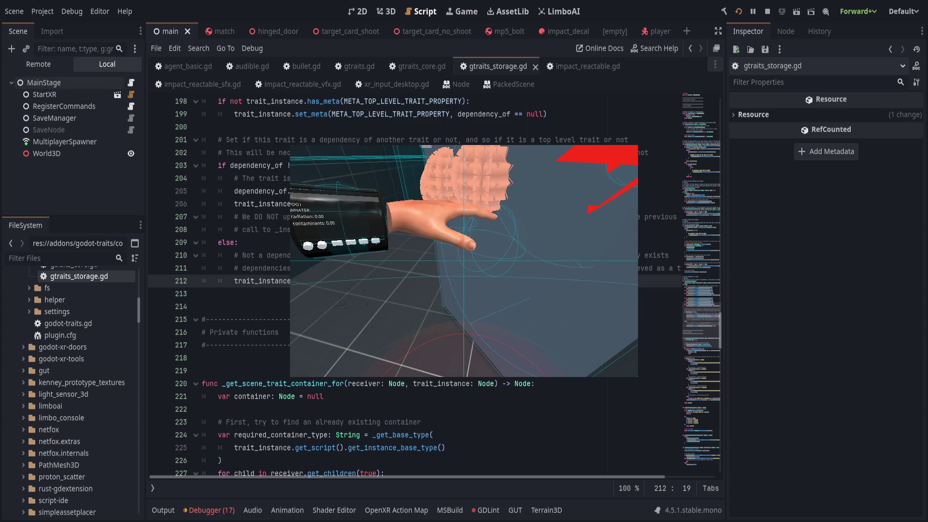
- Close gtraits_storage.gd, show the audio bus meters and bring the running game forward
{"action": "left_click", "coordinate": [440, 332]}
{"action": "scroll", "coordinate": [360, 257], "scroll_direction": "down", "scroll_amount": 3}
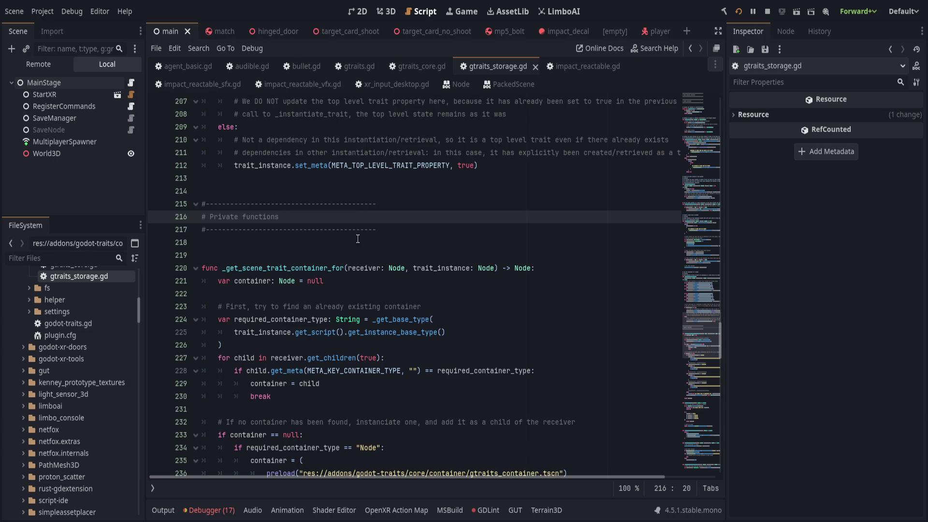
{"action": "middle_click", "coordinate": [494, 72]}
{"action": "left_click", "coordinate": [252, 510]}
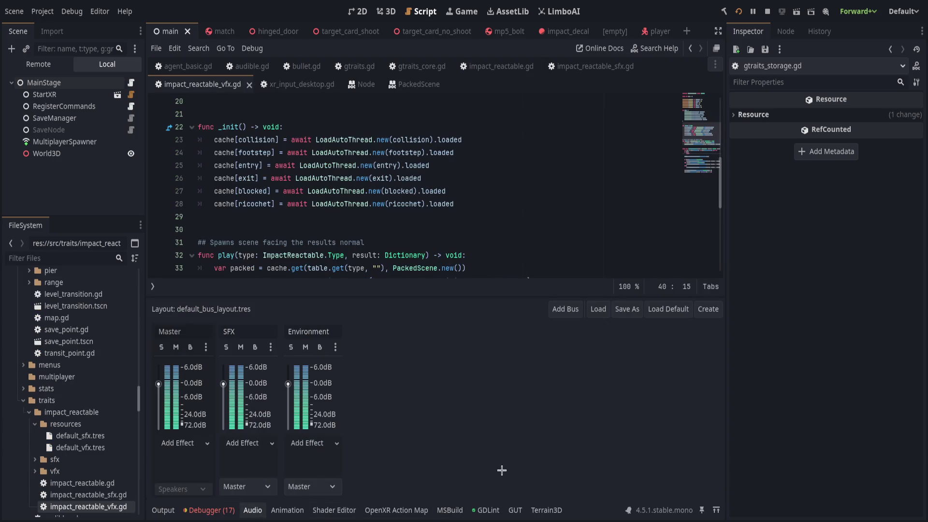
{"action": "key", "text": "alt+Tab"}
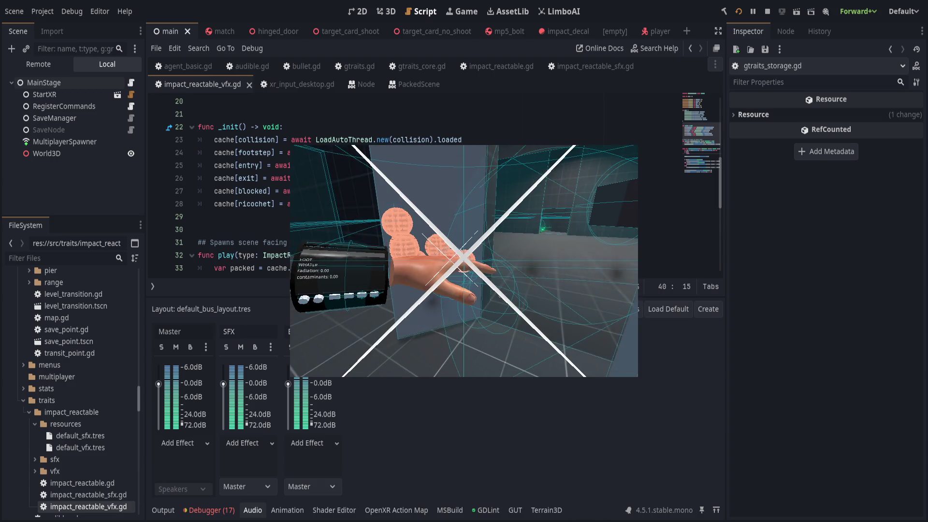
- Review the vfx _init and impact_reactable_sfx.gd sound table, then go back to impact_reactable.gd
{"action": "left_click", "coordinate": [280, 125]}
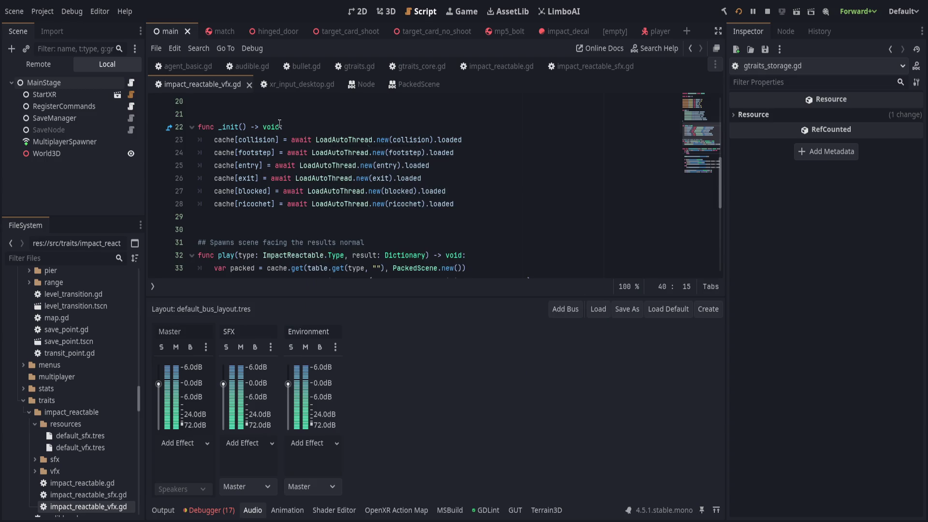
{"action": "left_click", "coordinate": [578, 67]}
{"action": "scroll", "coordinate": [326, 212], "scroll_direction": "down", "scroll_amount": 2}
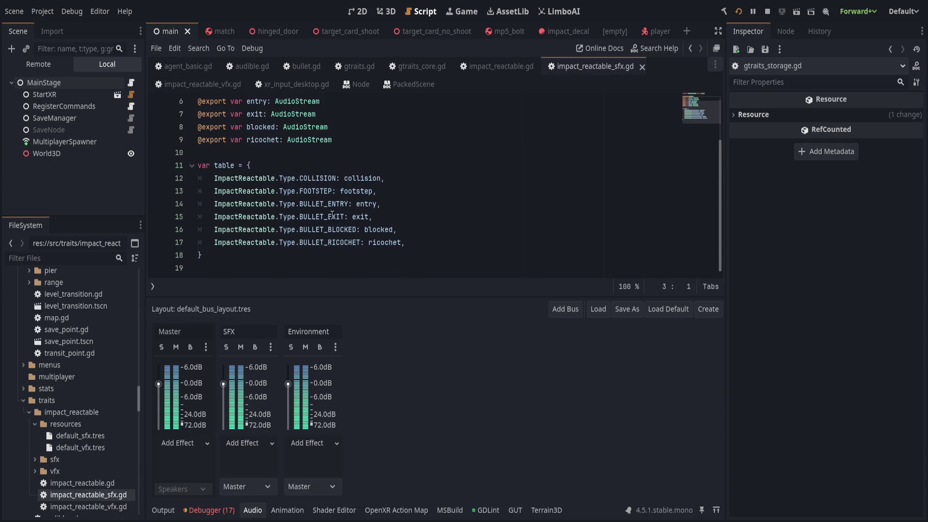
{"action": "left_click", "coordinate": [339, 256]}
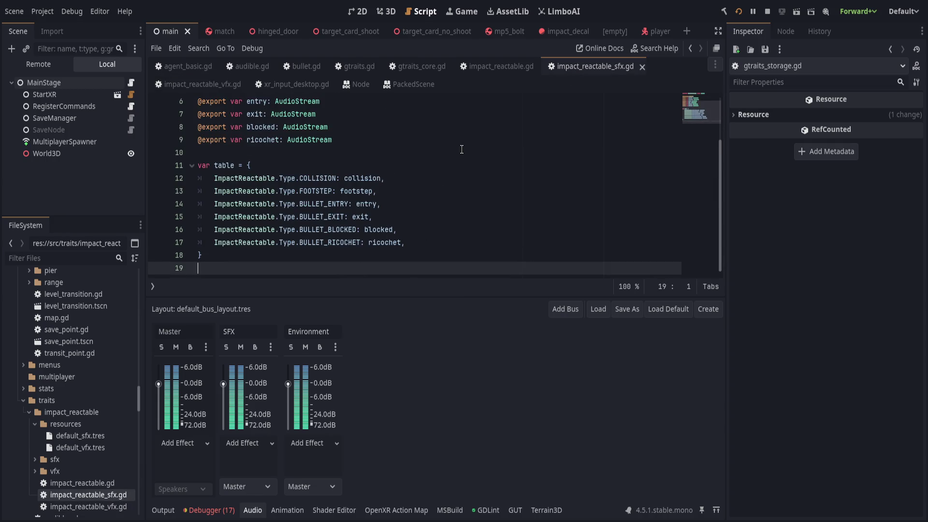
{"action": "key", "text": "alt+Left"}
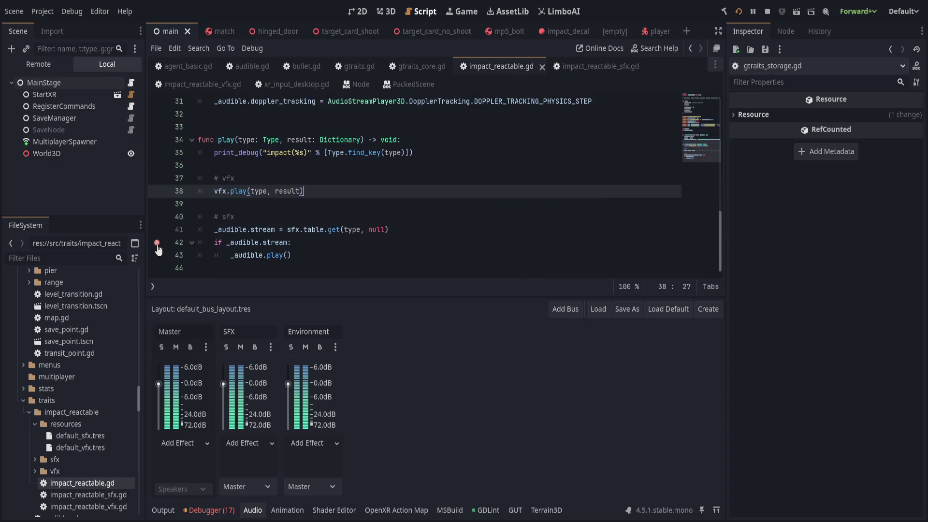
- Set a breakpoint on line 42's _audible.stream check and inspect the _audible player
{"action": "left_click", "coordinate": [376, 250]}
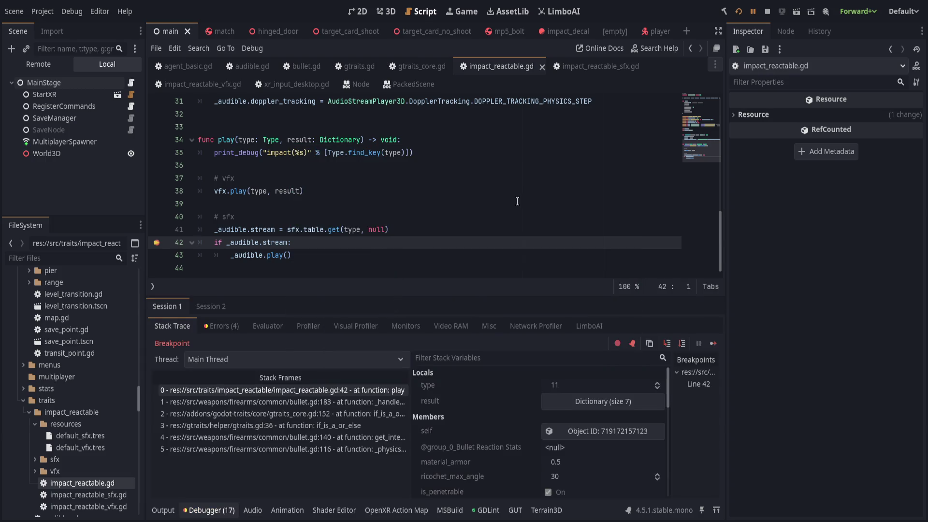
{"action": "scroll", "coordinate": [505, 414], "scroll_direction": "down", "scroll_amount": 3}
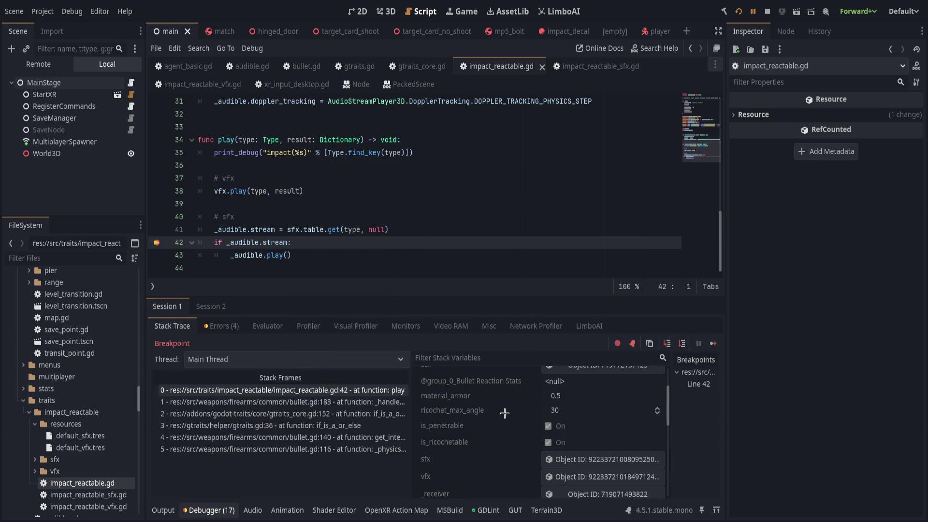
{"action": "scroll", "coordinate": [505, 413], "scroll_direction": "down", "scroll_amount": 2}
{"action": "left_click", "coordinate": [604, 479]}
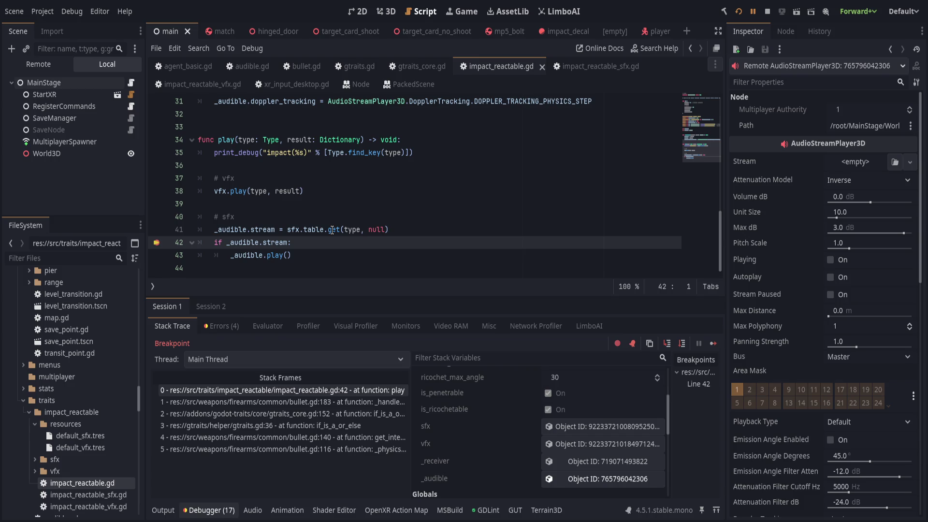
- Inspect the sfx resource used by line 41's table lookup in the debugger
{"action": "left_click", "coordinate": [310, 229]}
{"action": "scroll", "coordinate": [512, 433], "scroll_direction": "down", "scroll_amount": 3}
{"action": "scroll", "coordinate": [516, 431], "scroll_direction": "up", "scroll_amount": 5}
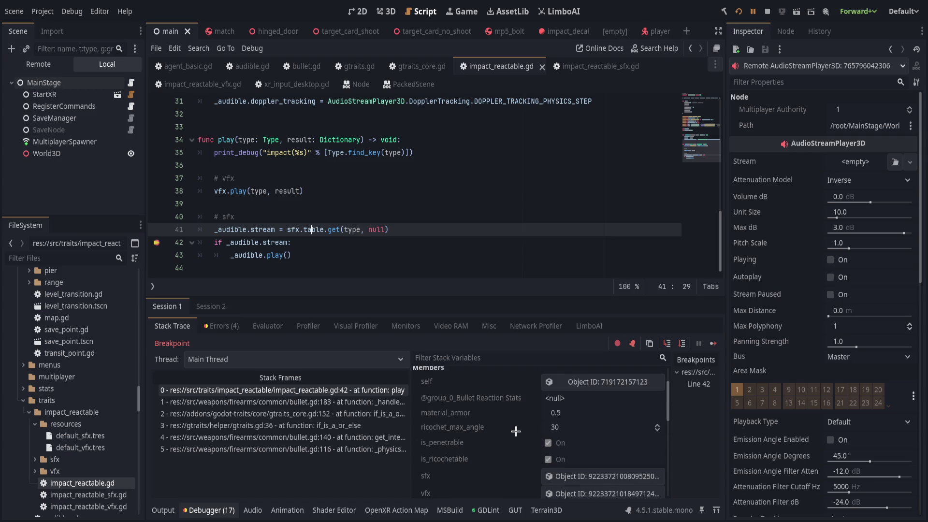
{"action": "scroll", "coordinate": [516, 432], "scroll_direction": "down", "scroll_amount": 3}
{"action": "scroll", "coordinate": [522, 431], "scroll_direction": "up", "scroll_amount": 5}
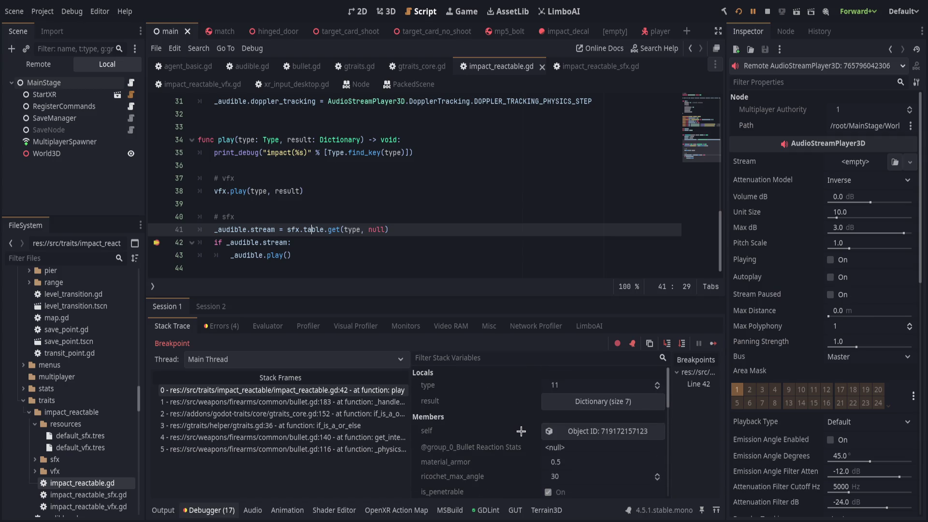
{"action": "scroll", "coordinate": [521, 432], "scroll_direction": "down", "scroll_amount": 8}
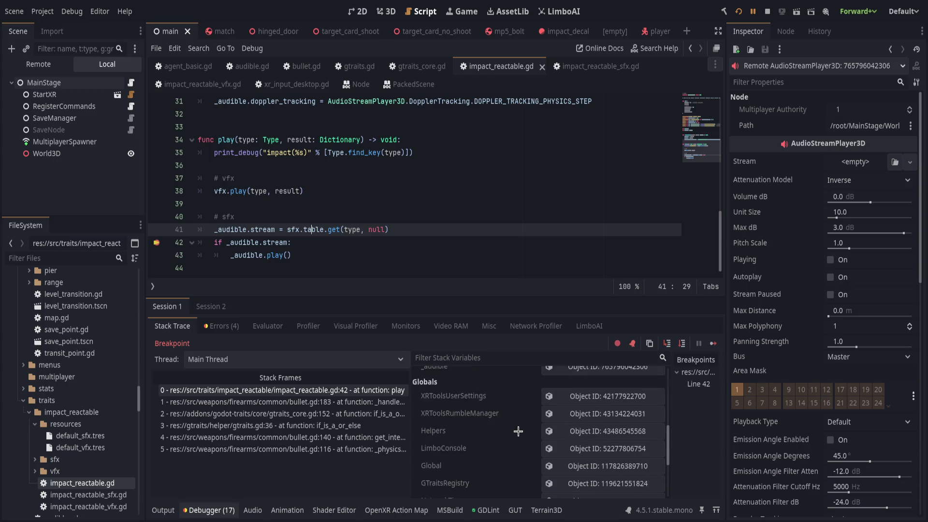
{"action": "scroll", "coordinate": [519, 432], "scroll_direction": "up", "scroll_amount": 4}
{"action": "left_click", "coordinate": [556, 414]}
{"action": "scroll", "coordinate": [771, 301], "scroll_direction": "down", "scroll_amount": 5}
{"action": "scroll", "coordinate": [770, 301], "scroll_direction": "up", "scroll_amount": 3}
- Expand the sfx Table to find six null entries, then switch to impact_reactable_sfx.gd
{"action": "left_click", "coordinate": [847, 309]}
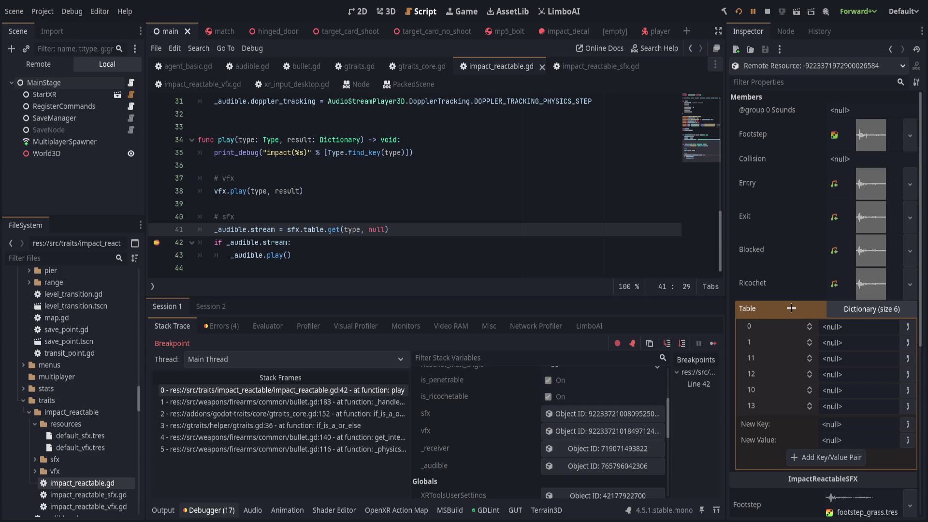
{"action": "scroll", "coordinate": [777, 352], "scroll_direction": "down", "scroll_amount": 5}
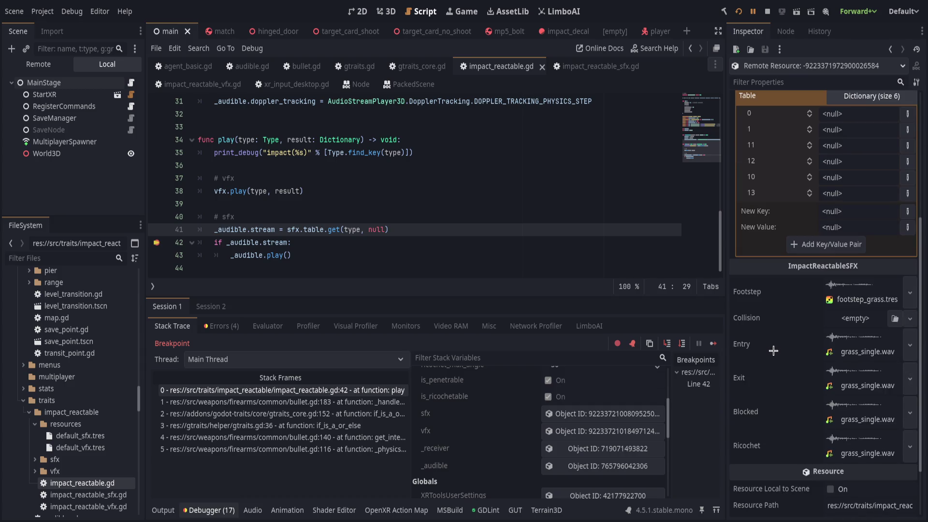
{"action": "scroll", "coordinate": [772, 350], "scroll_direction": "down", "scroll_amount": 3}
{"action": "scroll", "coordinate": [771, 350], "scroll_direction": "up", "scroll_amount": 8}
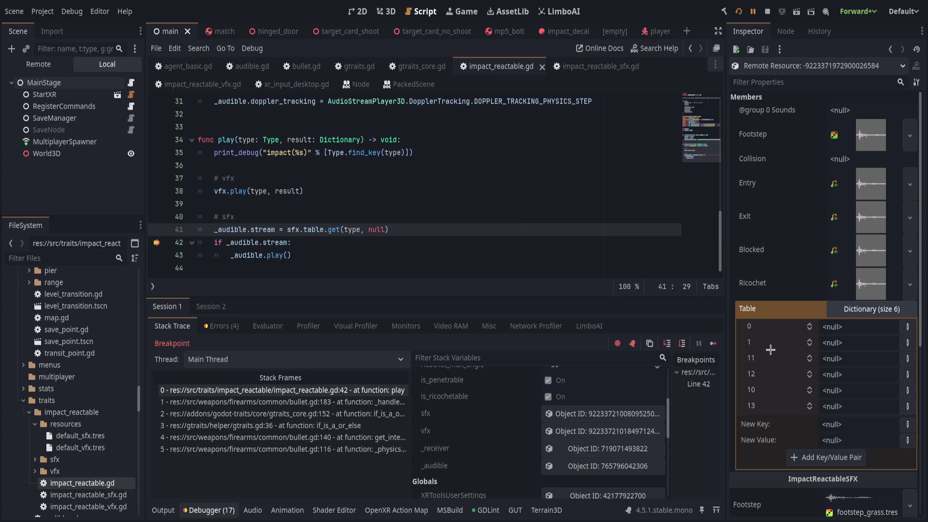
{"action": "left_click", "coordinate": [408, 230]}
{"action": "left_click", "coordinate": [595, 66]}
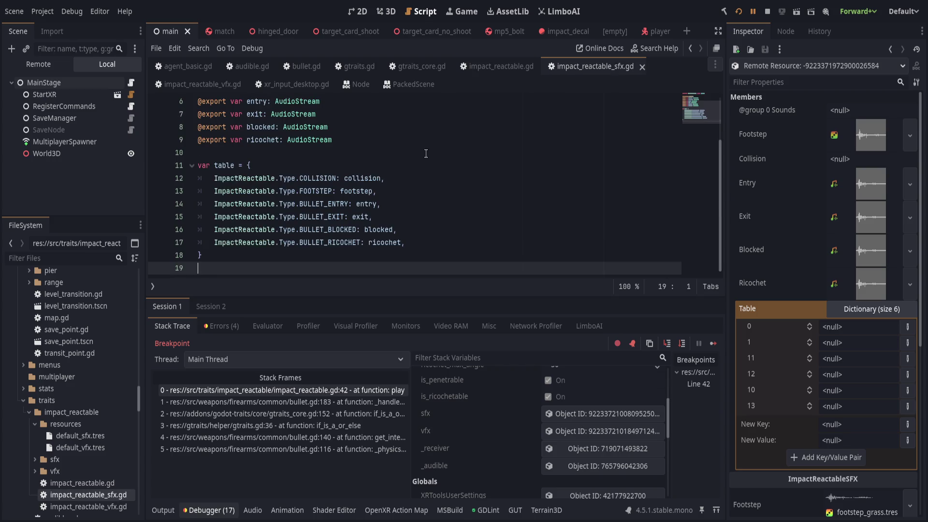
- Move the collision export line above the footstep export with Alt+Up
{"action": "left_click", "coordinate": [398, 240]}
{"action": "left_click", "coordinate": [401, 257]}
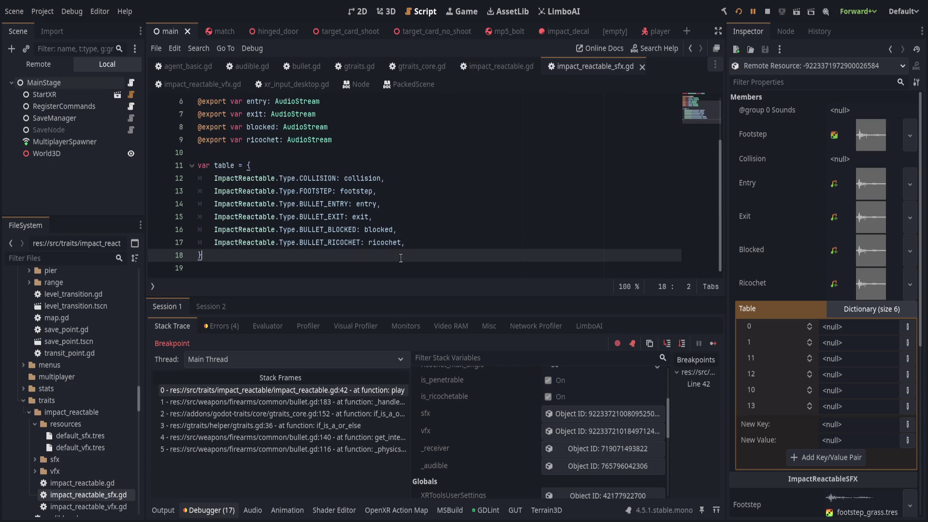
{"action": "scroll", "coordinate": [365, 213], "scroll_direction": "up", "scroll_amount": 1}
{"action": "left_click", "coordinate": [386, 218]}
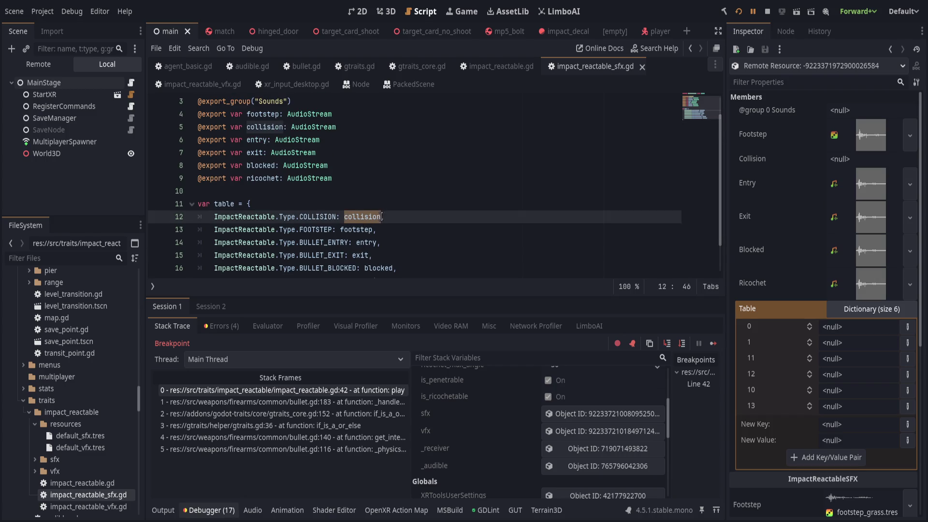
{"action": "left_click", "coordinate": [416, 235]}
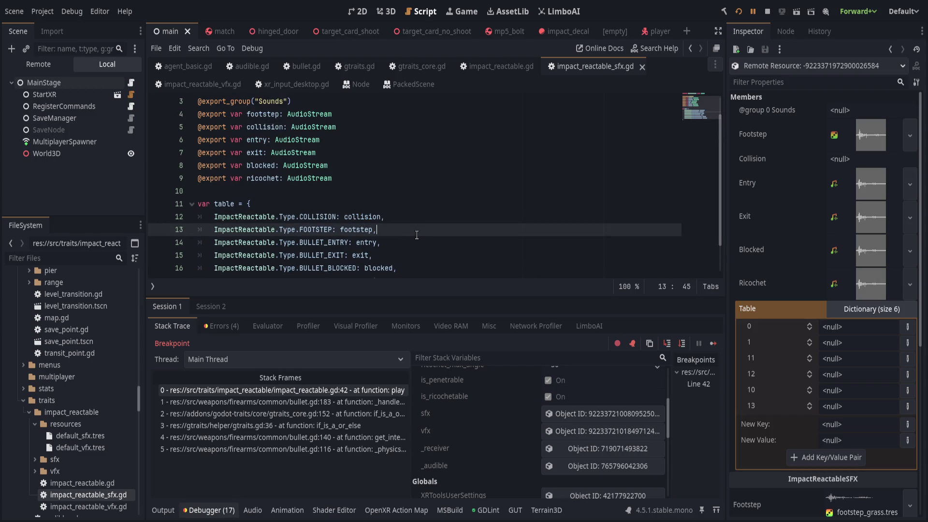
{"action": "key", "text": "Up"}
{"action": "key", "text": "Up"}
{"action": "key", "text": "Up"}
{"action": "key", "text": "alt+Up"}
- Add a func _init() declaration below the table definition
{"action": "key", "text": "Down"}
{"action": "key", "text": "Down"}
{"action": "key", "text": "Down"}
{"action": "key", "text": "Down"}
{"action": "key", "text": "Down"}
{"action": "key", "text": "Down"}
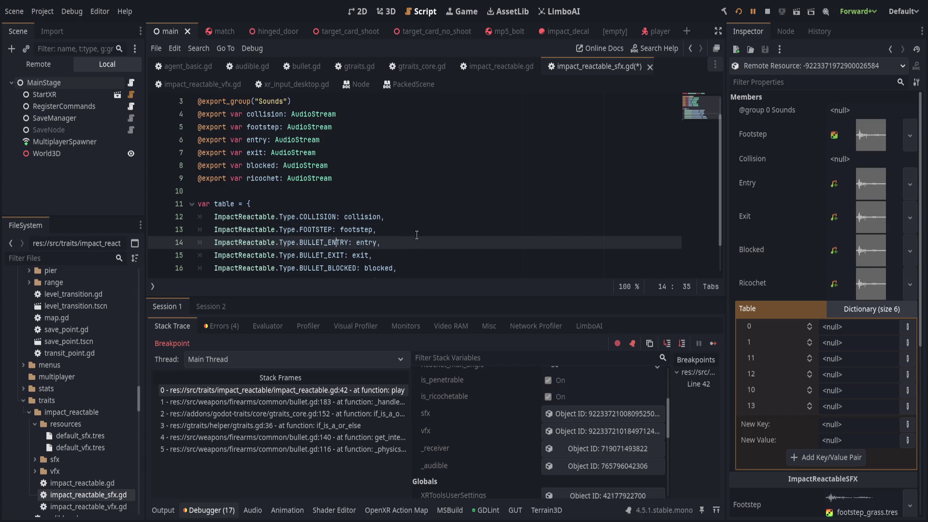
{"action": "key", "text": "Down"}
{"action": "key", "text": "Down"}
{"action": "key", "text": "Down"}
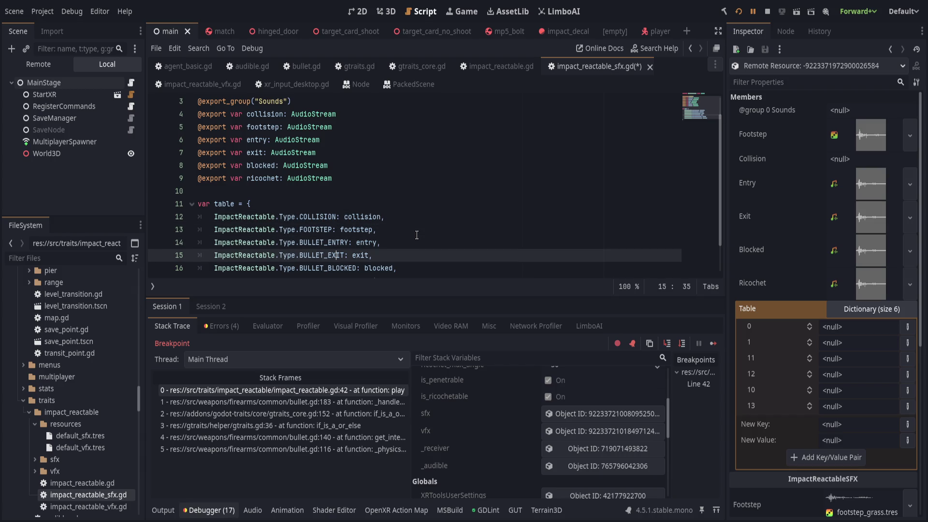
{"action": "key", "text": "Down"}
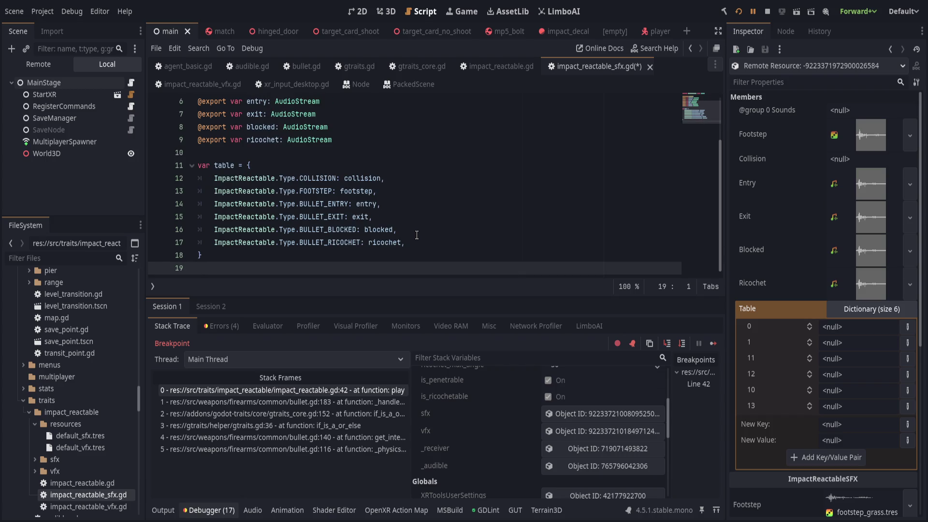
{"action": "key", "text": "Return"}
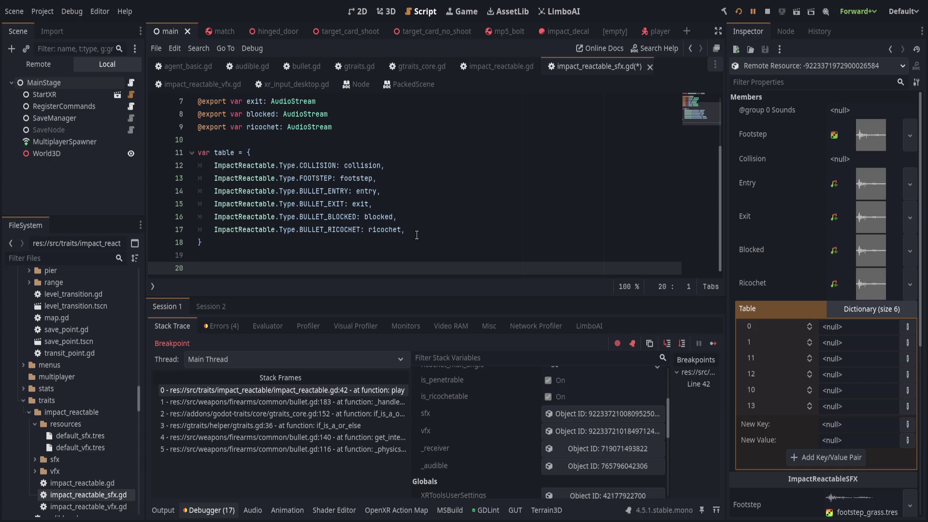
{"action": "type", "text": "fun c"}
{"action": "key", "text": "BackSpace"}
{"action": "key", "text": "BackSpace"}
{"action": "type", "text": "c _in"}
{"action": "key", "text": "Return"}
- Cut the dictionary entries out, leaving var table = {}, and paste them into _init()
{"action": "left_click", "coordinate": [216, 234]}
{"action": "left_click_drag", "start_coordinate": [216, 234], "coordinate": [246, 139]}
{"action": "key", "text": "BackSpace"}
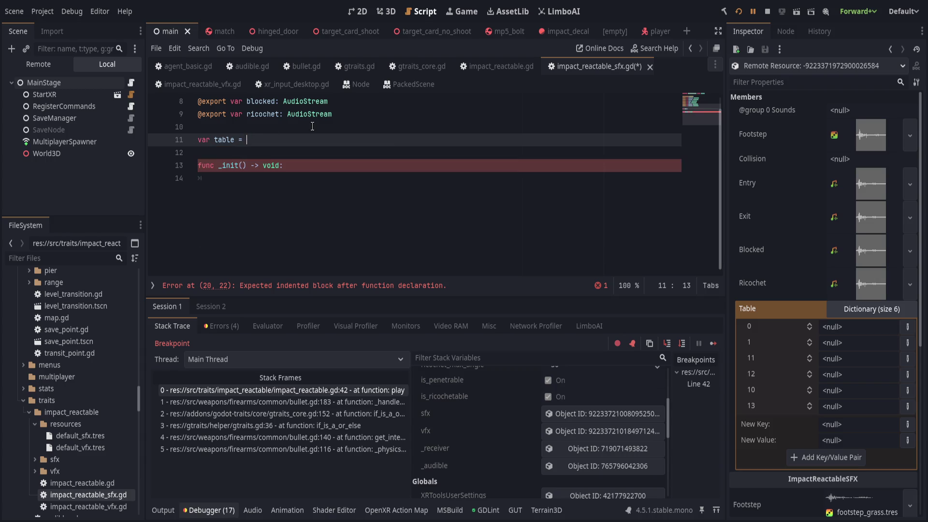
{"action": "type", "text": "{}"}
{"action": "left_click", "coordinate": [297, 186]}
{"action": "type", "text": "{ \tImpactReactable.Type.COLLISION: collision, \tImpactReactable.Type.FOOTSTEP: footstep, \tImpactReactable.Type.BULLET_ENTRY: entry, \tImpactReactable.Type.BULLET_EXIT: exit, \tImpactReactable.Type.BULLET_BLOCKED: blocked, \tImpactReactable.Type.BULLET_RICOCHET: ricochet, }"}
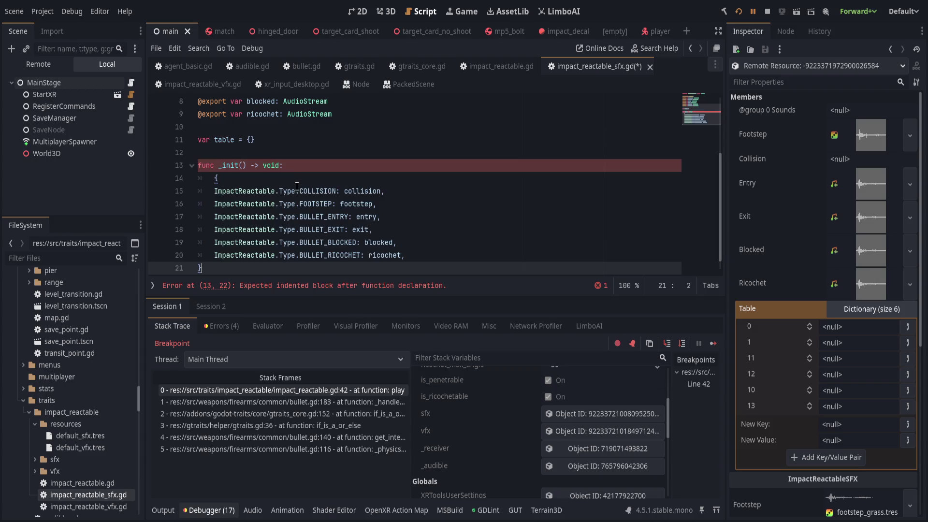
{"action": "key", "text": "shift+Up"}
{"action": "key", "text": "shift+Up"}
{"action": "key", "text": "shift+Up"}
{"action": "type", "text": "table ="}
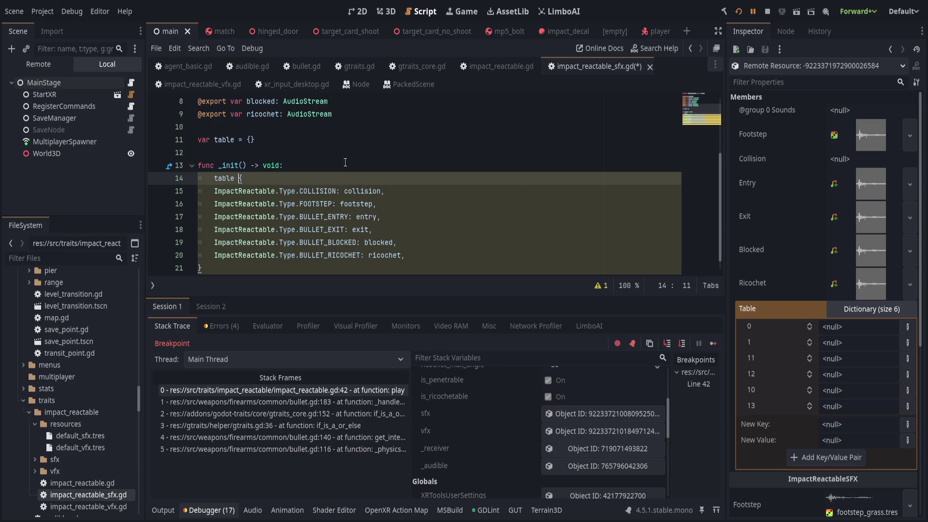
{"action": "key", "text": "Escape"}
{"action": "key", "text": "ctrl+z"}
{"action": "key", "text": "ctrl+z"}
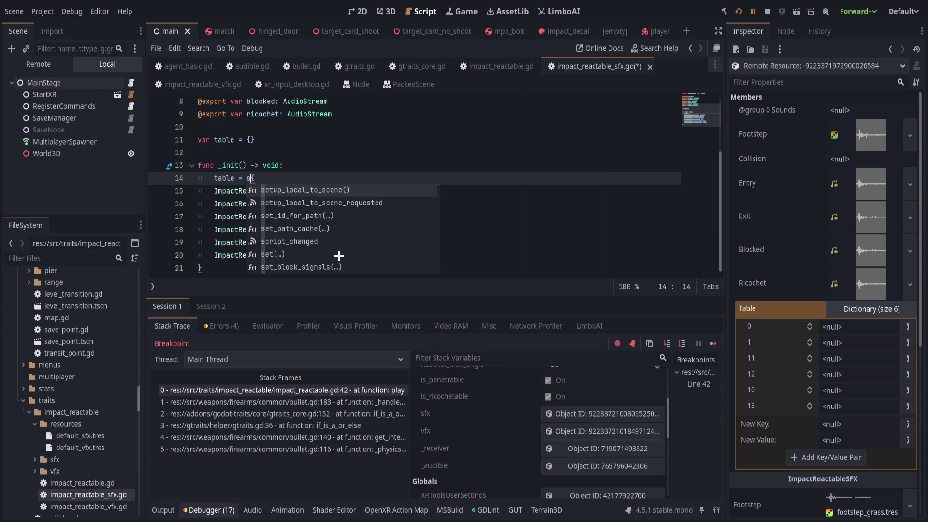
{"action": "key", "text": "ctrl+s"}
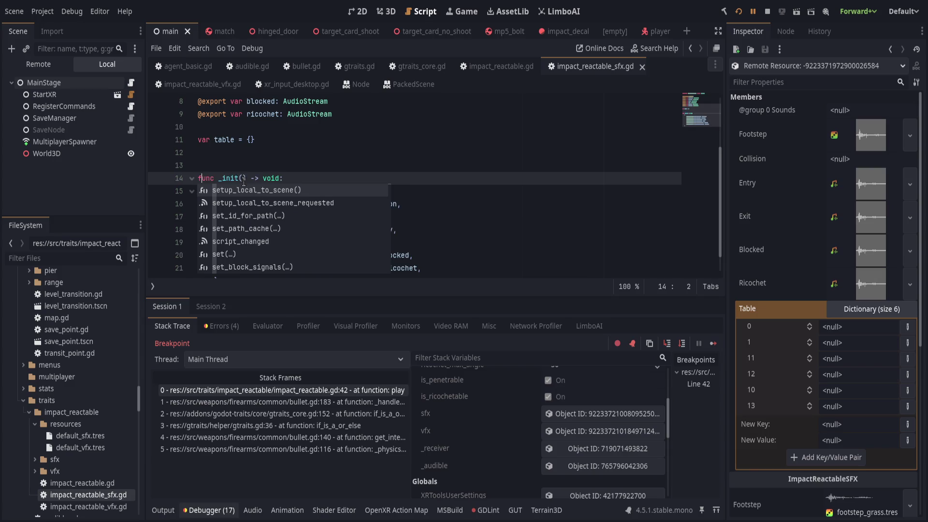
{"action": "key", "text": "ctrl+z"}
{"action": "key", "text": "ctrl+z"}
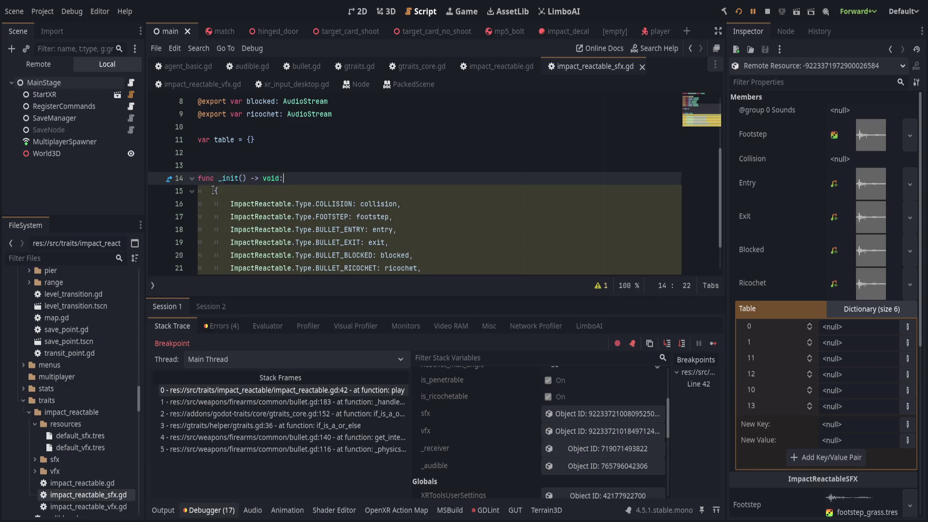
- Assign the pasted block as table = {...}, save, stop debugging and relaunch the game
{"action": "left_click", "coordinate": [214, 191]}
{"action": "type", "text": "table ="}
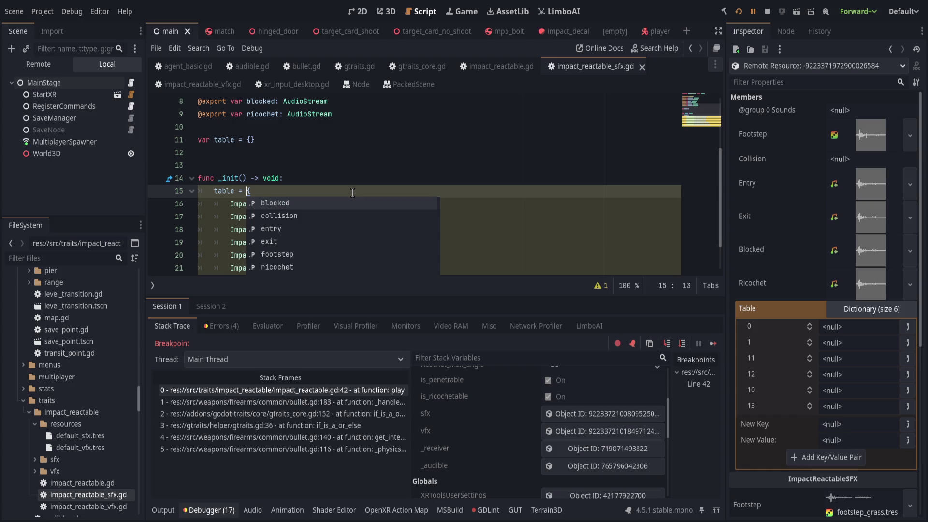
{"action": "key", "text": "ctrl+s"}
{"action": "scroll", "coordinate": [401, 203], "scroll_direction": "down", "scroll_amount": 1}
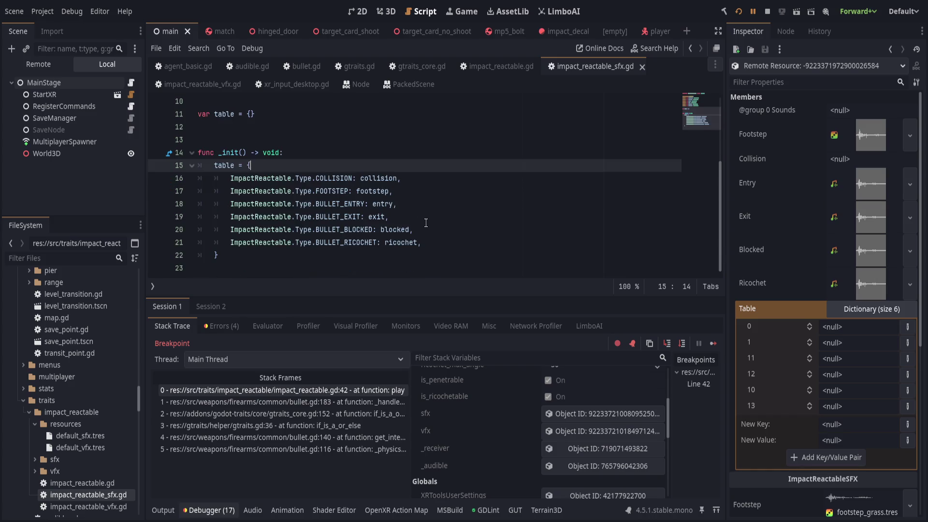
{"action": "left_click", "coordinate": [448, 269]}
{"action": "left_click", "coordinate": [740, 12]}
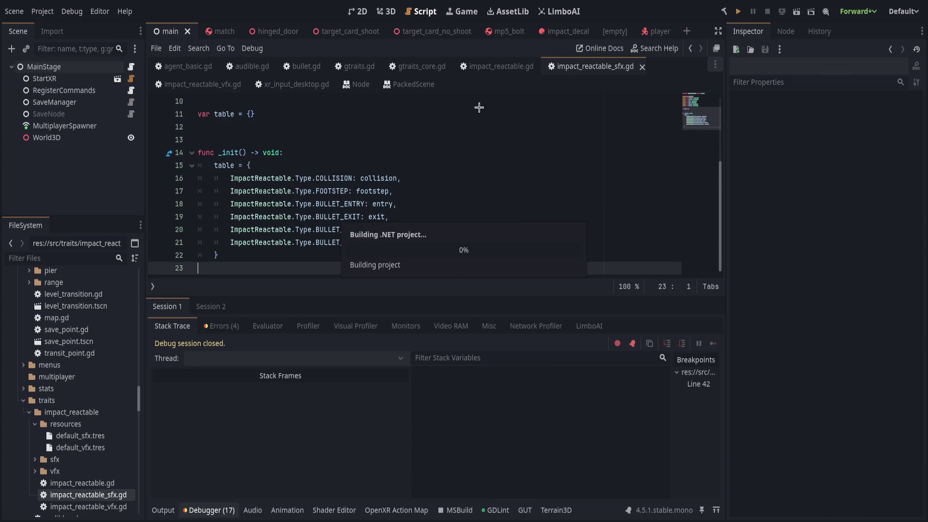
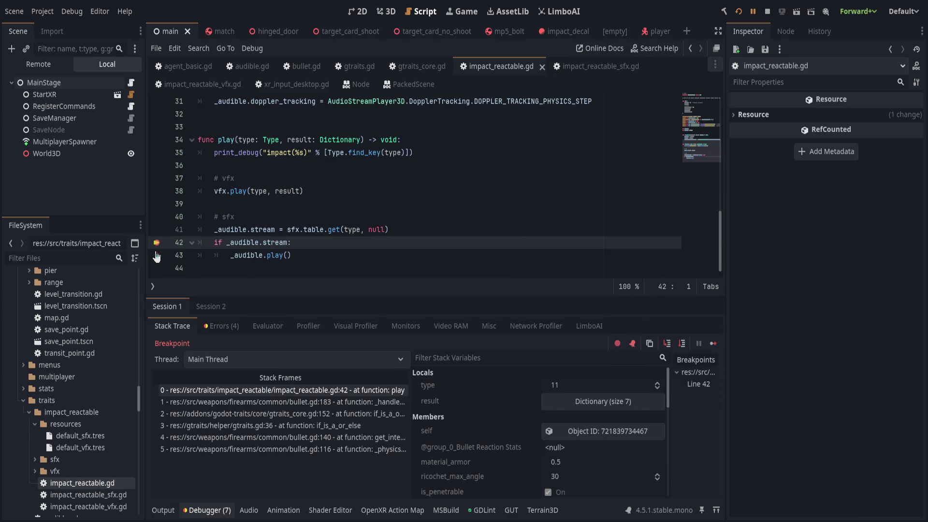
- Inspect the paused impact's result dictionary, remote sfx resource and _audible player in Stack Variables
{"action": "left_click", "coordinate": [580, 404]}
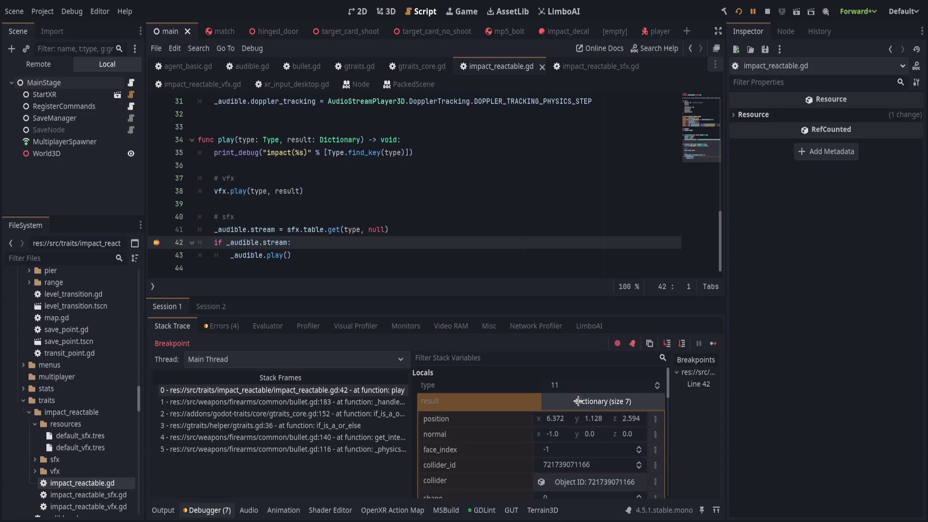
{"action": "left_click", "coordinate": [580, 404]}
{"action": "scroll", "coordinate": [493, 435], "scroll_direction": "down", "scroll_amount": 2}
{"action": "scroll", "coordinate": [508, 435], "scroll_direction": "up", "scroll_amount": 2}
{"action": "scroll", "coordinate": [503, 435], "scroll_direction": "down", "scroll_amount": 5}
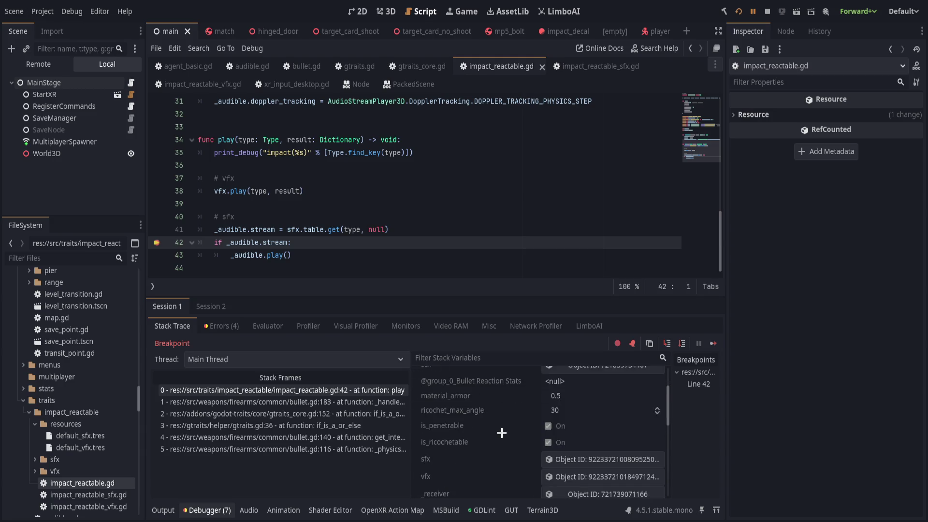
{"action": "left_click", "coordinate": [592, 431]}
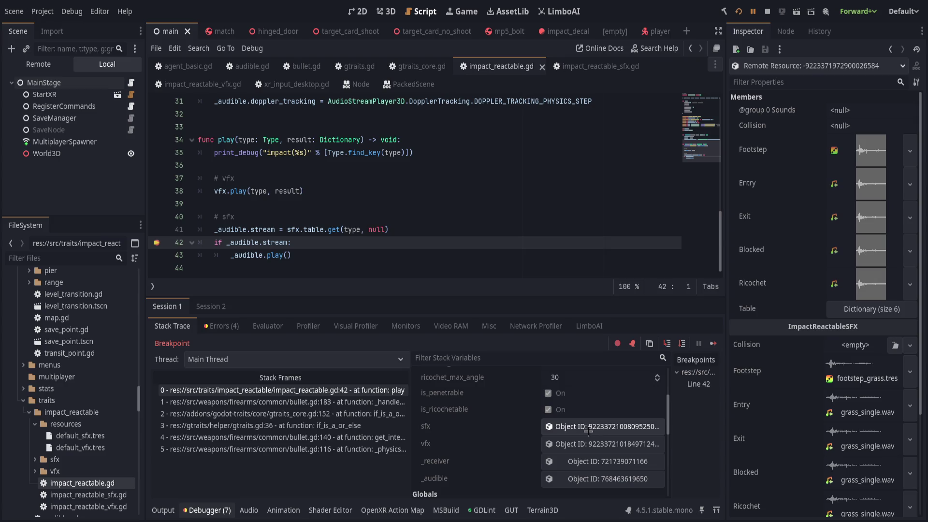
{"action": "scroll", "coordinate": [591, 431], "scroll_direction": "down", "scroll_amount": 3}
{"action": "left_click", "coordinate": [566, 430]}
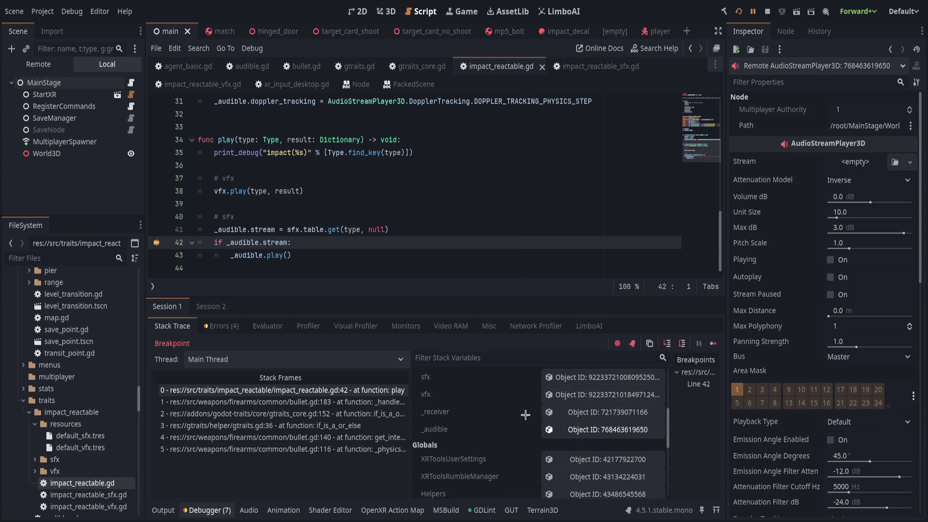
{"action": "scroll", "coordinate": [531, 420], "scroll_direction": "up", "scroll_amount": 5}
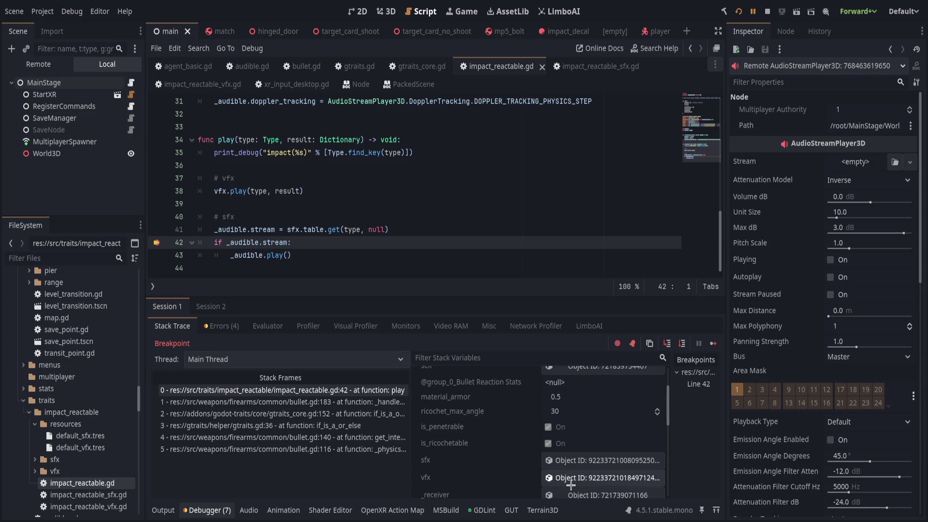
{"action": "left_click", "coordinate": [582, 460]}
- Expand the sfx resource's Table to confirm every entry is null, then open default_sfx.tres
{"action": "left_click", "coordinate": [841, 313]}
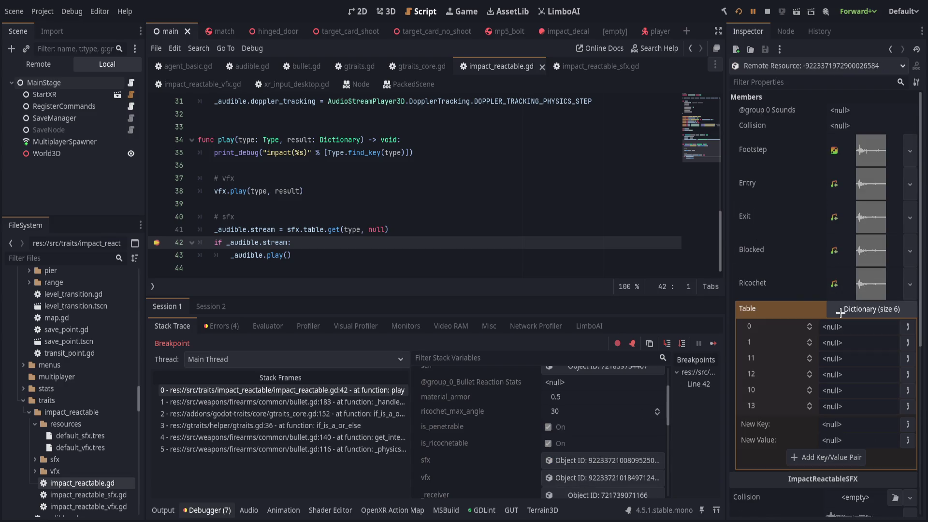
{"action": "scroll", "coordinate": [801, 387], "scroll_direction": "down", "scroll_amount": 5}
{"action": "scroll", "coordinate": [801, 386], "scroll_direction": "down", "scroll_amount": 1}
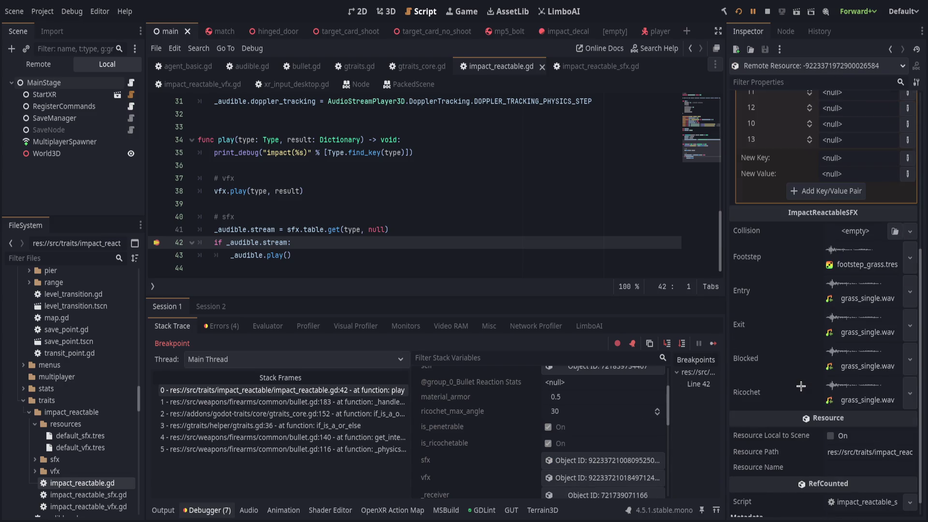
{"action": "scroll", "coordinate": [803, 385], "scroll_direction": "up", "scroll_amount": 2}
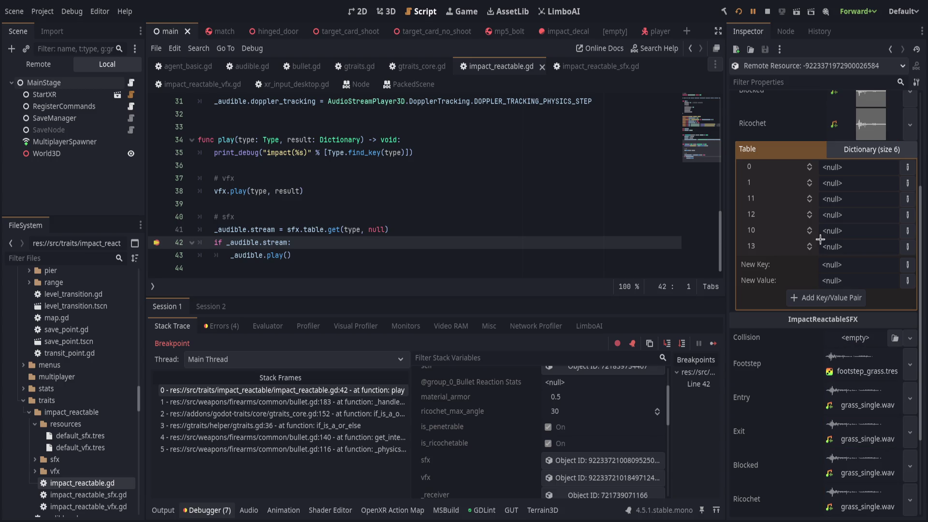
{"action": "scroll", "coordinate": [779, 329], "scroll_direction": "up", "scroll_amount": 3}
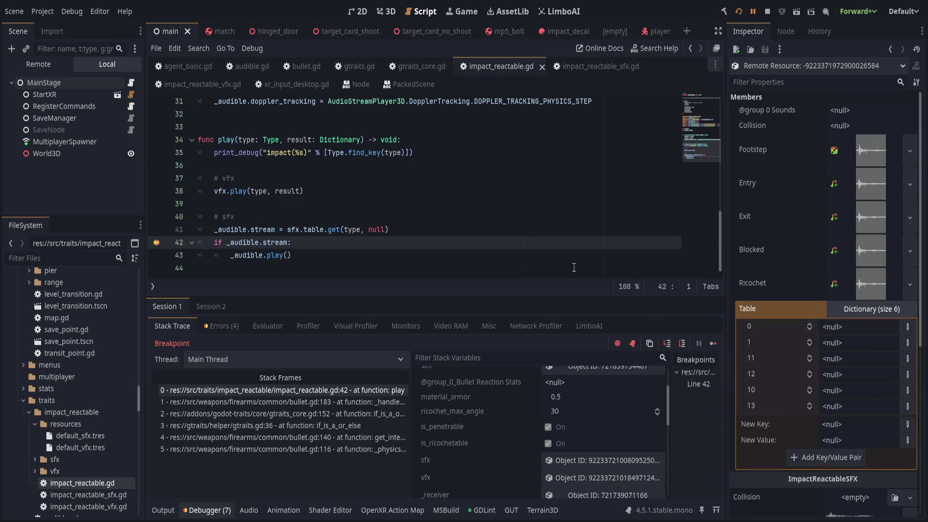
{"action": "left_click", "coordinate": [94, 436]}
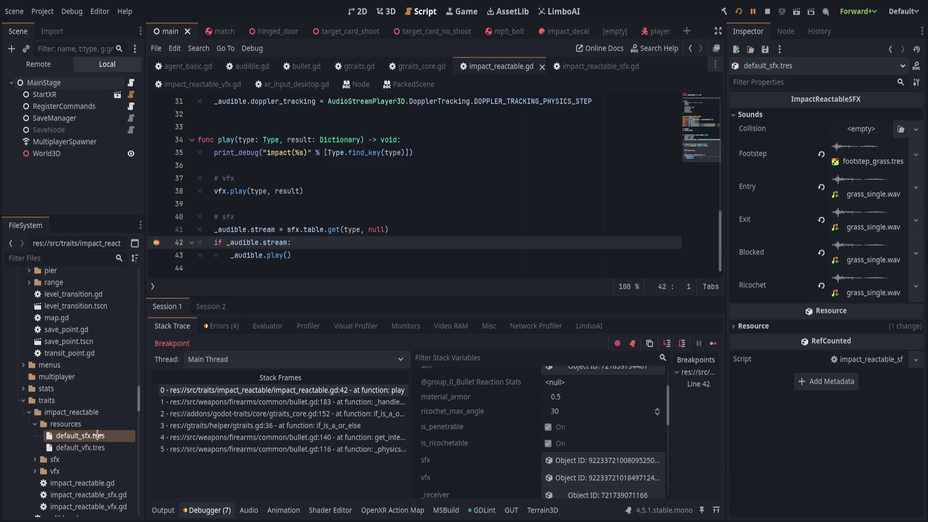
- Set footstep_grass.tres as default_sfx.tres's Collision sound, save, remove the line 42 breakpoint, and rerun
{"action": "left_click_drag", "start_coordinate": [865, 161], "coordinate": [863, 128]}
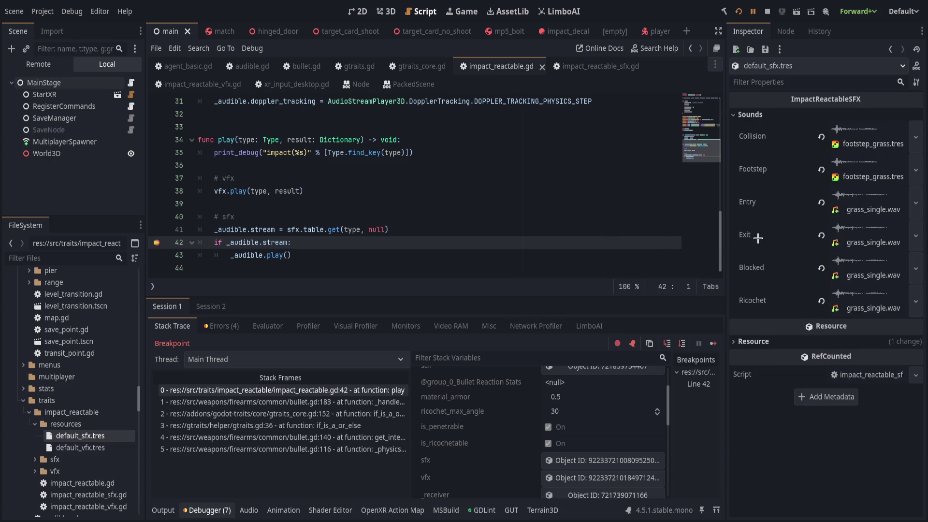
{"action": "key", "text": "ctrl+s"}
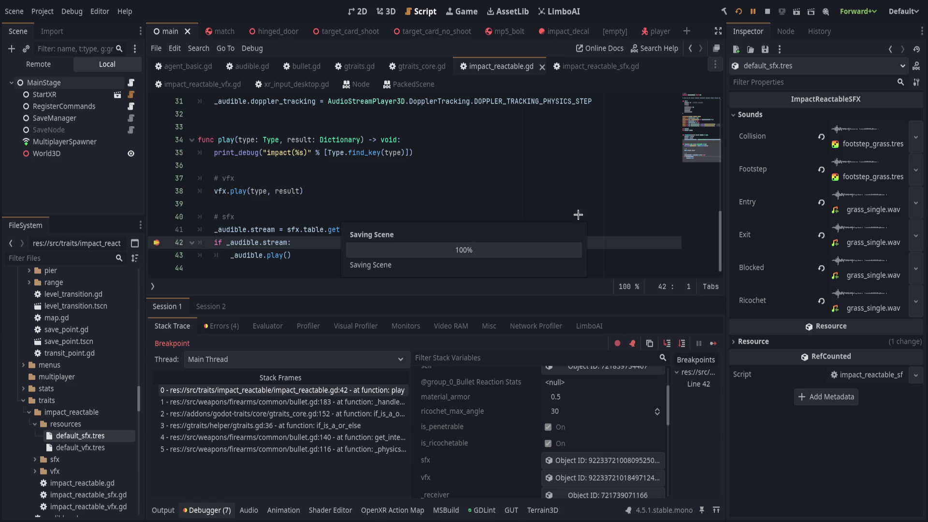
{"action": "left_click", "coordinate": [156, 242]}
{"action": "left_click", "coordinate": [394, 229]}
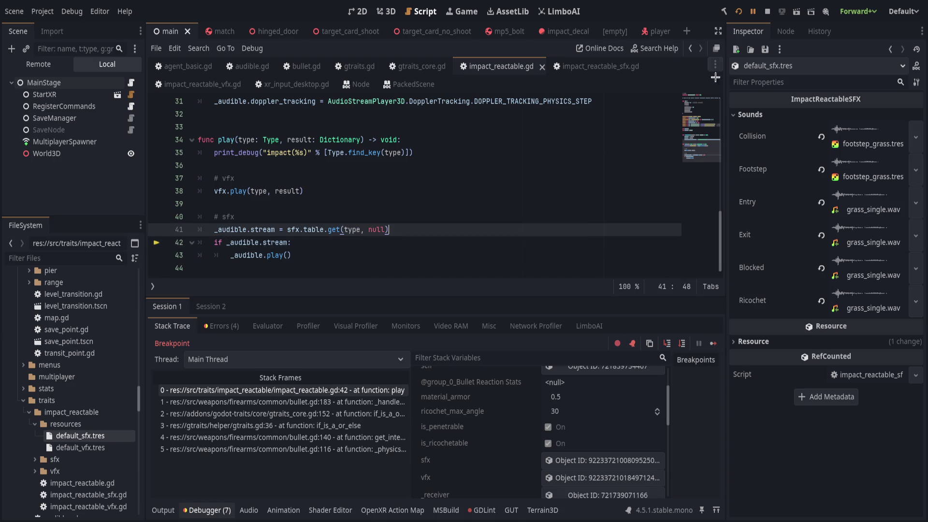
{"action": "left_click", "coordinate": [739, 11]}
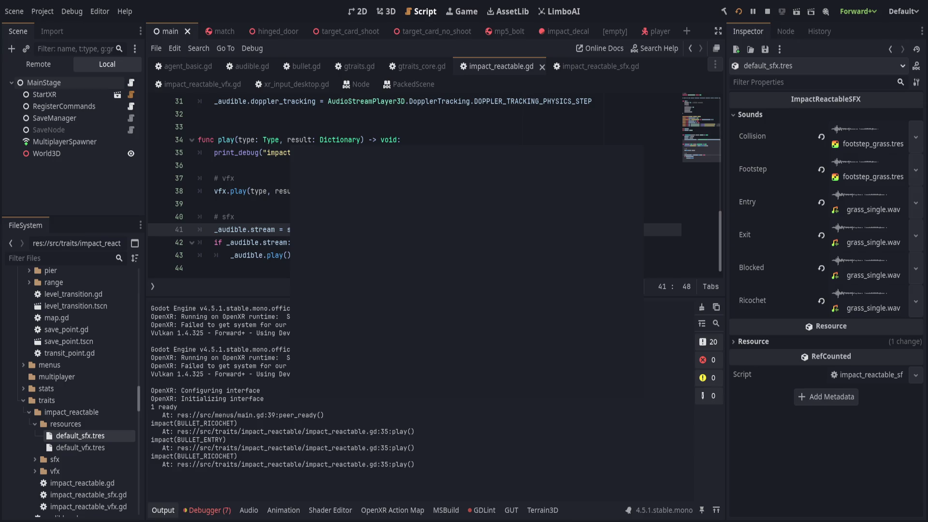
- Show the Audio bus mixer, break on line 43's _audible.play() call, and return to the game
{"action": "left_click", "coordinate": [248, 510]}
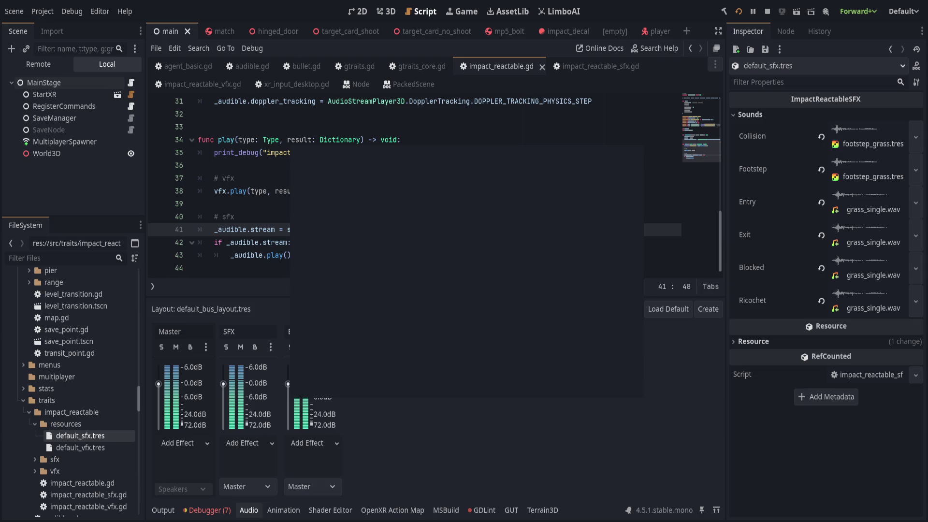
{"action": "left_click", "coordinate": [157, 255]}
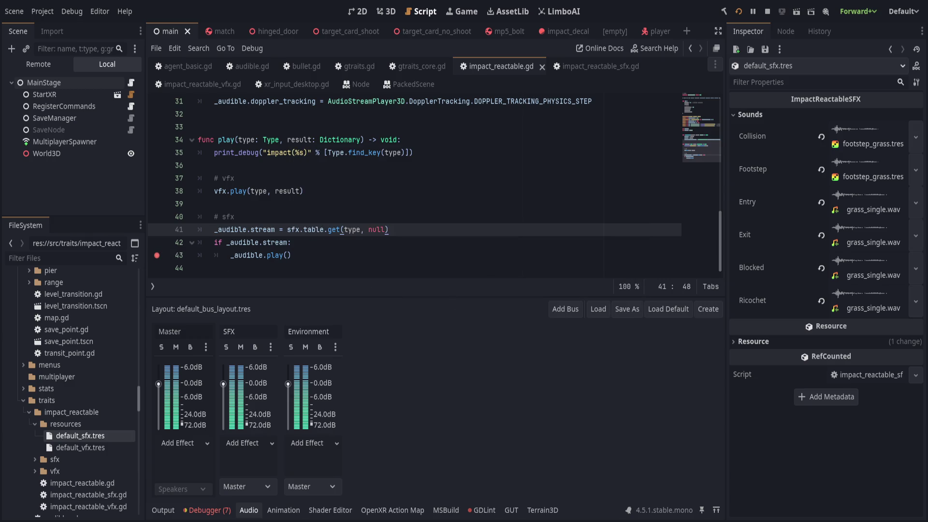
{"action": "key", "text": "F5"}
- Add a breakpoint on line 41, return to the game, and inspect the remote sfx resource's Table
{"action": "left_click_drag", "start_coordinate": [290, 242], "coordinate": [200, 229]}
{"action": "left_click", "coordinate": [157, 229]}
{"action": "key", "text": "F5"}
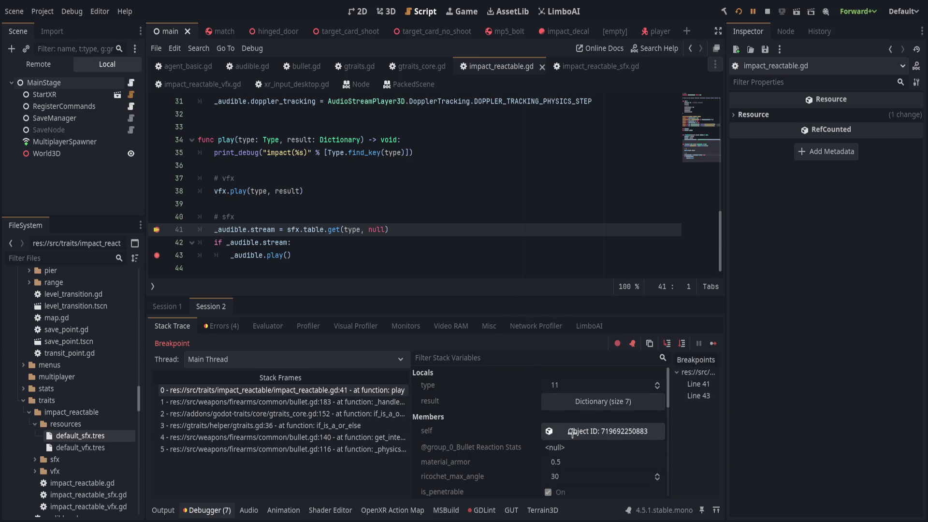
{"action": "scroll", "coordinate": [476, 417], "scroll_direction": "down", "scroll_amount": 3}
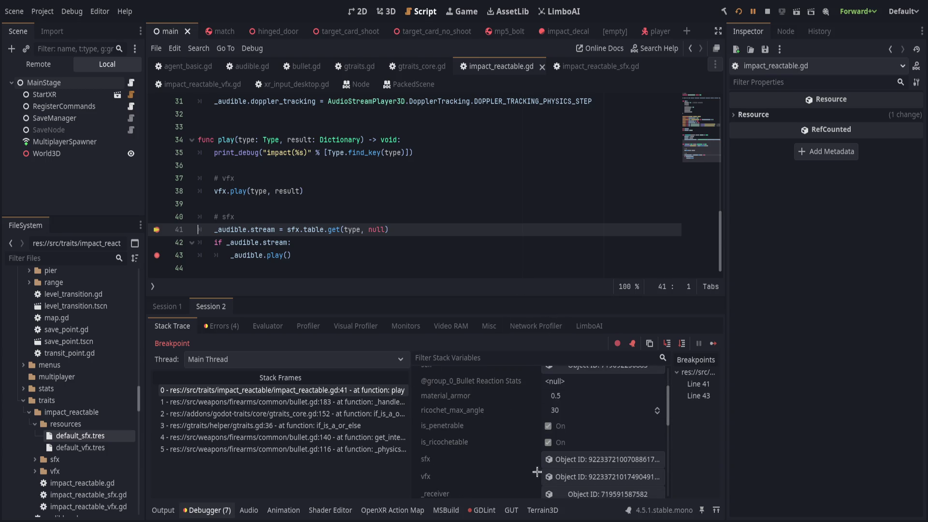
{"action": "left_click", "coordinate": [575, 460]}
{"action": "left_click", "coordinate": [826, 335]}
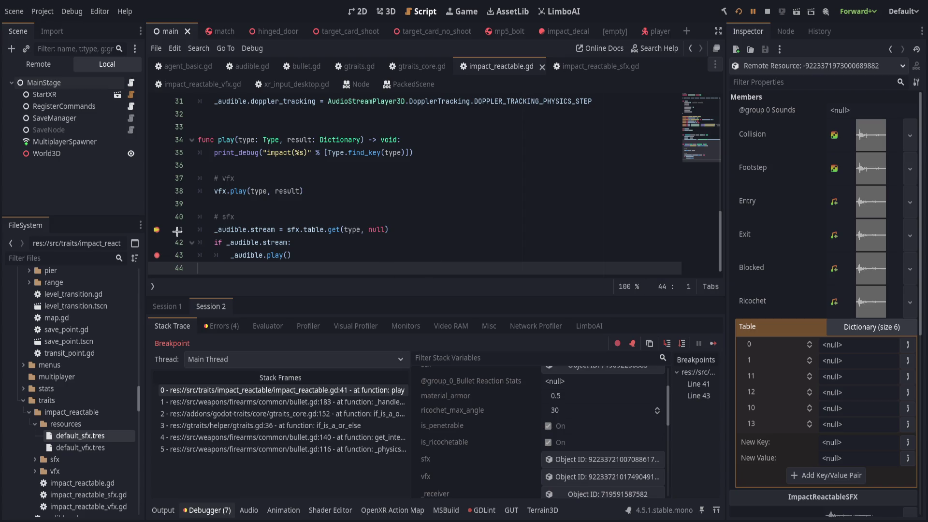
- Remove the line 41 and 43 breakpoints and open impact_reactable_sfx.gd
{"action": "left_click_drag", "start_coordinate": [157, 229], "coordinate": [165, 257]}
{"action": "left_click", "coordinate": [159, 255]}
{"action": "left_click", "coordinate": [382, 203]}
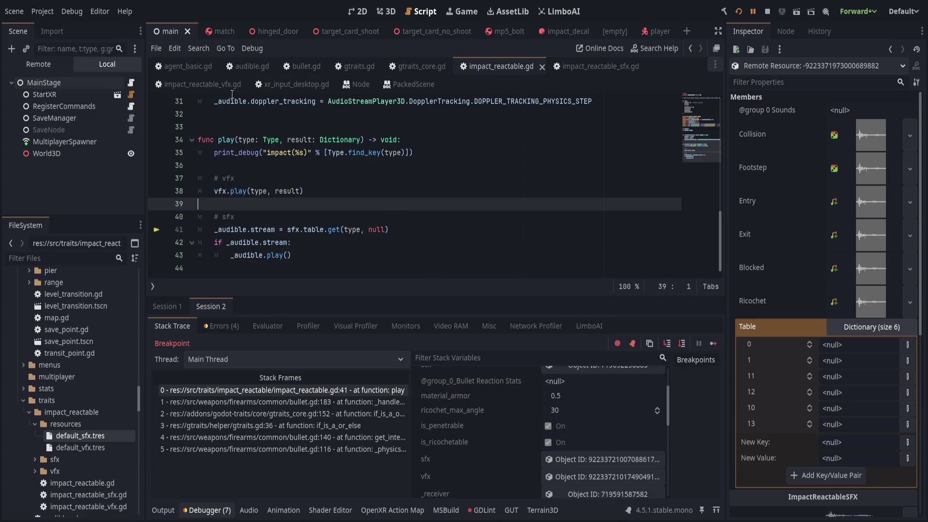
{"action": "left_click", "coordinate": [594, 66]}
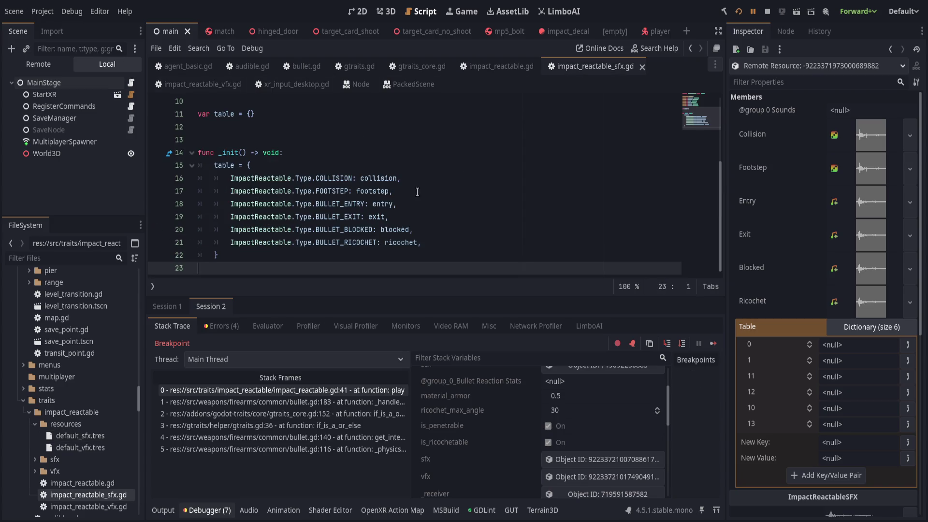
- Add a breakpoint on line 15 of impact_reactable_sfx.gd and restart so _init pauses there with null sounds
{"action": "left_click", "coordinate": [446, 179]}
{"action": "left_click", "coordinate": [156, 166]}
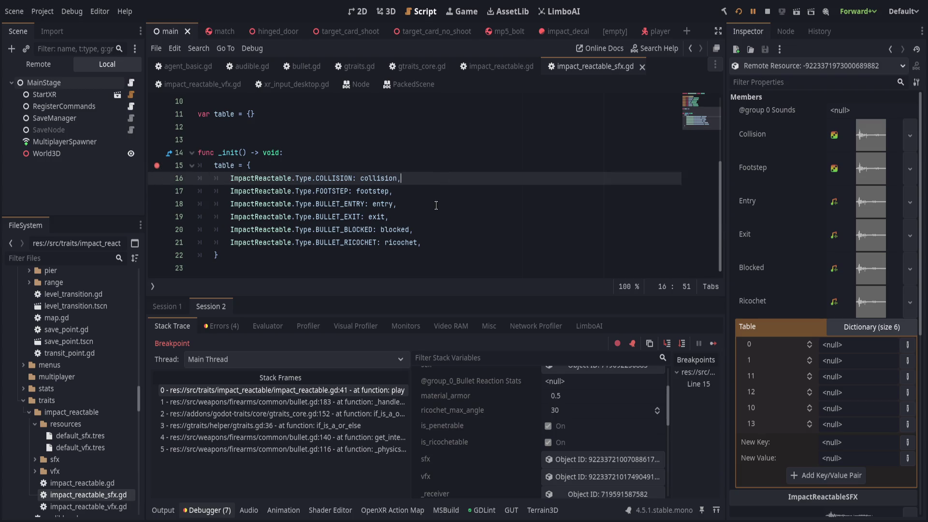
{"action": "scroll", "coordinate": [434, 205], "scroll_direction": "up", "scroll_amount": 3}
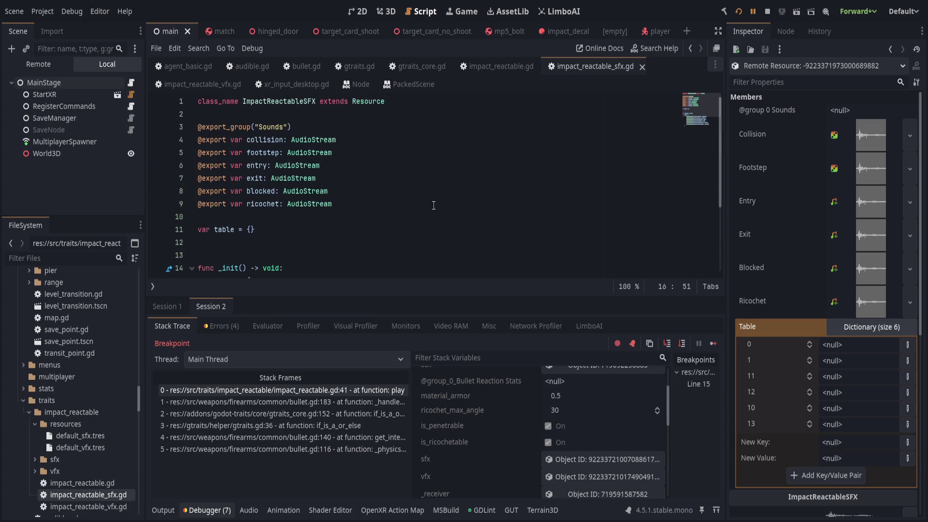
{"action": "scroll", "coordinate": [434, 205], "scroll_direction": "down", "scroll_amount": 3}
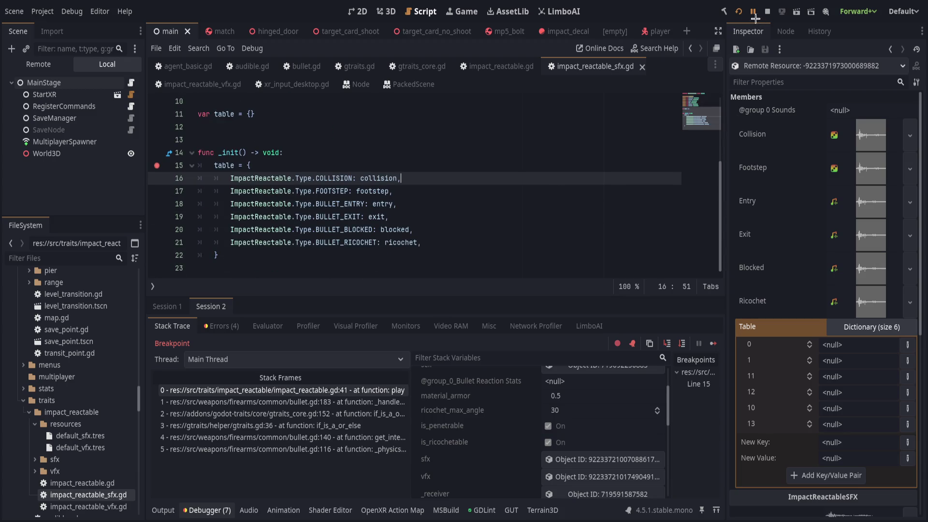
{"action": "key", "text": "F5"}
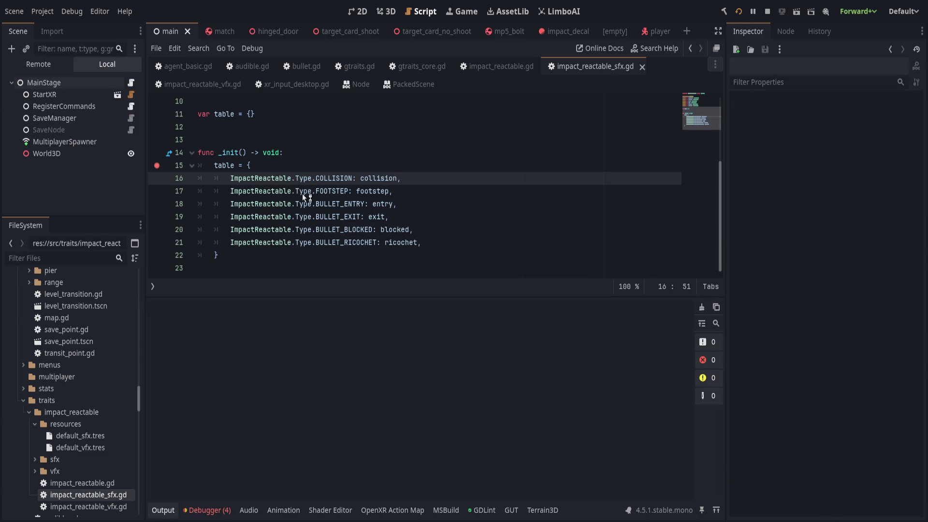
{"action": "scroll", "coordinate": [262, 196], "scroll_direction": "up", "scroll_amount": 3}
{"action": "left_click", "coordinate": [244, 193]}
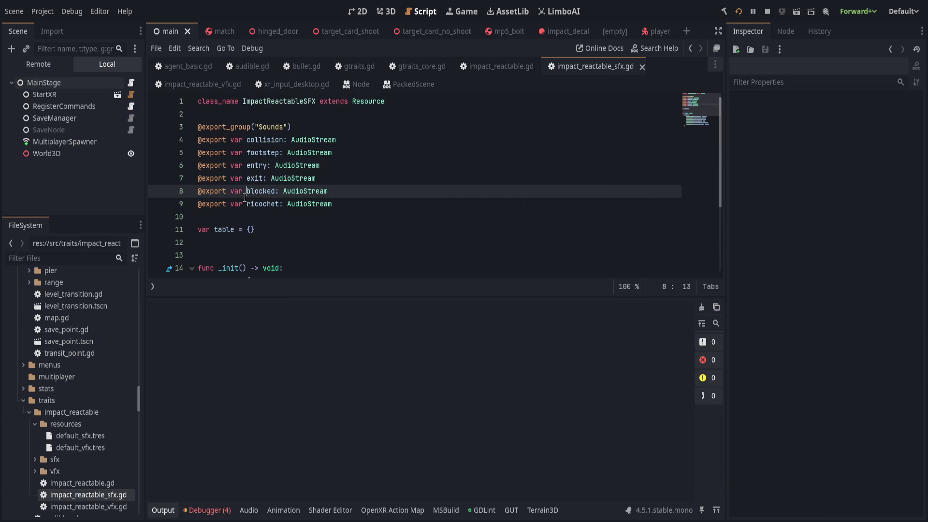
{"action": "scroll", "coordinate": [342, 221], "scroll_direction": "down", "scroll_amount": 2}
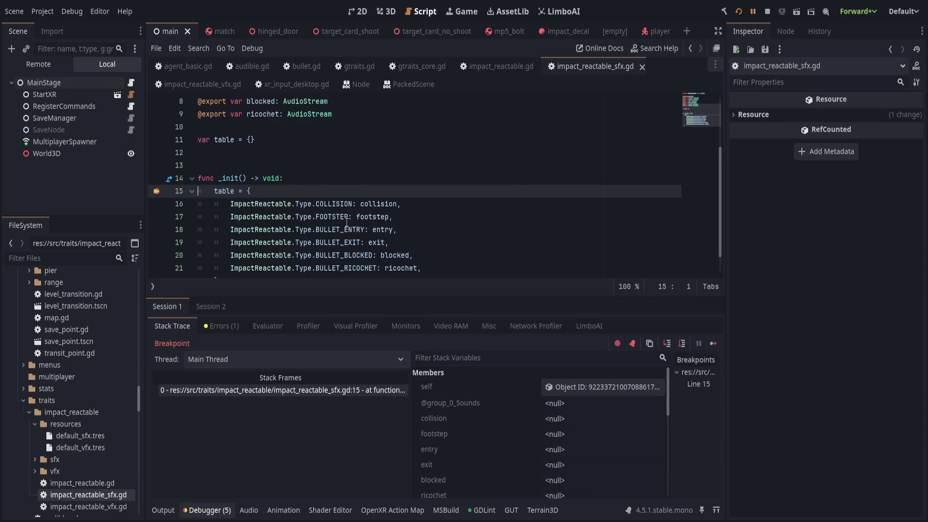
- Step through impact_reactable_vfx.gd's _init until its table holds six entries
{"action": "left_click", "coordinate": [683, 344]}
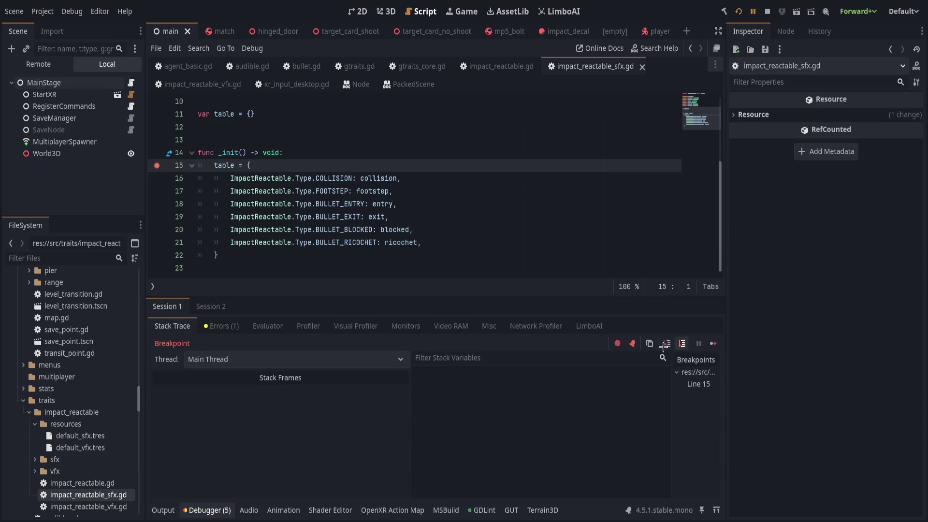
{"action": "scroll", "coordinate": [540, 358], "scroll_direction": "down", "scroll_amount": 5}
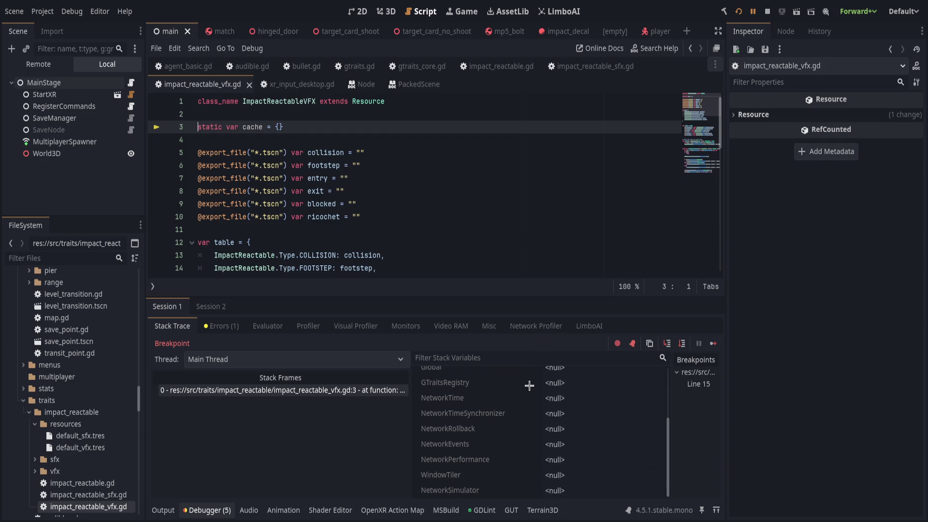
{"action": "scroll", "coordinate": [539, 386], "scroll_direction": "up", "scroll_amount": 4}
{"action": "left_click", "coordinate": [683, 343]}
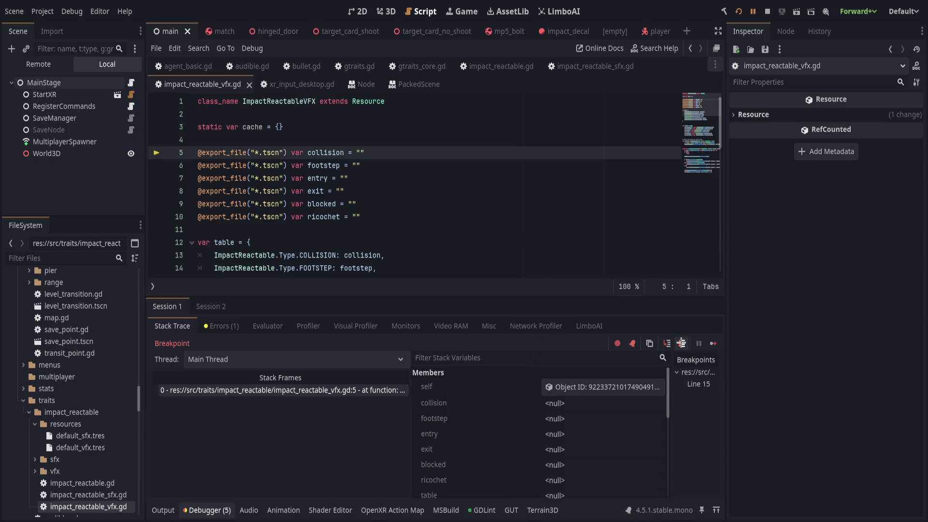
{"action": "left_click", "coordinate": [682, 343]}
{"action": "left_click", "coordinate": [682, 343]}
{"action": "left_click", "coordinate": [682, 343]}
{"action": "left_click", "coordinate": [682, 343]}
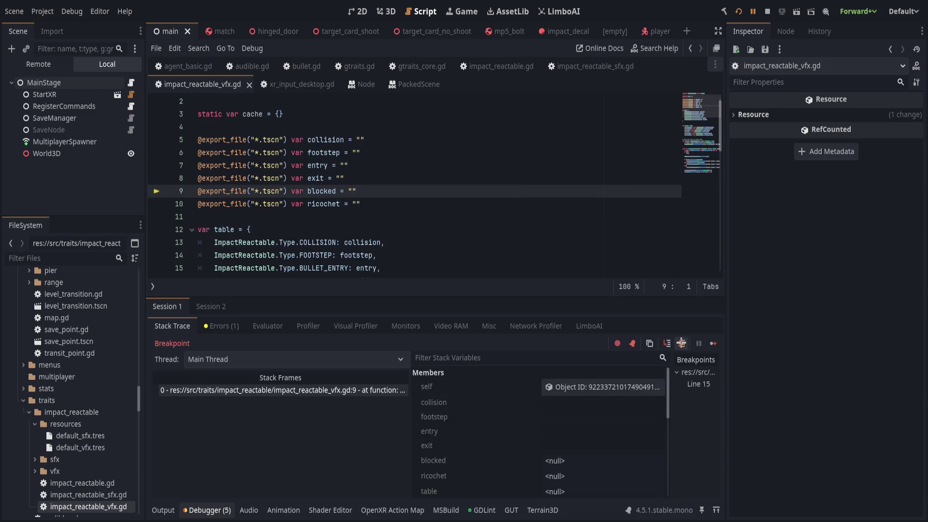
{"action": "left_click", "coordinate": [682, 343]}
{"action": "left_click", "coordinate": [683, 344]}
{"action": "left_click", "coordinate": [682, 343]}
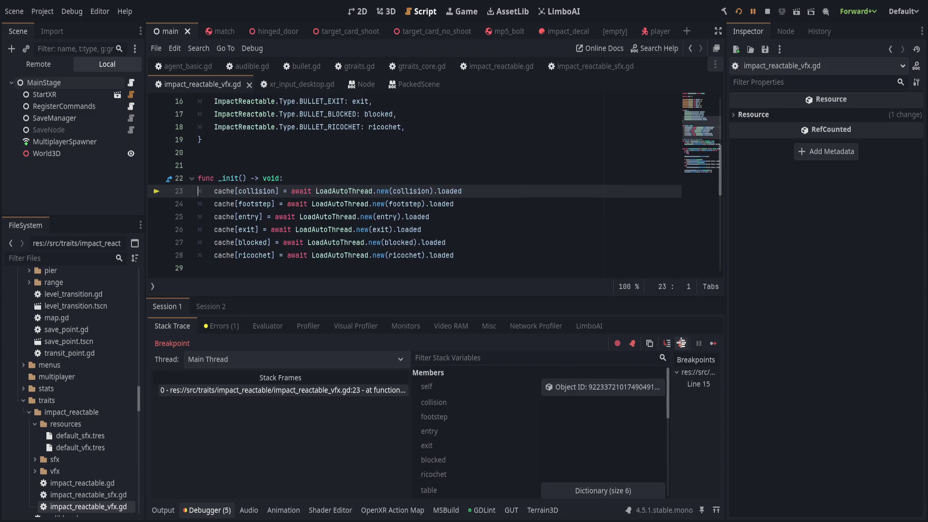
{"action": "left_click", "coordinate": [682, 343]}
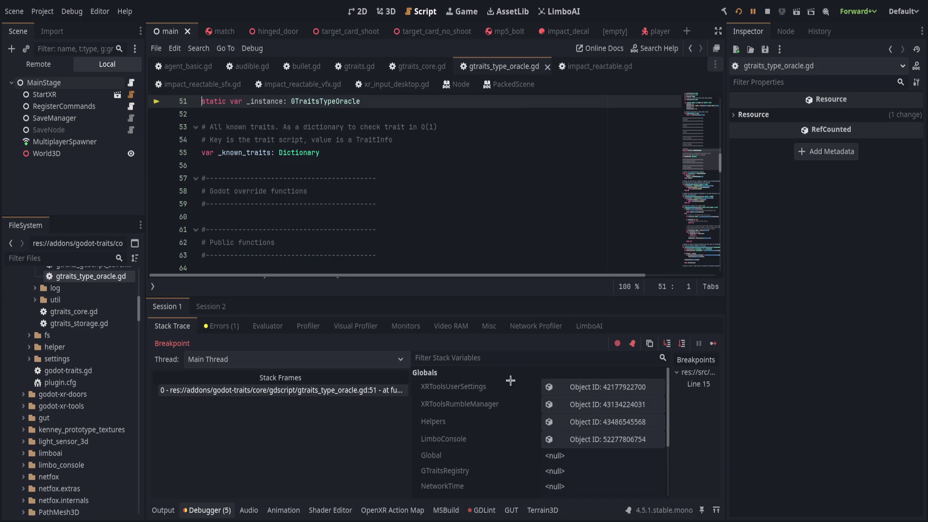
- Close gtraits_type_oracle.gd and return to impact_reactable_sfx.gd
{"action": "scroll", "coordinate": [512, 435], "scroll_direction": "down", "scroll_amount": 3}
{"action": "left_click", "coordinate": [547, 66]}
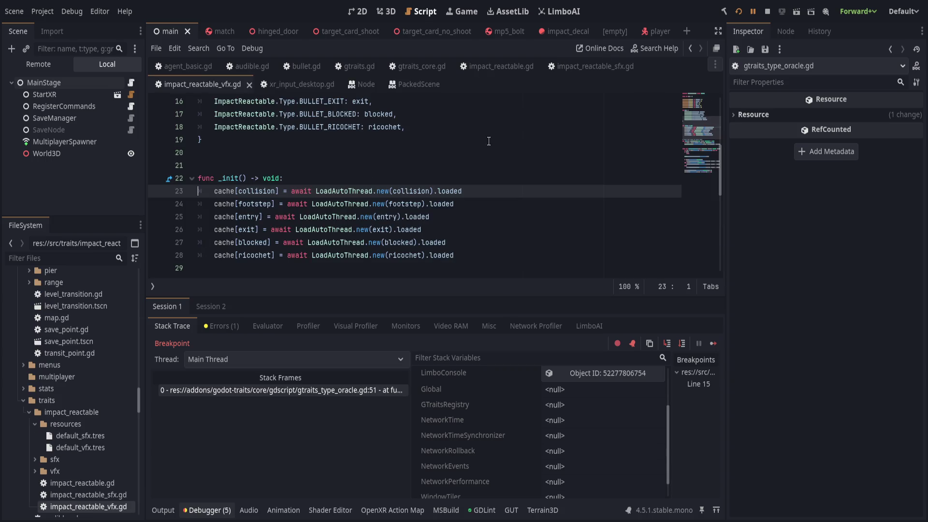
{"action": "left_click", "coordinate": [577, 73]}
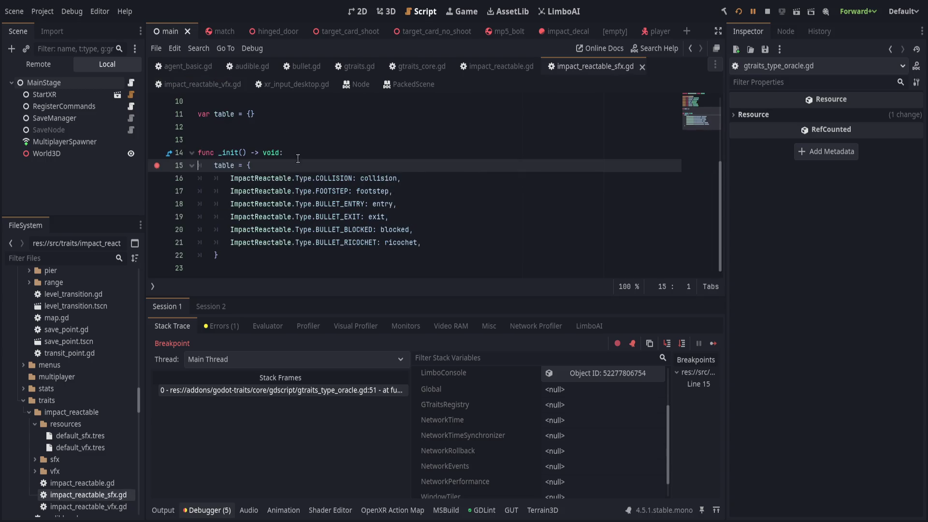
- Declare var table without the '= {}' default and save the script
{"action": "scroll", "coordinate": [314, 195], "scroll_direction": "up", "scroll_amount": 2}
{"action": "left_click", "coordinate": [313, 196]}
{"action": "key", "text": "ctrl+s"}
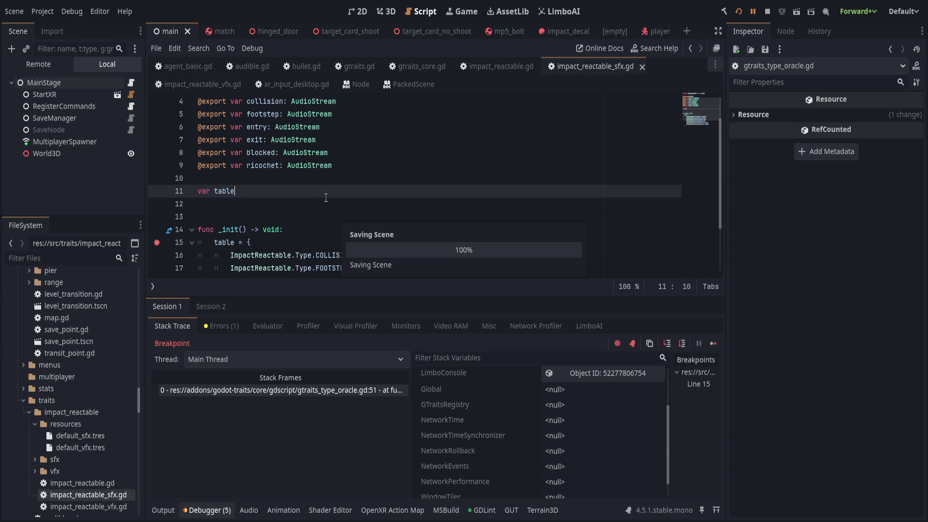
- Add print("table: ", table) after the table dictionary and rerun the project
{"action": "scroll", "coordinate": [329, 208], "scroll_direction": "down", "scroll_amount": 2}
{"action": "left_click", "coordinate": [338, 255]}
{"action": "key", "text": "Return"}
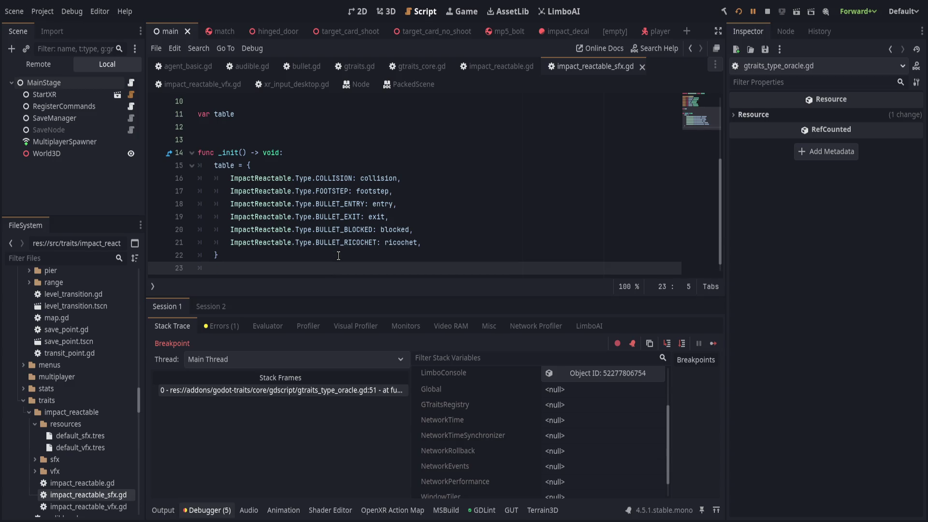
{"action": "type", "text": "print(\"table: \""}
{"action": "type", "text": ", table"}
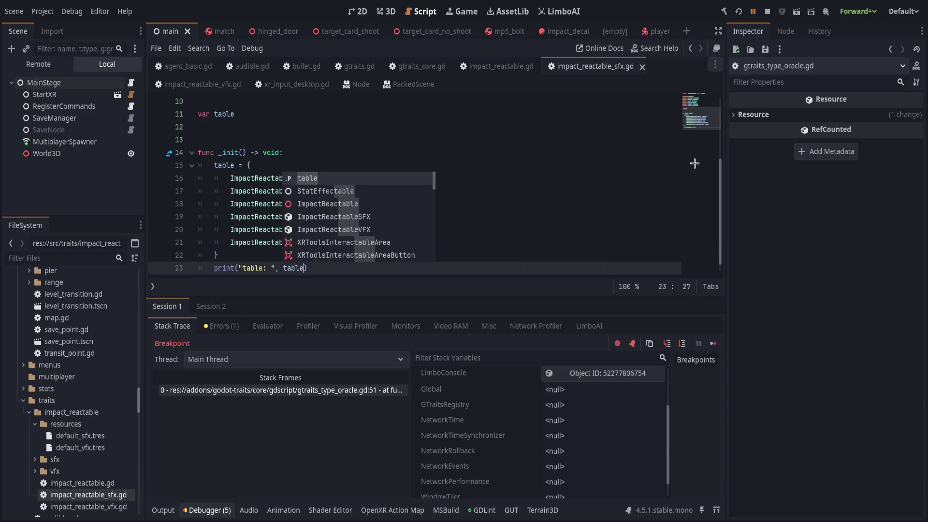
{"action": "key", "text": "F5"}
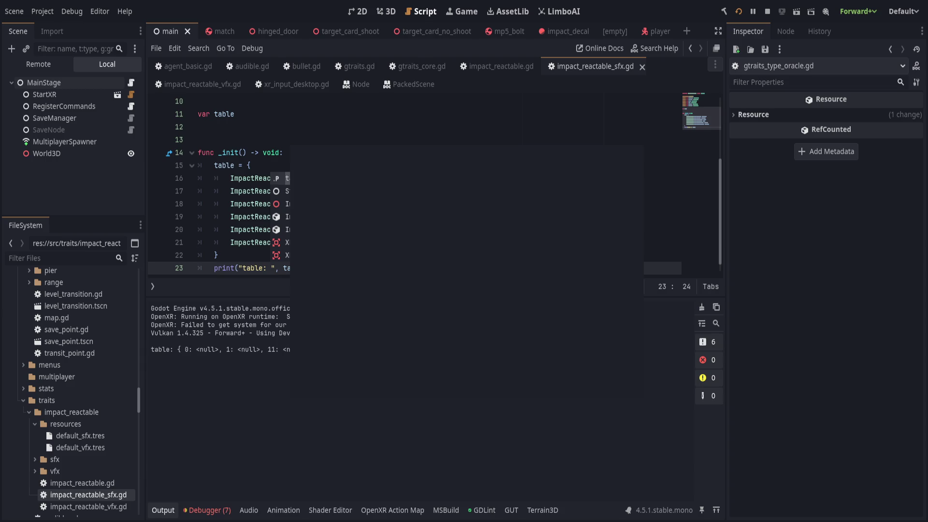
- Read the Output line 'table: { 0: <null>, 1: <null>, … }' showing all six keys null
{"action": "left_click", "coordinate": [488, 198]}
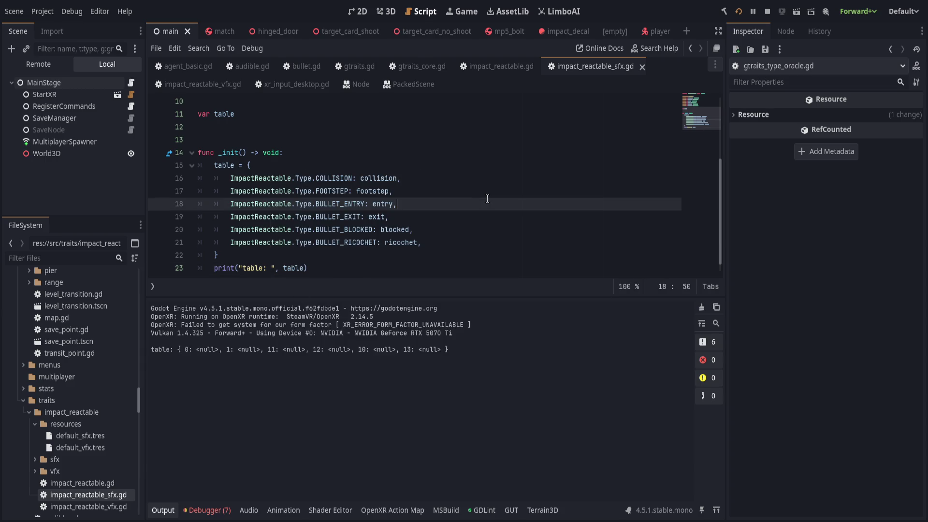
{"action": "scroll", "coordinate": [487, 198], "scroll_direction": "up", "scroll_amount": 3}
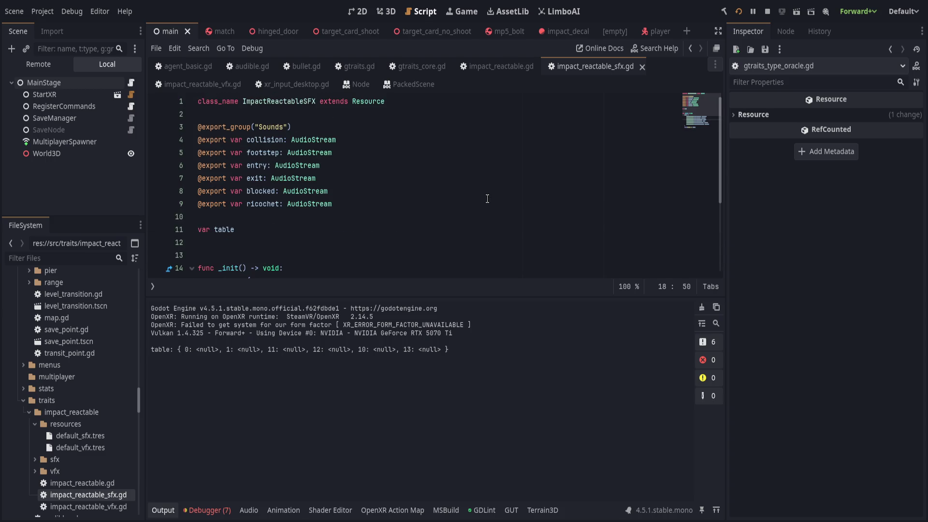
{"action": "scroll", "coordinate": [211, 218], "scroll_direction": "down", "scroll_amount": 3}
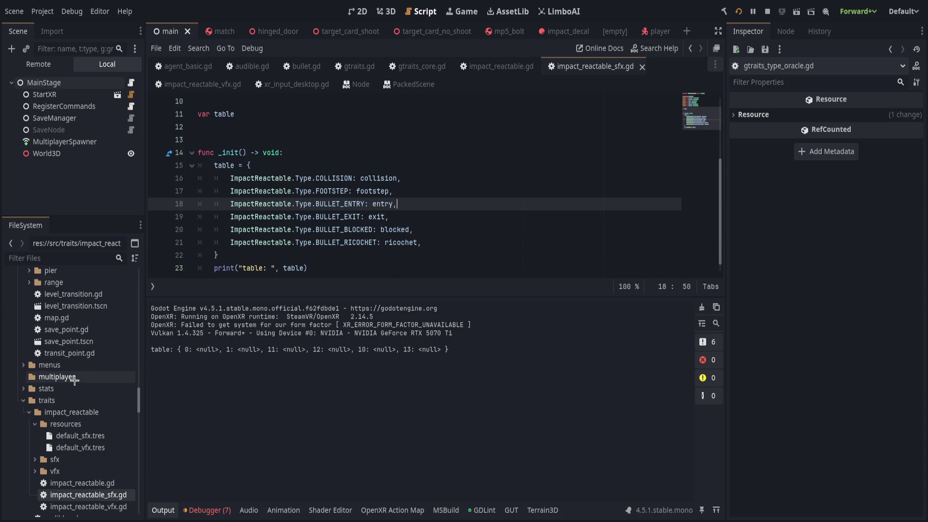
{"action": "left_click", "coordinate": [463, 243]}
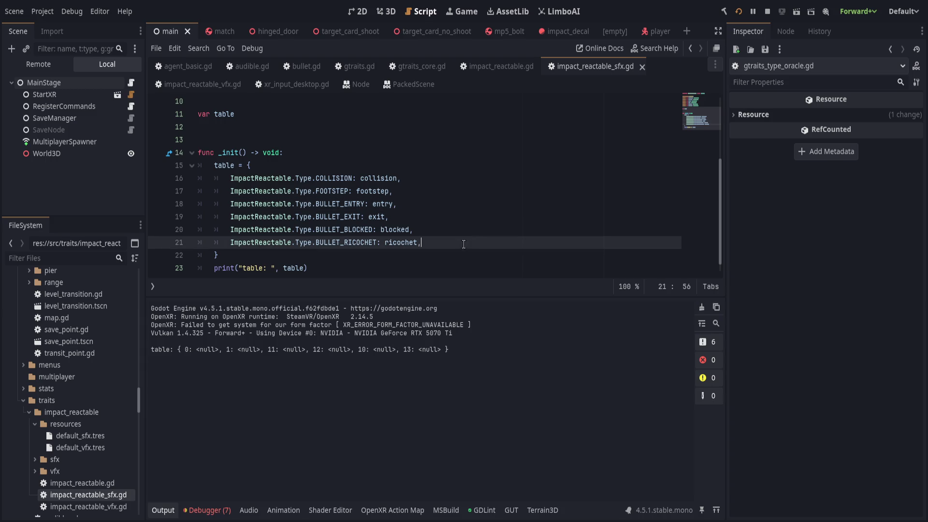
{"action": "left_click", "coordinate": [459, 267]}
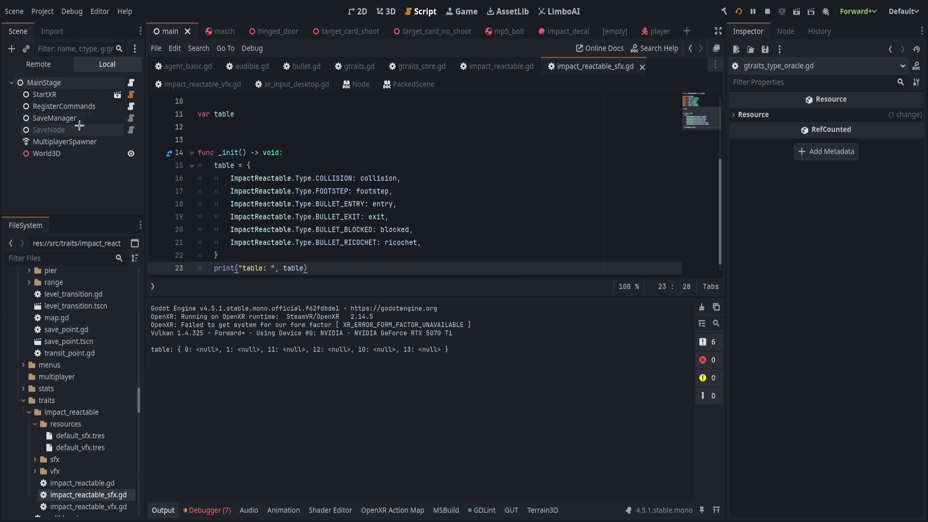
{"action": "left_click", "coordinate": [38, 63]}
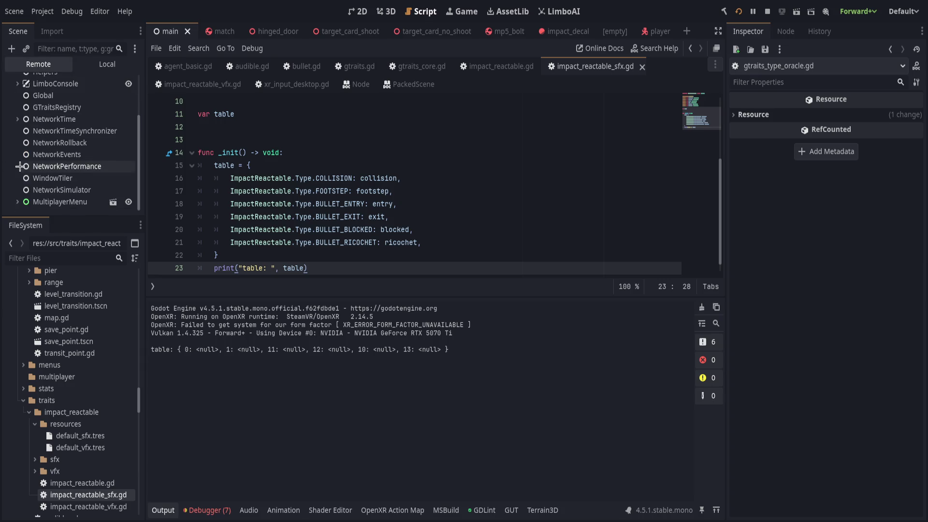
- Expand MainStage, World3D, Range and ShootHouse in the Remote scene tree
{"action": "scroll", "coordinate": [9, 160], "scroll_direction": "up", "scroll_amount": 2}
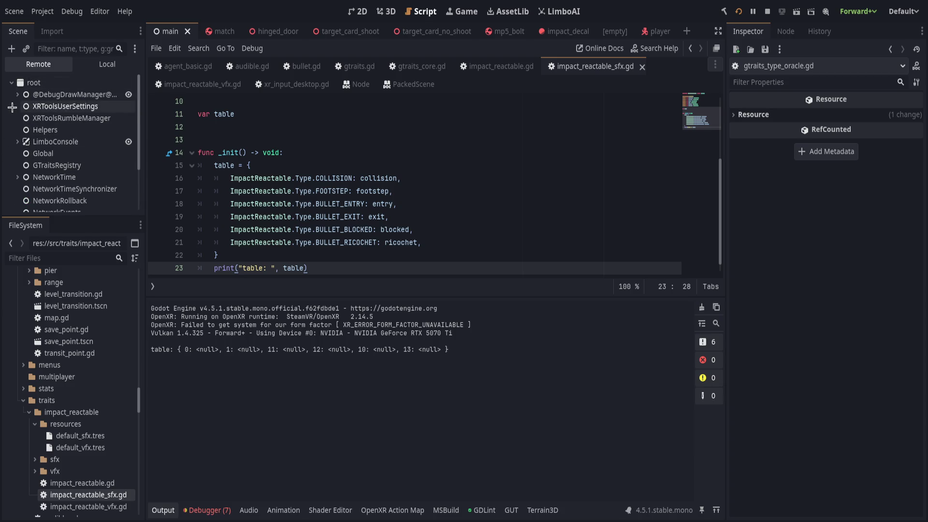
{"action": "scroll", "coordinate": [17, 124], "scroll_direction": "down", "scroll_amount": 2}
{"action": "left_click", "coordinate": [17, 202]}
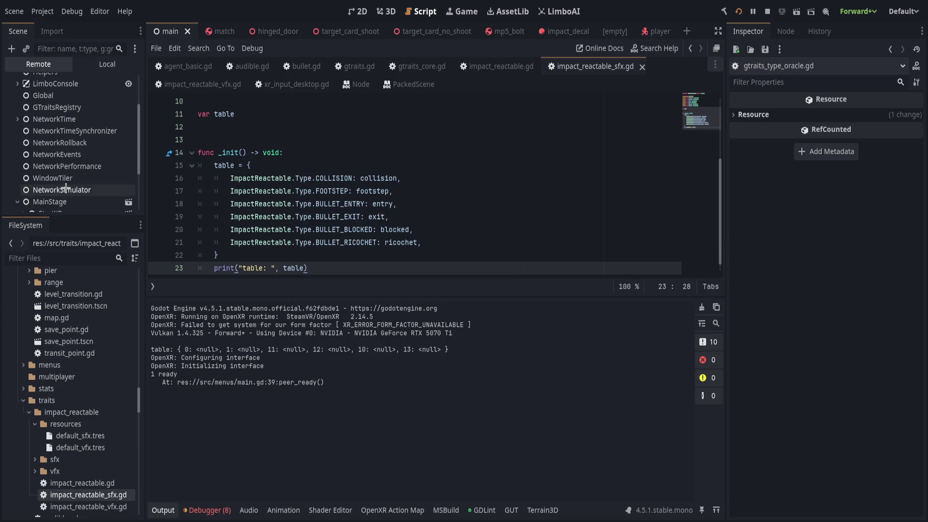
{"action": "left_click", "coordinate": [17, 202]}
{"action": "scroll", "coordinate": [108, 178], "scroll_direction": "down", "scroll_amount": 3}
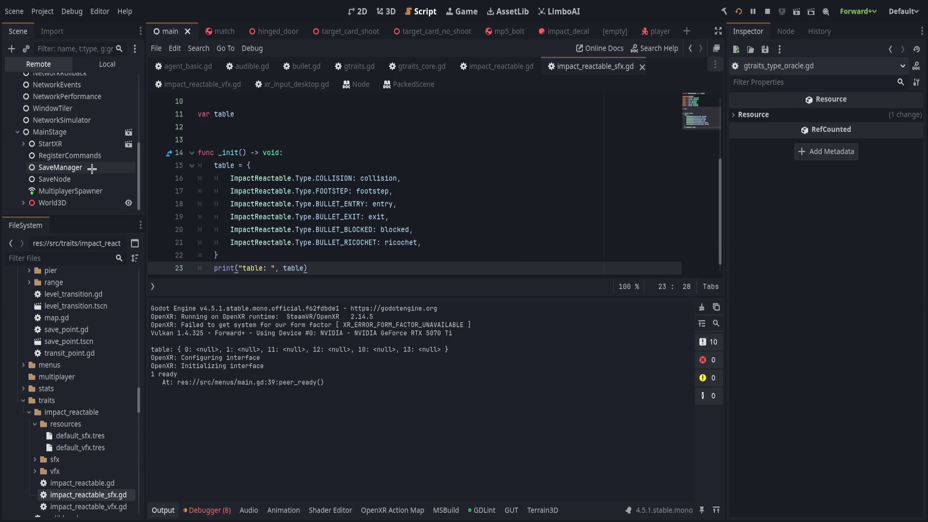
{"action": "left_click", "coordinate": [23, 202]}
{"action": "scroll", "coordinate": [24, 188], "scroll_direction": "down", "scroll_amount": 2}
{"action": "left_click", "coordinate": [29, 154]}
{"action": "scroll", "coordinate": [21, 169], "scroll_direction": "down", "scroll_amount": 5}
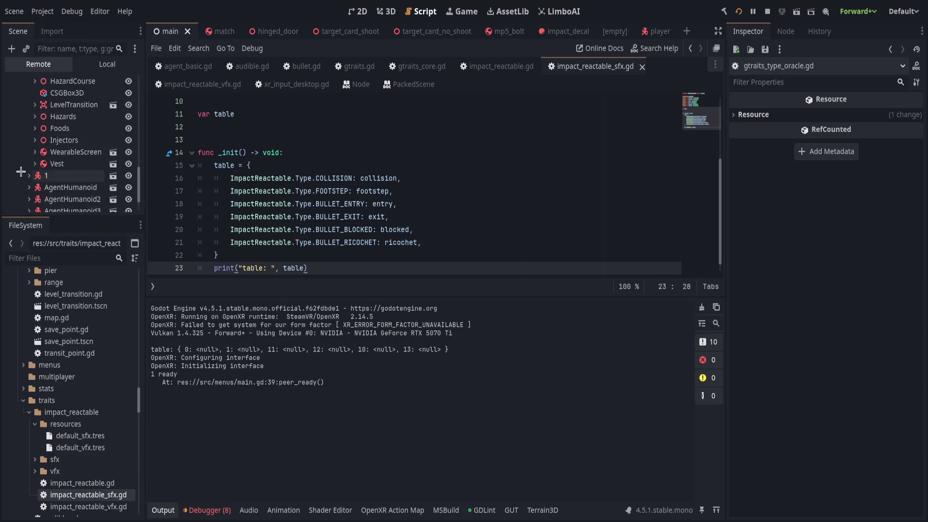
{"action": "scroll", "coordinate": [22, 183], "scroll_direction": "down", "scroll_amount": 1}
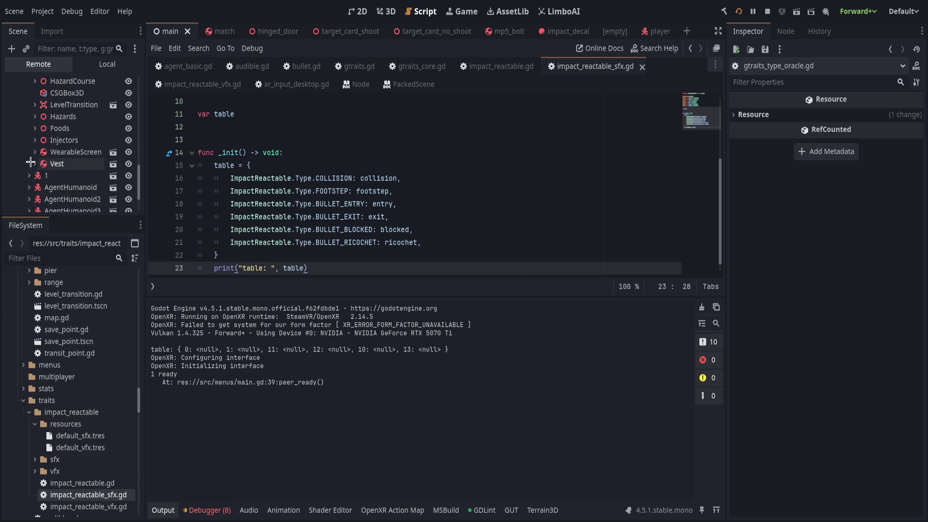
{"action": "scroll", "coordinate": [30, 165], "scroll_direction": "up", "scroll_amount": 1}
{"action": "scroll", "coordinate": [31, 166], "scroll_direction": "up", "scroll_amount": 1}
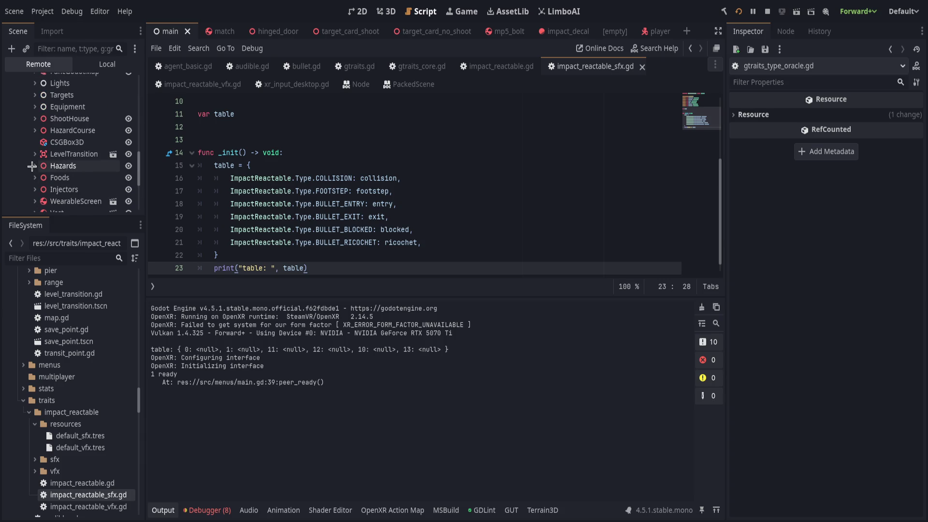
{"action": "left_click", "coordinate": [35, 114]}
{"action": "scroll", "coordinate": [48, 167], "scroll_direction": "down", "scroll_amount": 1}
{"action": "scroll", "coordinate": [50, 170], "scroll_direction": "down", "scroll_amount": 5}
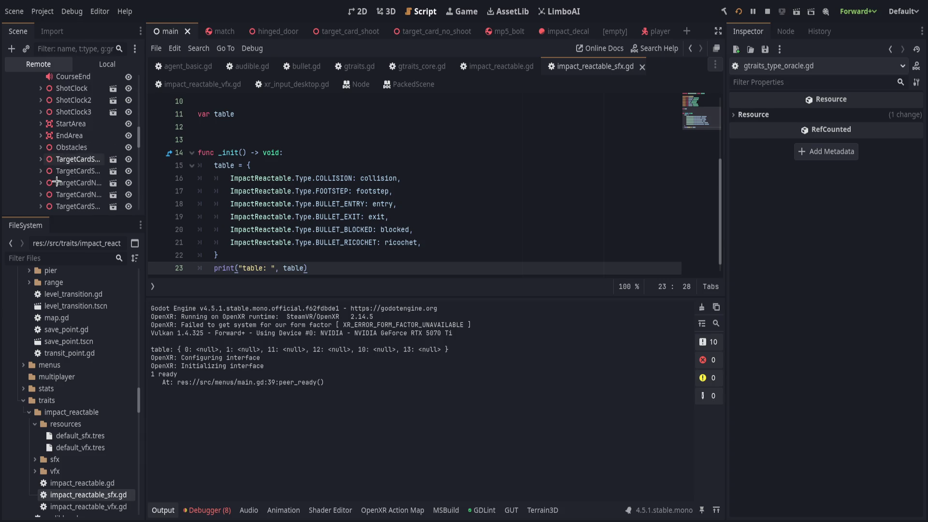
{"action": "scroll", "coordinate": [51, 173], "scroll_direction": "down", "scroll_amount": 2}
- Expand HingedDoor6's GTraitsContainer, select HealthableSimple, and expand DoorBody
{"action": "left_click", "coordinate": [41, 156]}
{"action": "scroll", "coordinate": [46, 140], "scroll_direction": "down", "scroll_amount": 1}
{"action": "left_click", "coordinate": [46, 118]}
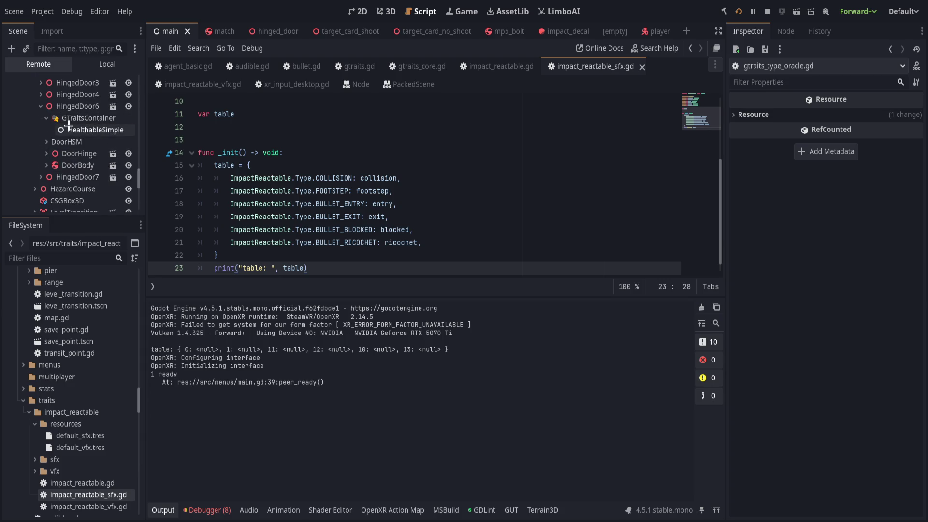
{"action": "left_click", "coordinate": [53, 130]}
{"action": "left_click", "coordinate": [46, 142]}
{"action": "left_click", "coordinate": [46, 142]}
{"action": "left_click", "coordinate": [47, 165]}
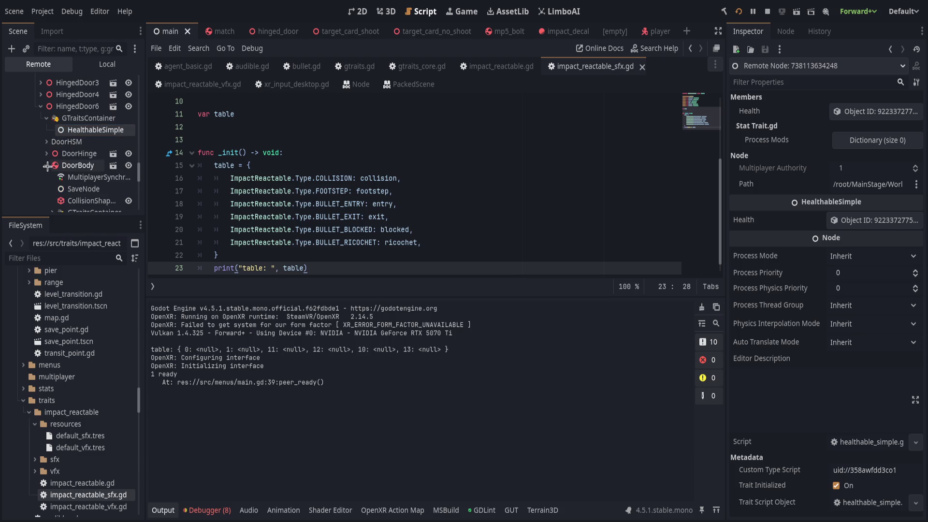
- Widen the scene tree and select the ImpactReactable trait under DoorBody's GTraitsContainer
{"action": "scroll", "coordinate": [73, 165], "scroll_direction": "down", "scroll_amount": 1}
{"action": "left_click_drag", "start_coordinate": [143, 171], "coordinate": [177, 171]}
{"action": "left_click", "coordinate": [52, 179]}
{"action": "scroll", "coordinate": [97, 160], "scroll_direction": "down", "scroll_amount": 2}
{"action": "left_click", "coordinate": [106, 143]}
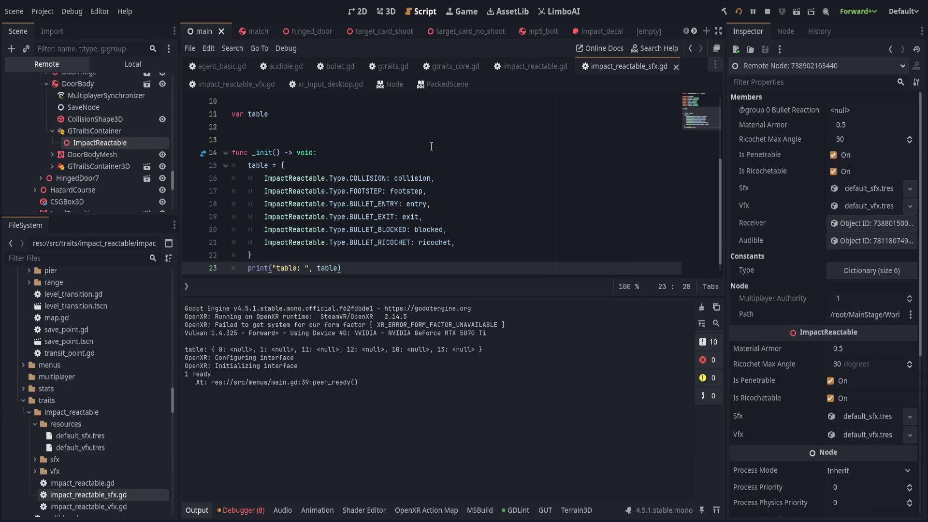
- Check the trait's Sfx, Vfx and Type properties, then hide the Output panel
{"action": "left_click", "coordinate": [857, 190]}
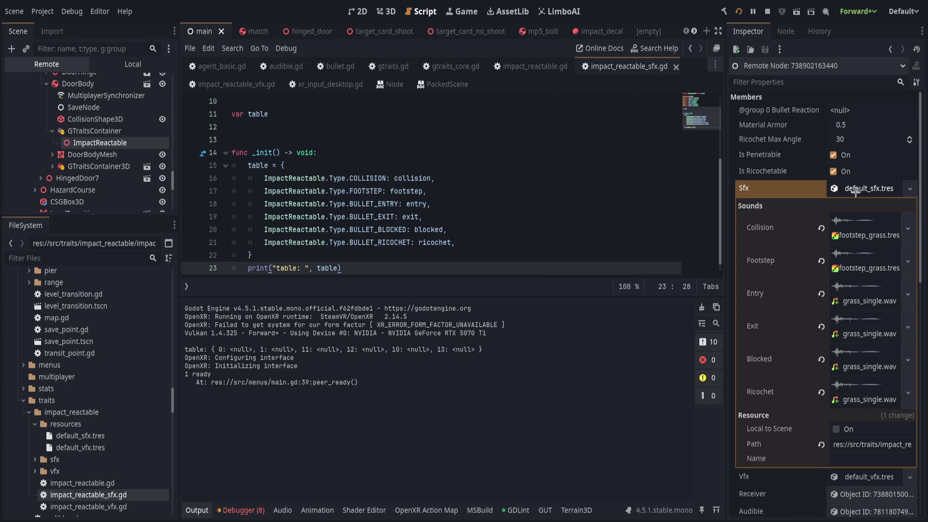
{"action": "left_click", "coordinate": [857, 190]}
{"action": "left_click", "coordinate": [852, 205]}
{"action": "left_click", "coordinate": [852, 205]}
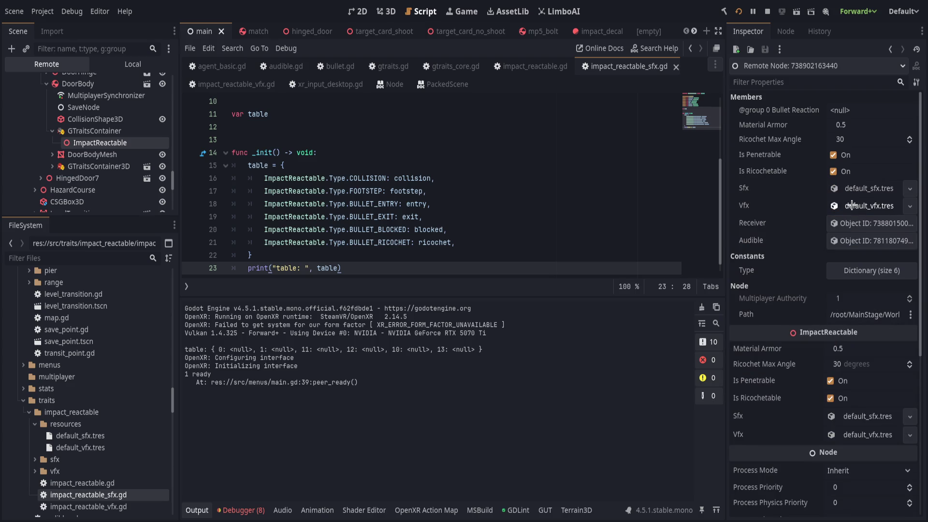
{"action": "left_click", "coordinate": [851, 271]}
{"action": "left_click", "coordinate": [851, 270]}
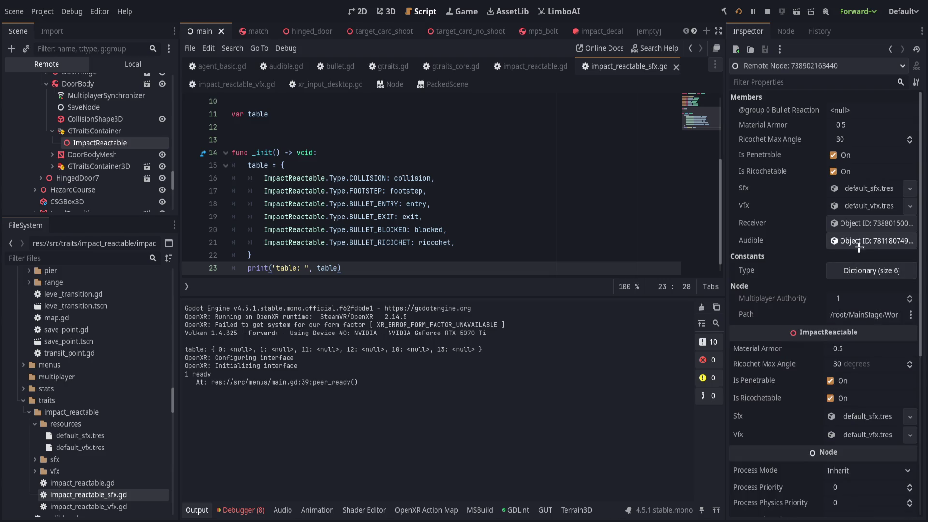
{"action": "left_click", "coordinate": [203, 507]}
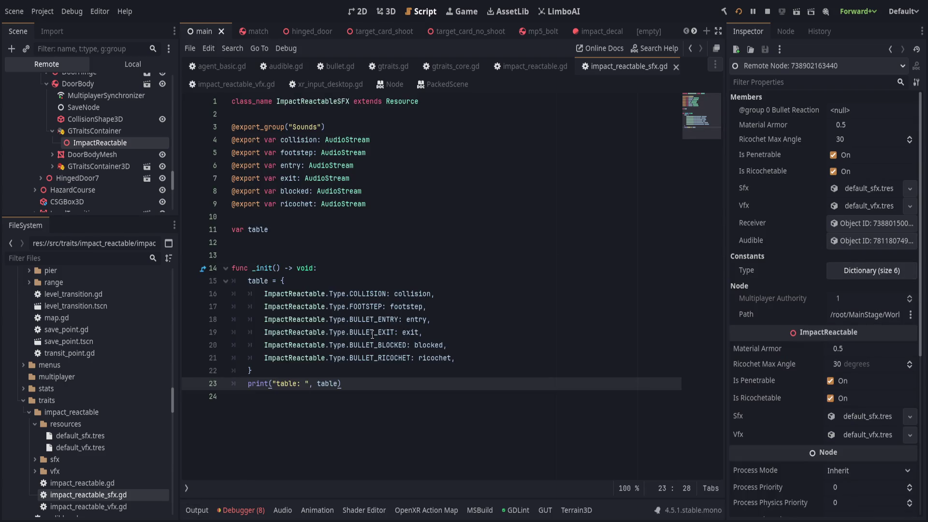
- Rewrite line 14's _init header as func get(type: ImpactReactable.Type) -> AudioStream:
{"action": "triple_click", "coordinate": [341, 268]}
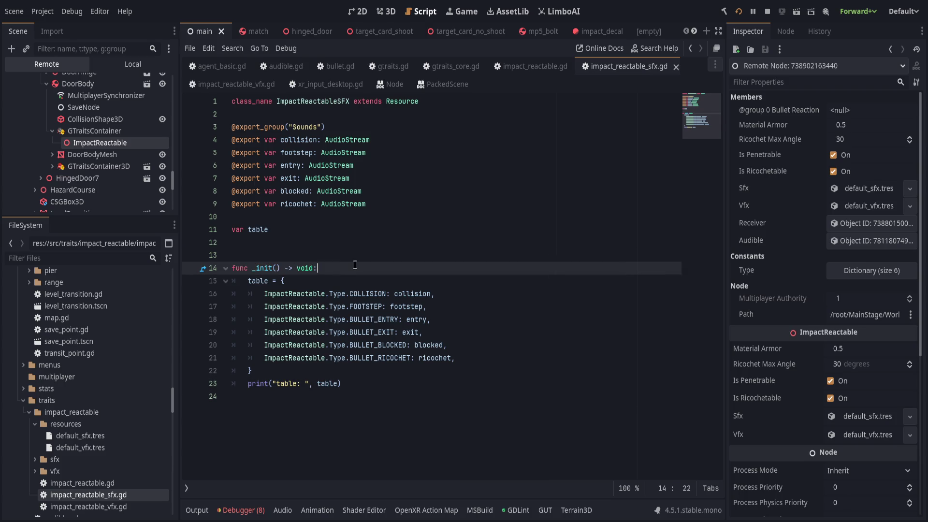
{"action": "key", "text": "ctrl+Home"}
{"action": "left_click", "coordinate": [355, 265]}
{"action": "key", "text": "shift+Home"}
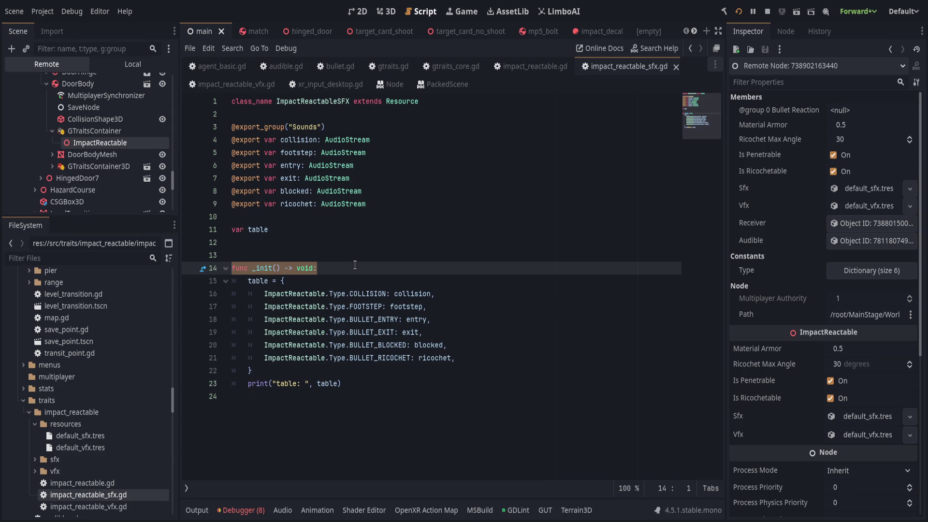
{"action": "type", "text": "func get("}
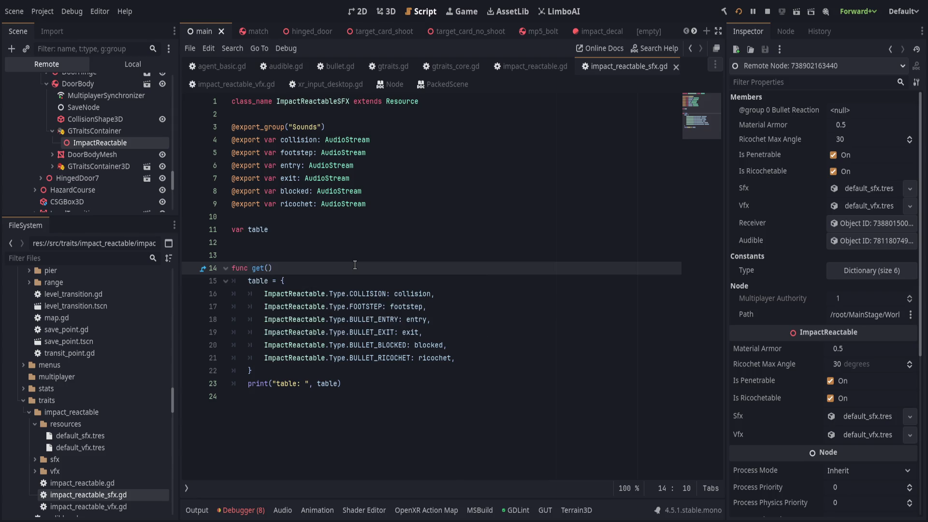
{"action": "type", "text": "ImpactReactable"}
{"action": "type", "text": ".Type"}
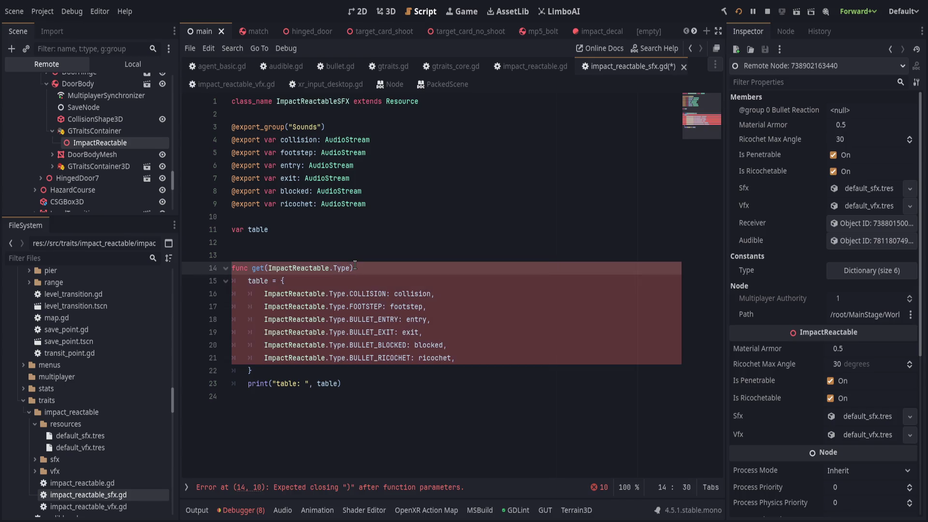
{"action": "type", "text": "type:"}
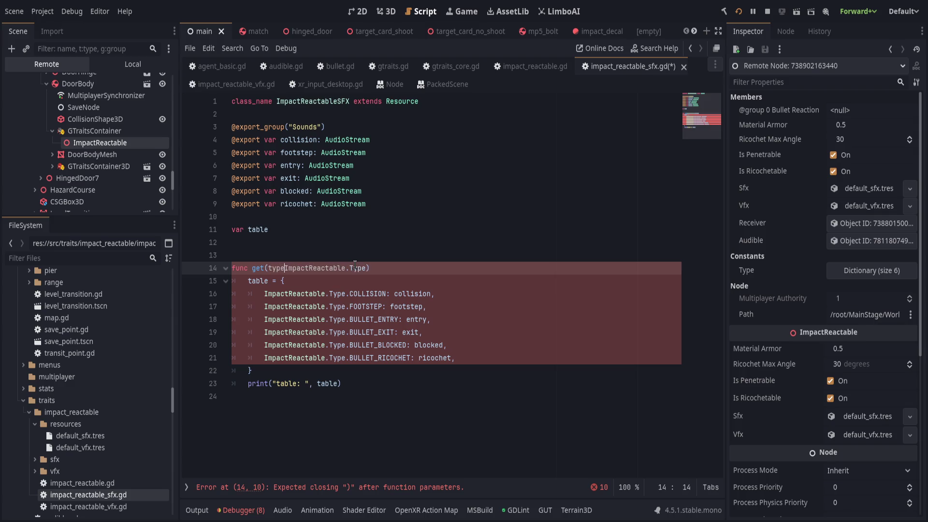
{"action": "key", "text": "End"}
{"action": "type", "text": "-"}
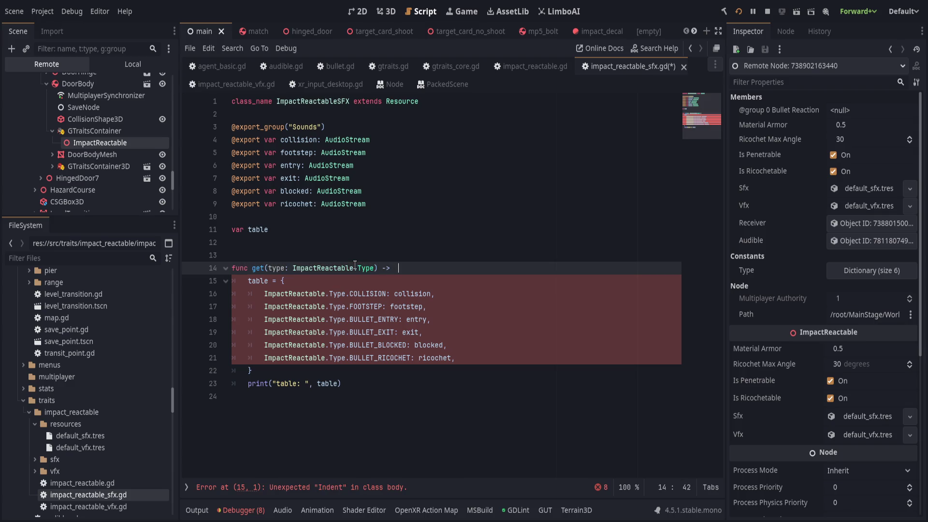
{"action": "type", "text": "> AUdio"}
{"action": "key", "text": "BackSpace"}
{"action": "key", "text": "BackSpace"}
{"action": "key", "text": "BackSpace"}
{"action": "type", "text": "udioStream"}
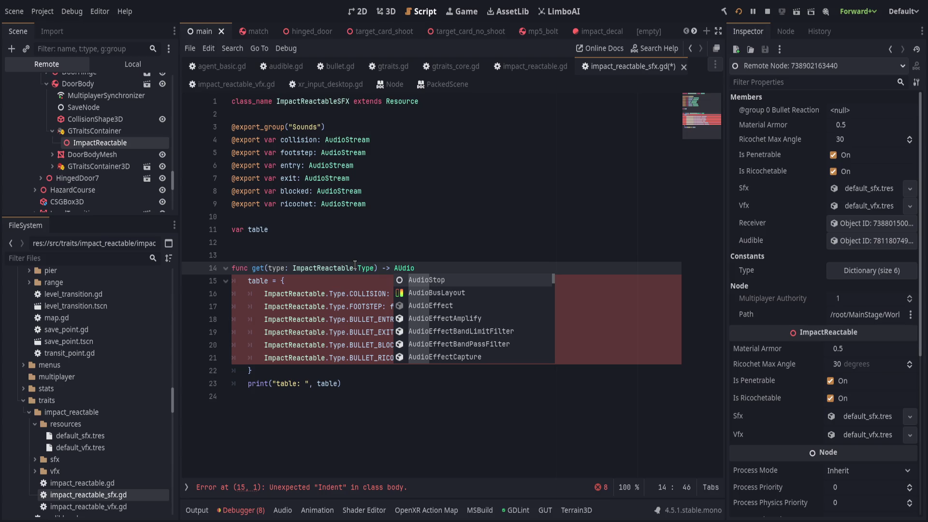
{"action": "type", "text": ":"}
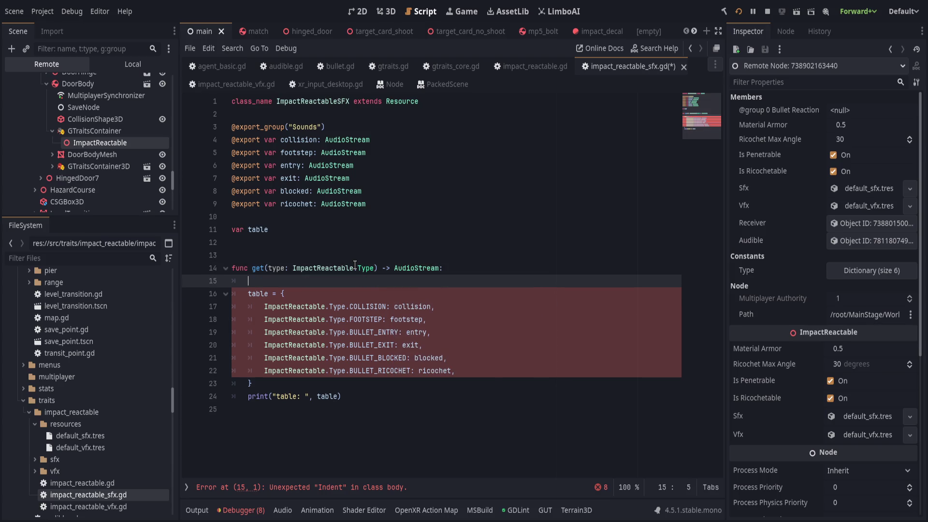
- Remove the table = { line and add a match type: statement above the entries
{"action": "key", "text": "Return"}
{"action": "key", "text": "Down"}
{"action": "key", "text": "Down"}
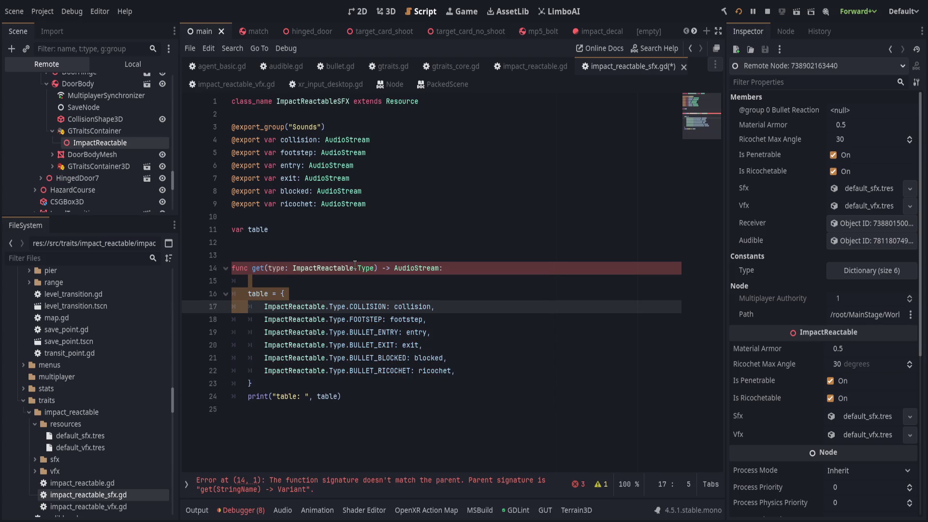
{"action": "key", "text": "BackSpace"}
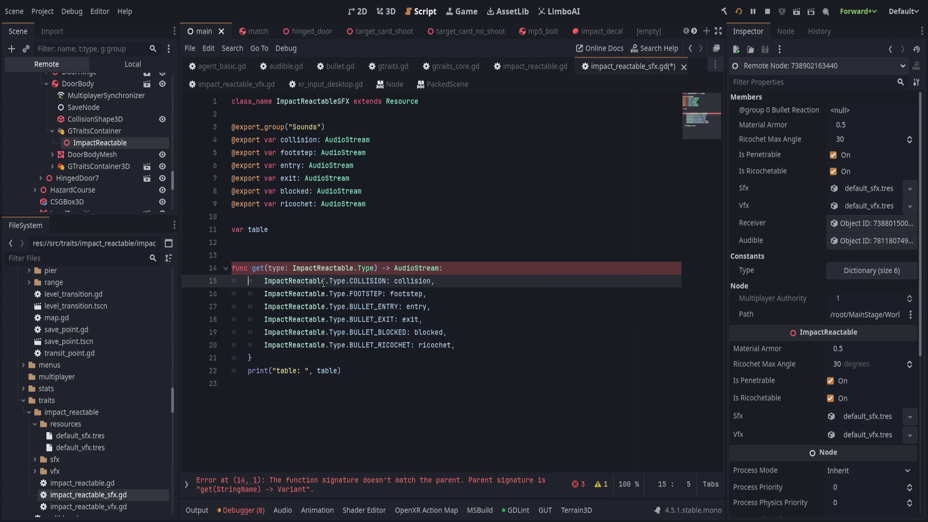
{"action": "key", "text": "Return"}
{"action": "key", "text": "Up"}
{"action": "type", "text": "match type;"}
{"action": "key", "text": "BackSpace"}
{"action": "type", "text": ":"}
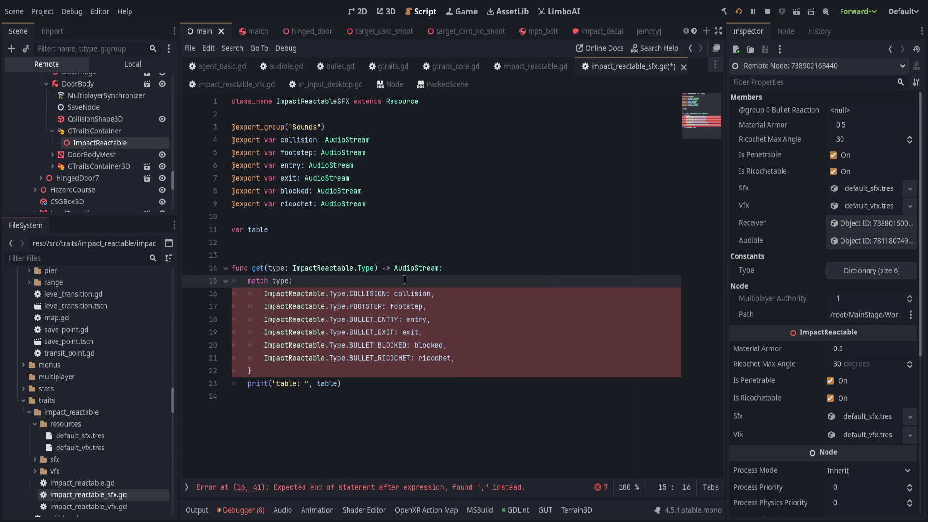
- Prefix the collision, footstep, entry and exit sound values with return
{"action": "left_click", "coordinate": [394, 293]}
{"action": "key", "text": "BackSpace"}
{"action": "type", "text": "return"}
{"action": "key", "text": "Tab"}
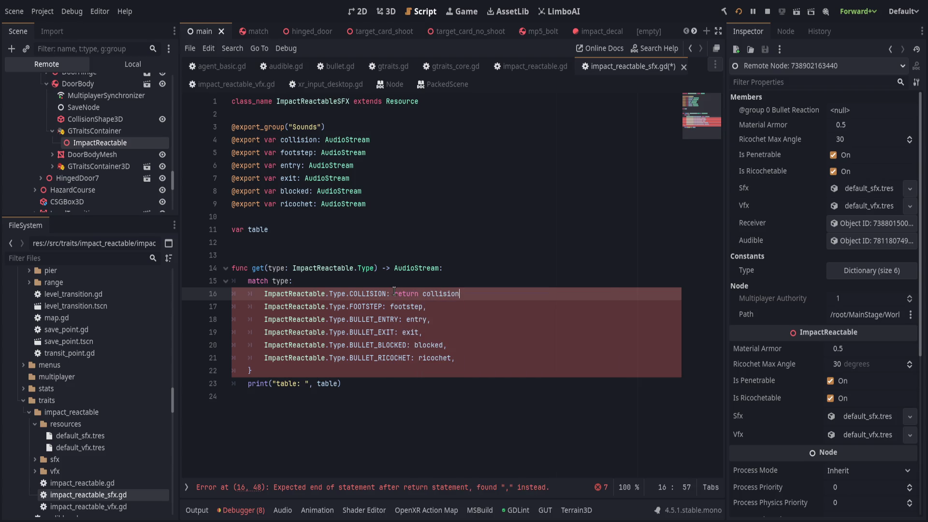
{"action": "double_click", "coordinate": [395, 293]}
{"action": "key", "text": "ctrl+c"}
{"action": "left_click", "coordinate": [390, 306]}
{"action": "key", "text": "ctrl+v"}
{"action": "left_click", "coordinate": [406, 319]}
{"action": "key", "text": "ctrl+v"}
{"action": "left_click", "coordinate": [403, 332]}
{"action": "key", "text": "ctrl+v"}
{"action": "left_click", "coordinate": [415, 345]}
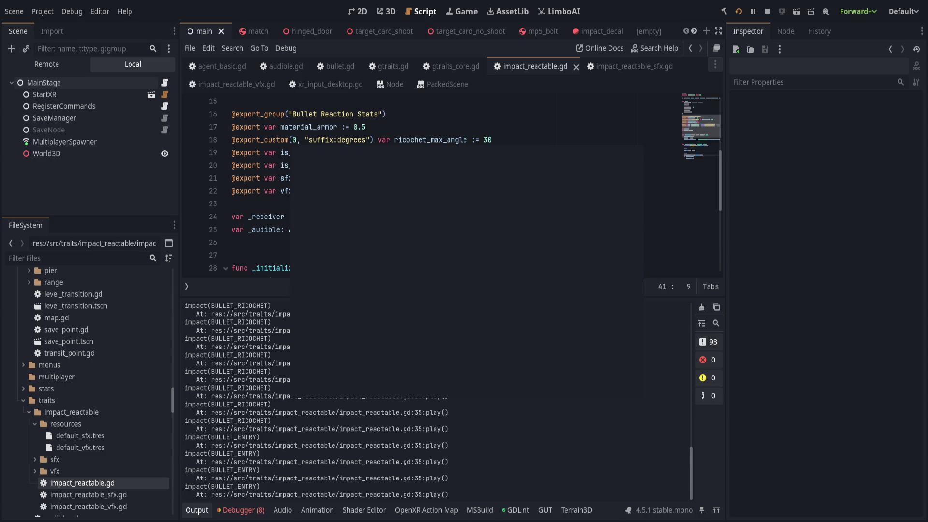
- Stop the running game and review the Debugger's Errors and Stack Trace views
{"action": "left_click", "coordinate": [767, 11]}
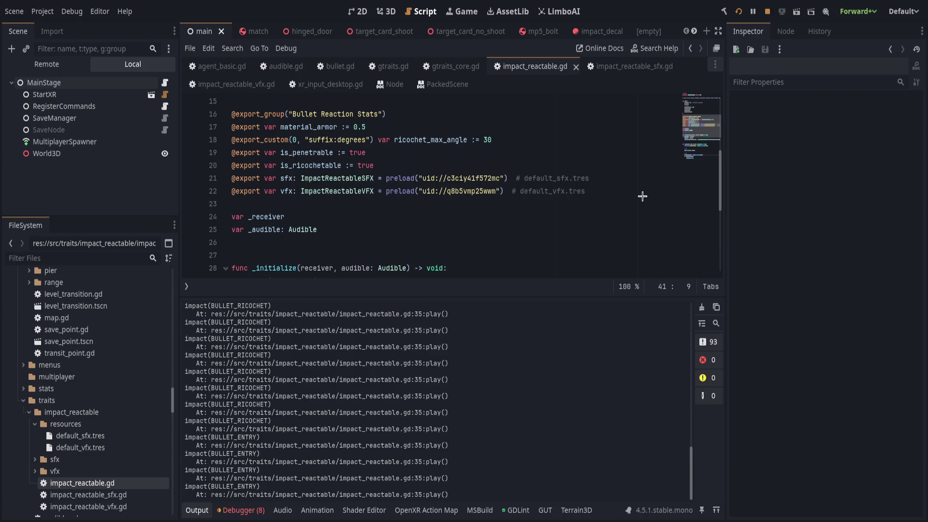
{"action": "left_click", "coordinate": [236, 506]}
{"action": "left_click", "coordinate": [255, 326]}
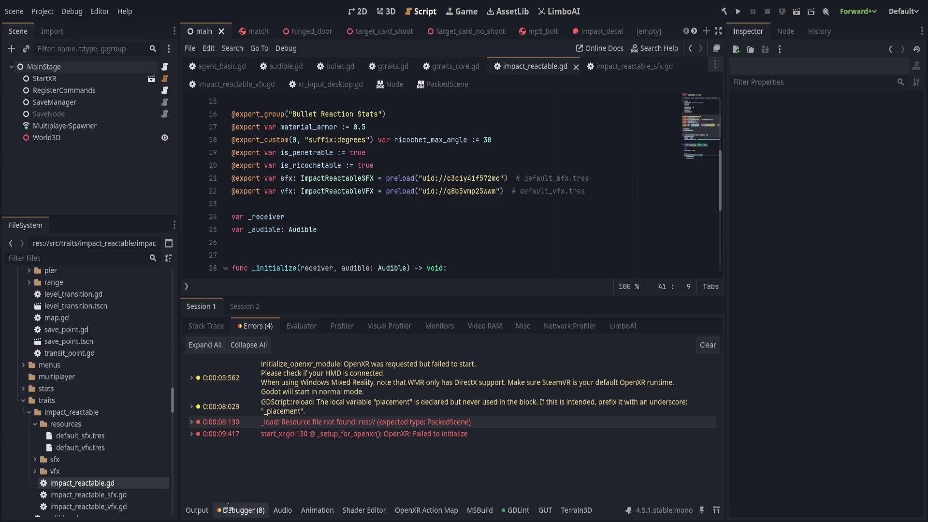
{"action": "left_click", "coordinate": [219, 329]}
{"action": "left_click", "coordinate": [253, 325]}
{"action": "left_click", "coordinate": [221, 325]}
- Collapse the Output panel and go to line 28 in impact_reactable.gd's play() function
{"action": "left_click", "coordinate": [204, 515]}
{"action": "left_click", "coordinate": [205, 516]}
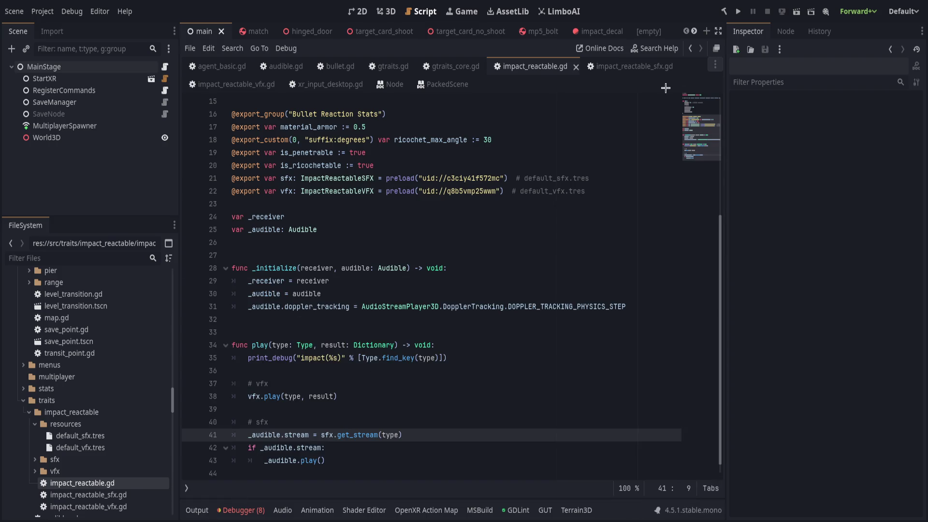
{"action": "left_click", "coordinate": [393, 329]}
{"action": "left_click", "coordinate": [500, 268]}
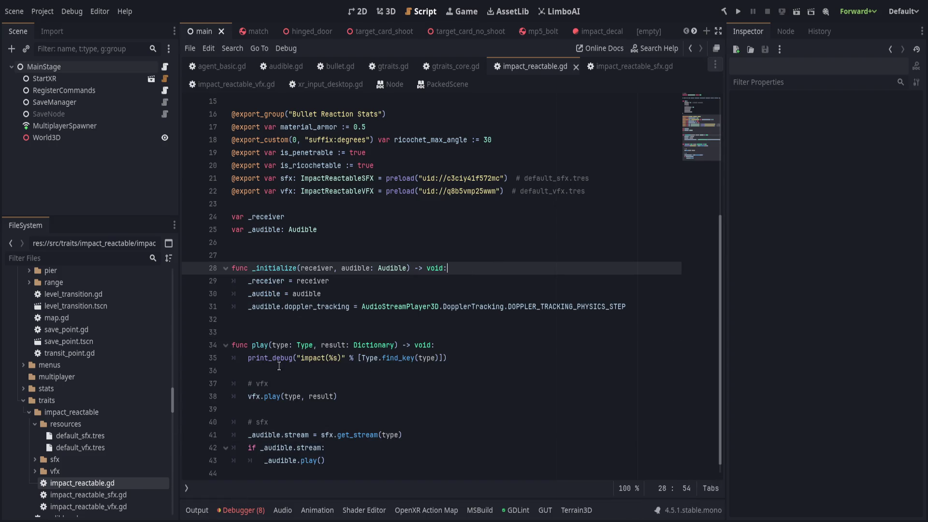